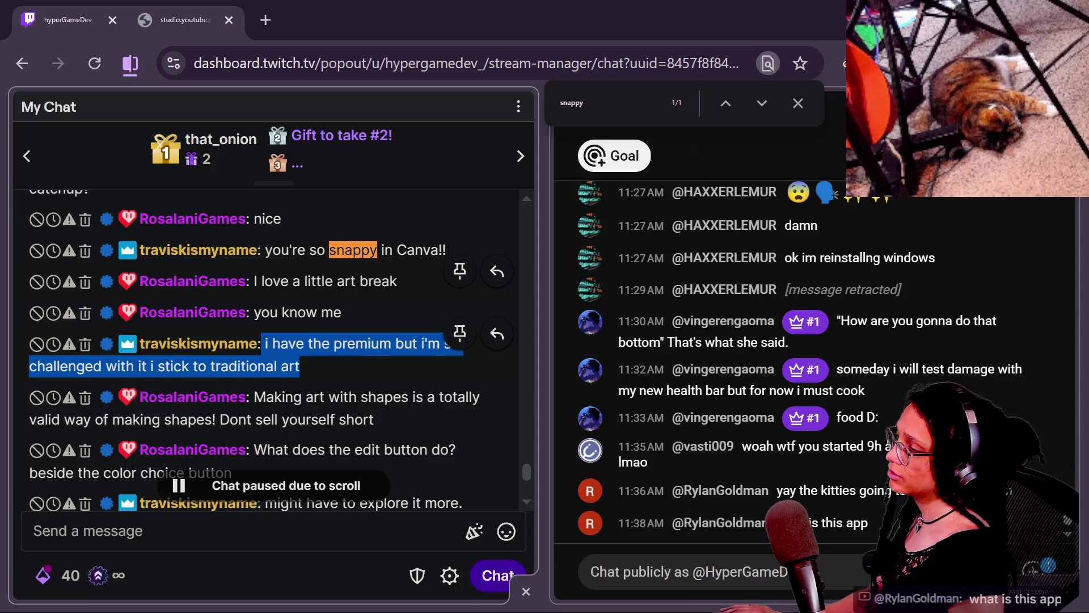
- Highlight and read Twitch chat messages, including 'traditional art', then switch back to the Canva window
left_click(303, 367)
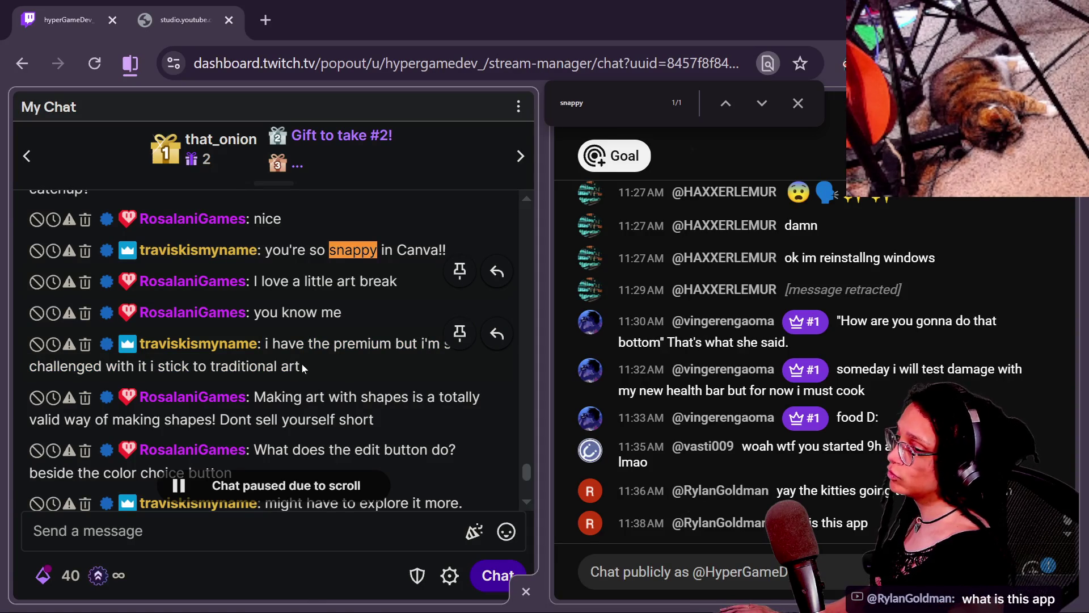
mouse_move(303, 368)
left_mouse_down()
mouse_move(28, 368)
mouse_move(140, 343)
mouse_move(272, 344)
left_mouse_up()
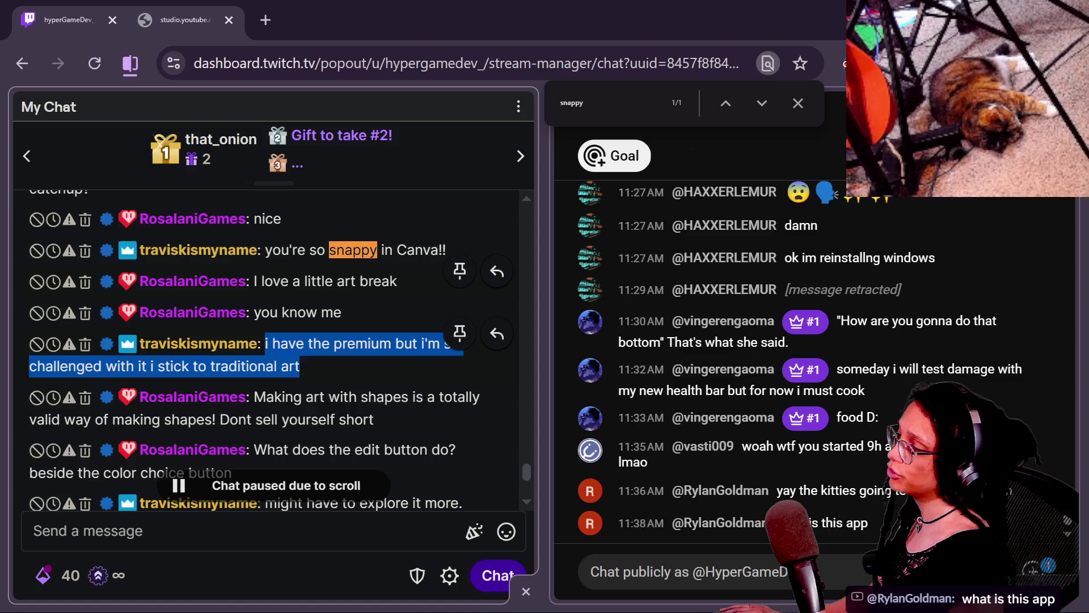
left_click(345, 309)
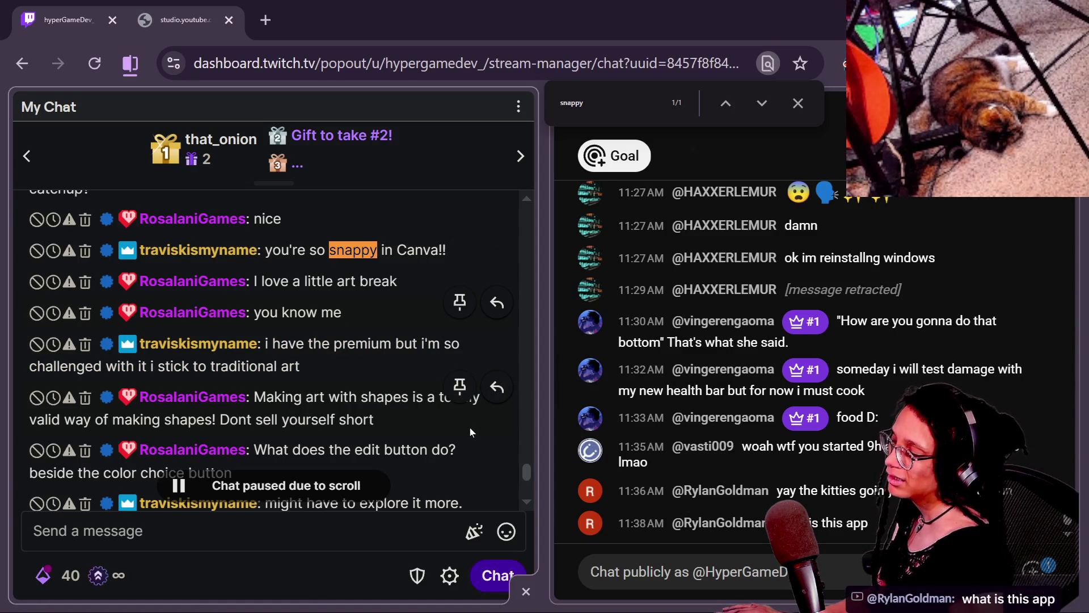
left_click_drag(210, 366, 300, 365)
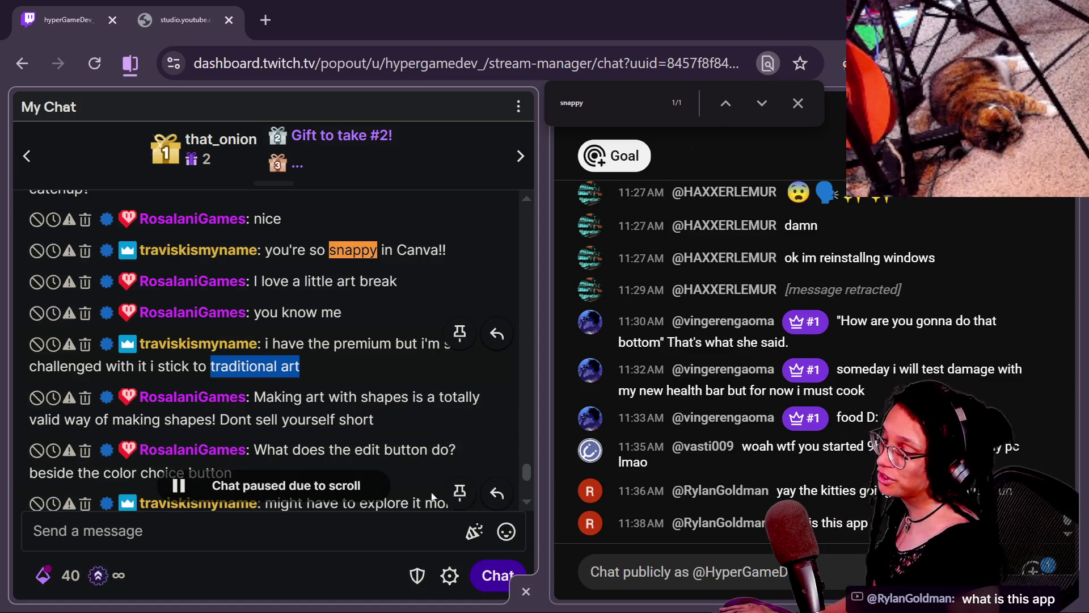
scroll(434, 479, "down", 5)
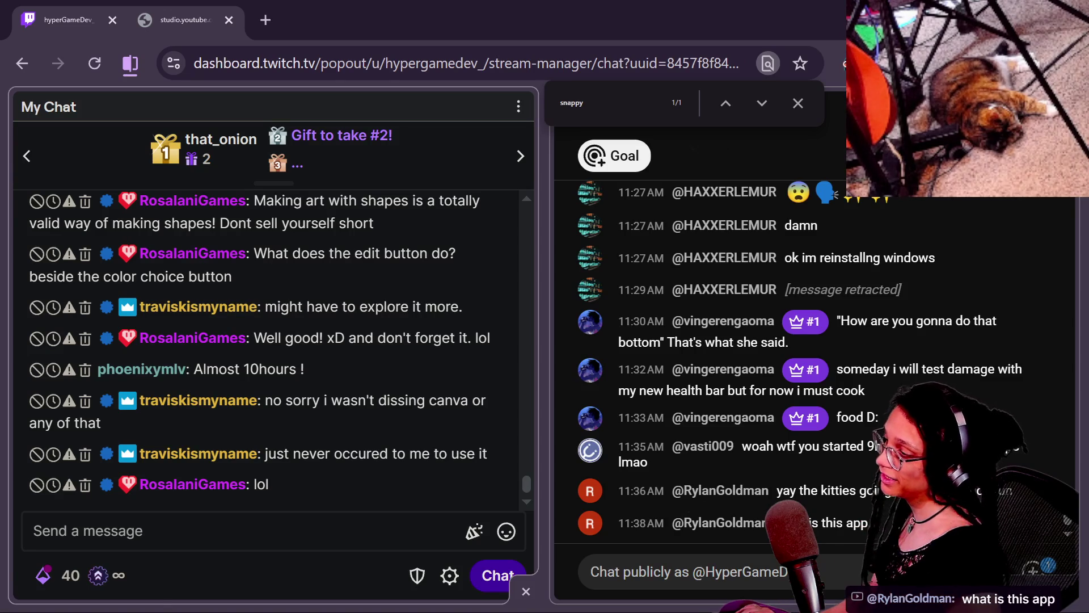
left_click_drag(264, 453, 452, 453)
left_click(449, 309)
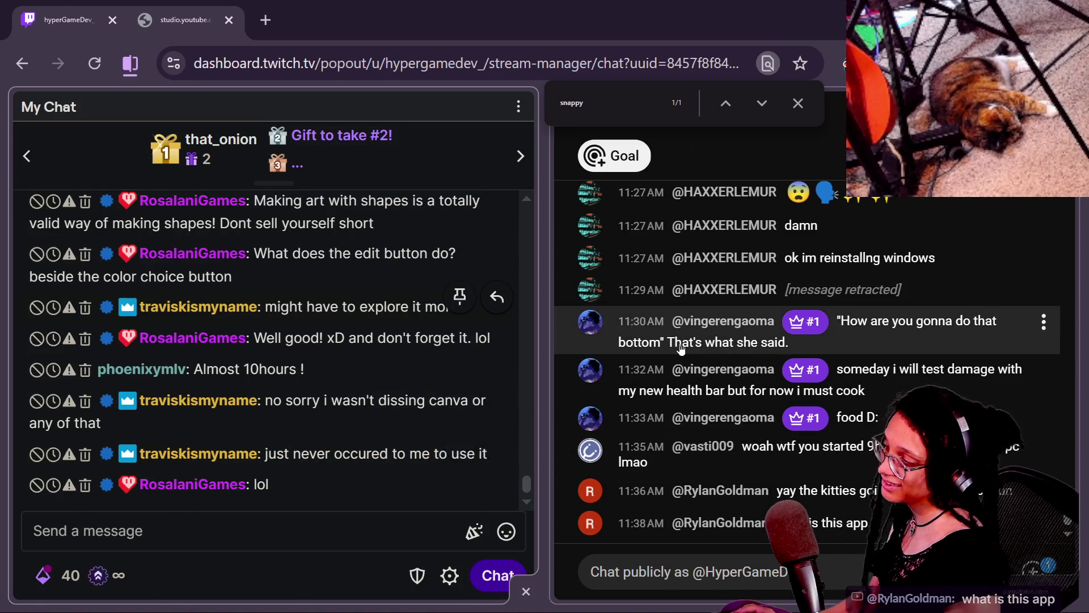
key("alt+Tab")
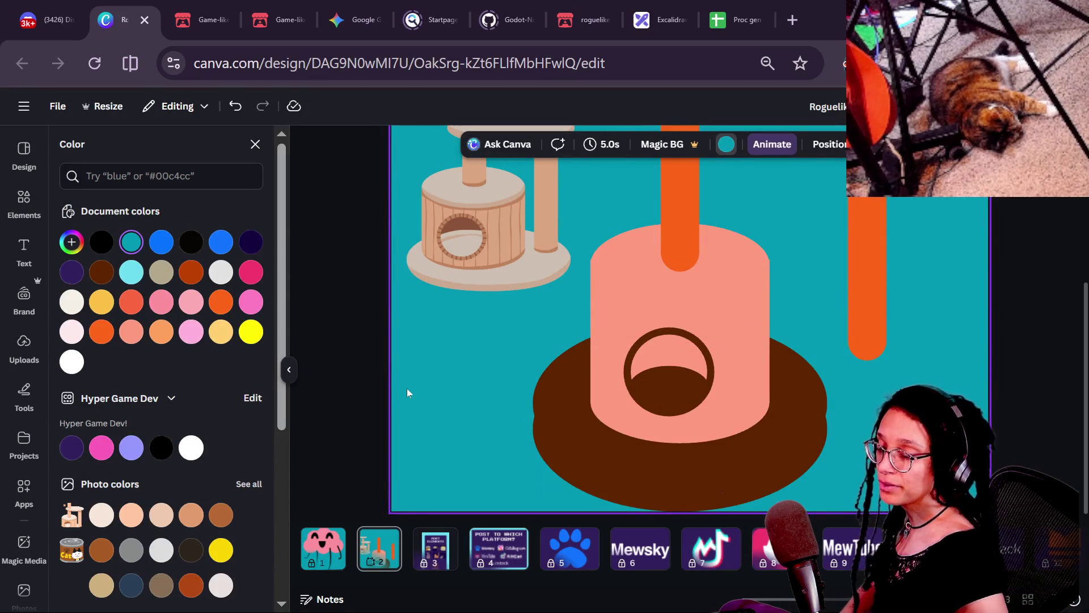
- Load canva.com in a new incognito browser window
left_click(793, 21)
type("canva.co")
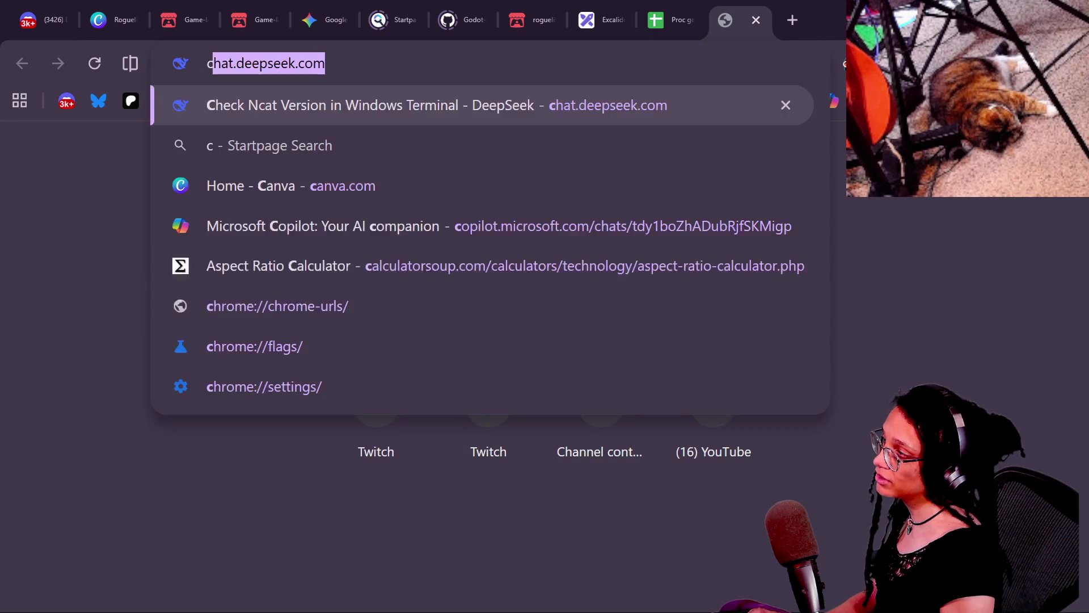
type("m")
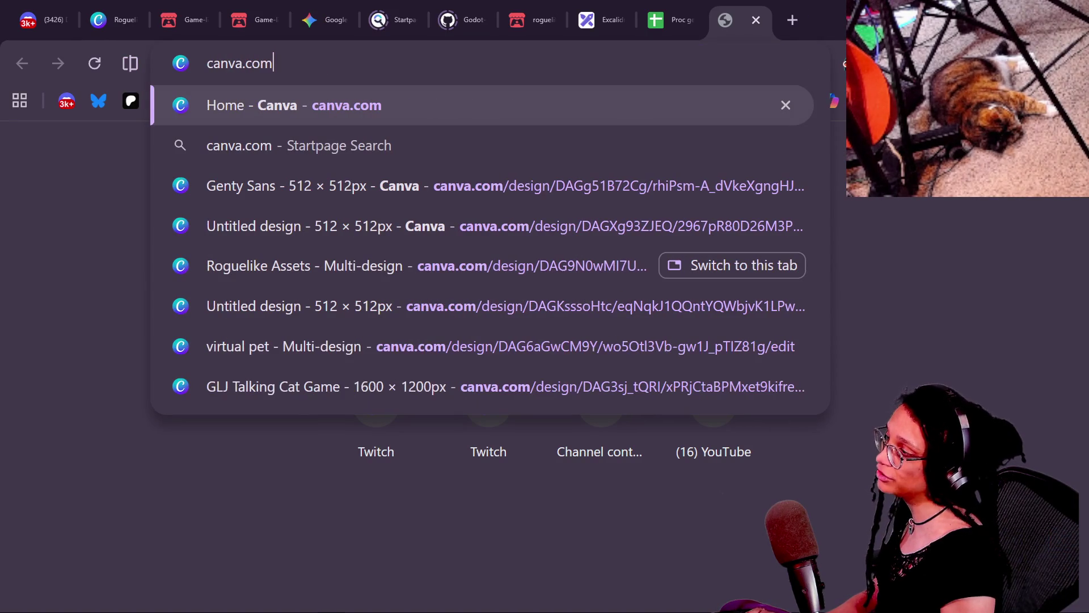
key("ctrl+a")
key("BackSpace")
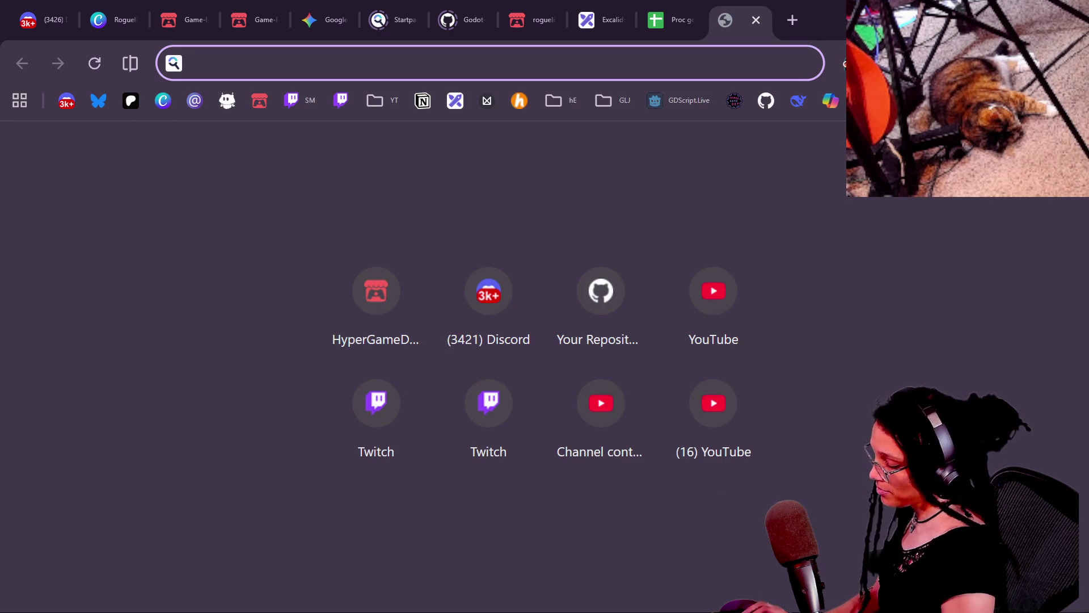
key("ctrl+shift+n")
type("canva.com")
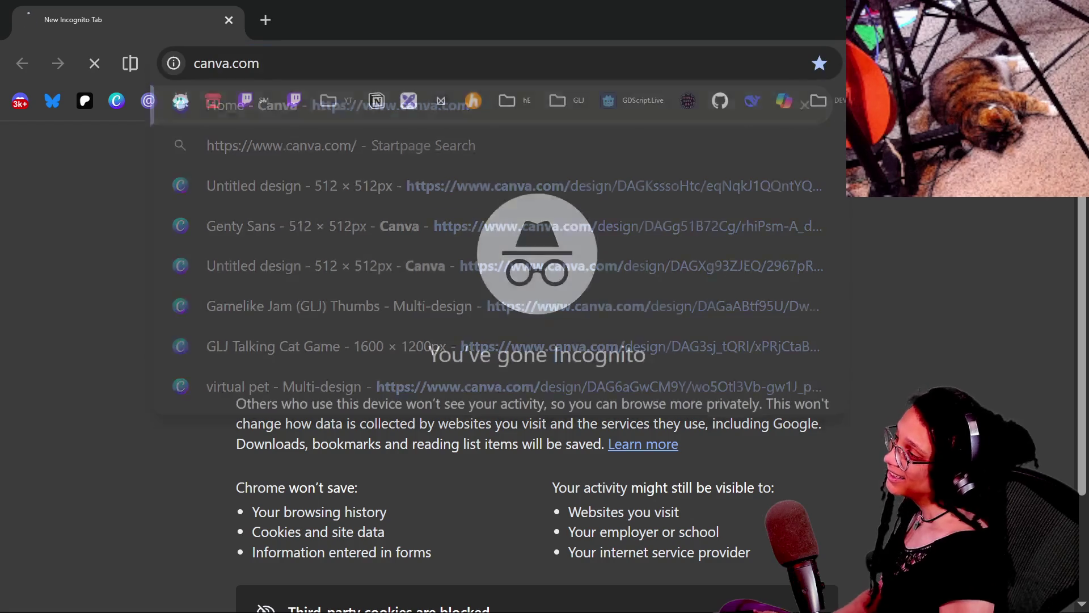
key("Return")
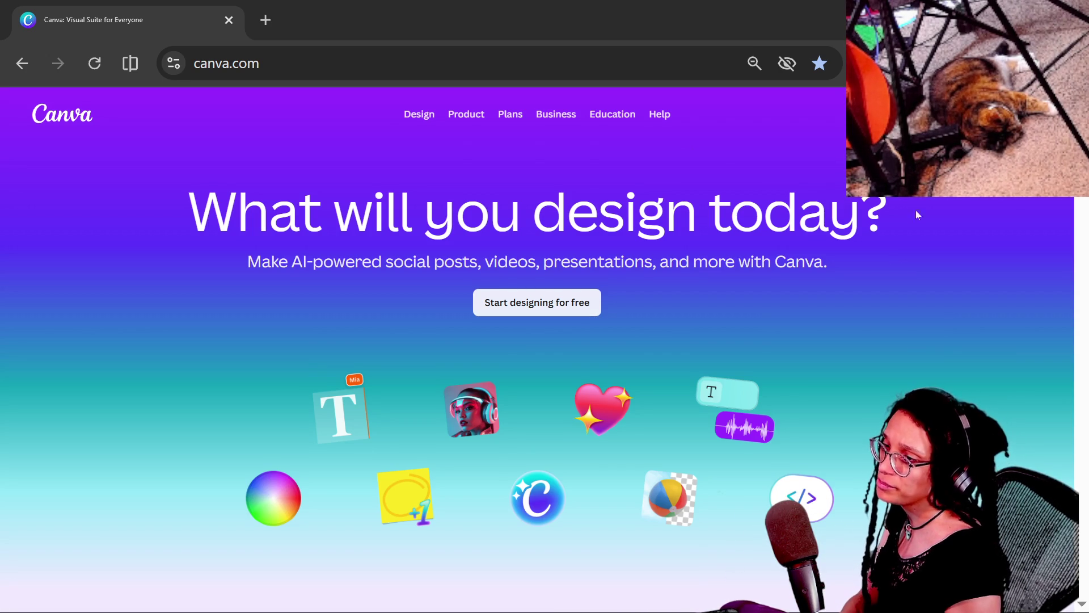
- Scroll through the canva.com homepage, then close the tab and cycle windows
scroll(537, 349, "down", 5)
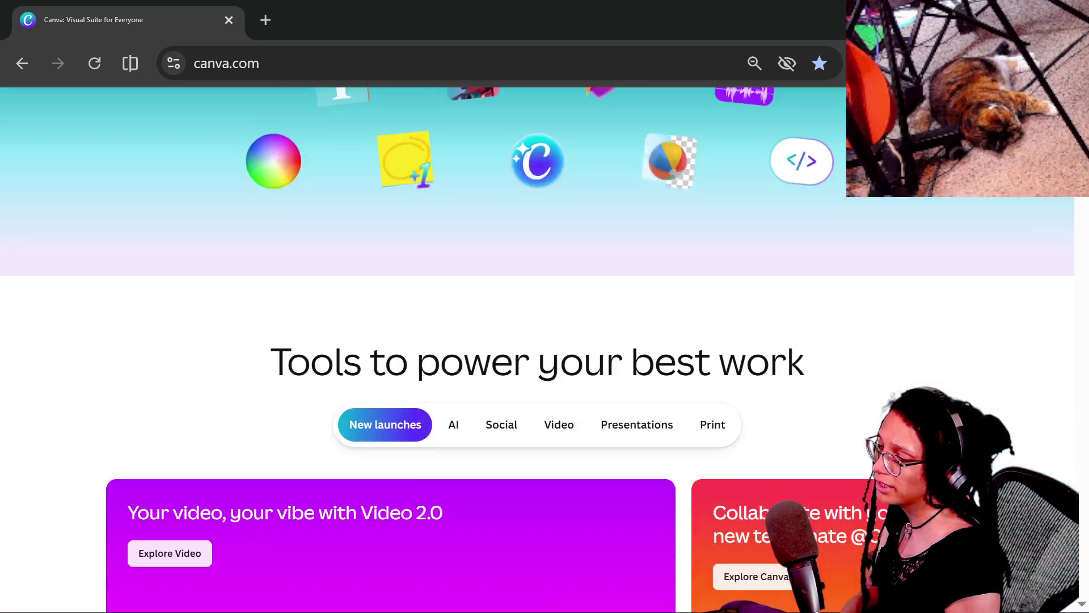
scroll(1016, 225, "down", 5)
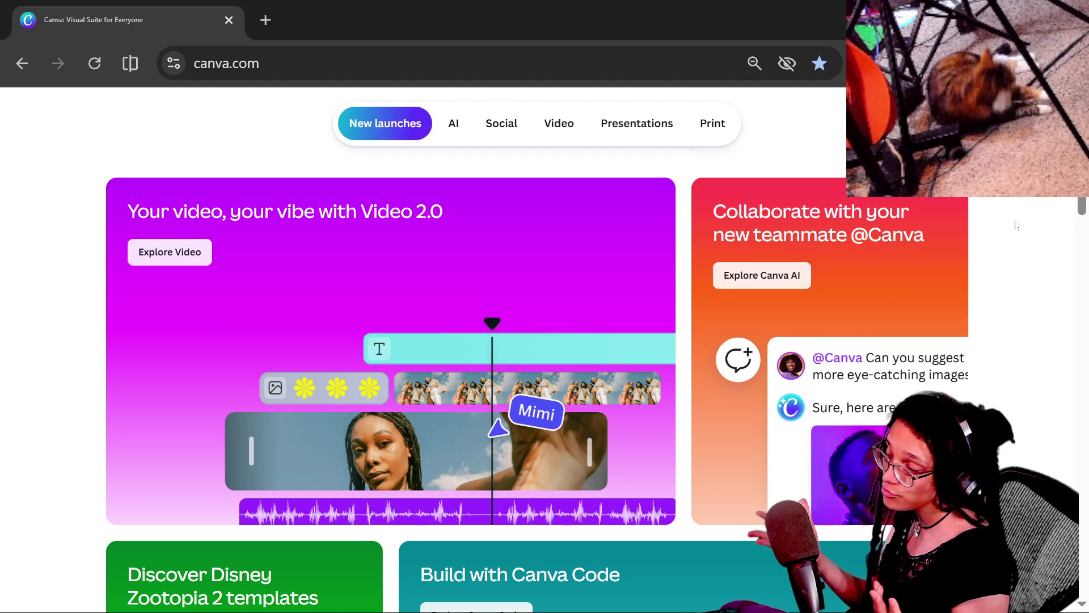
scroll(1016, 225, "down", 3)
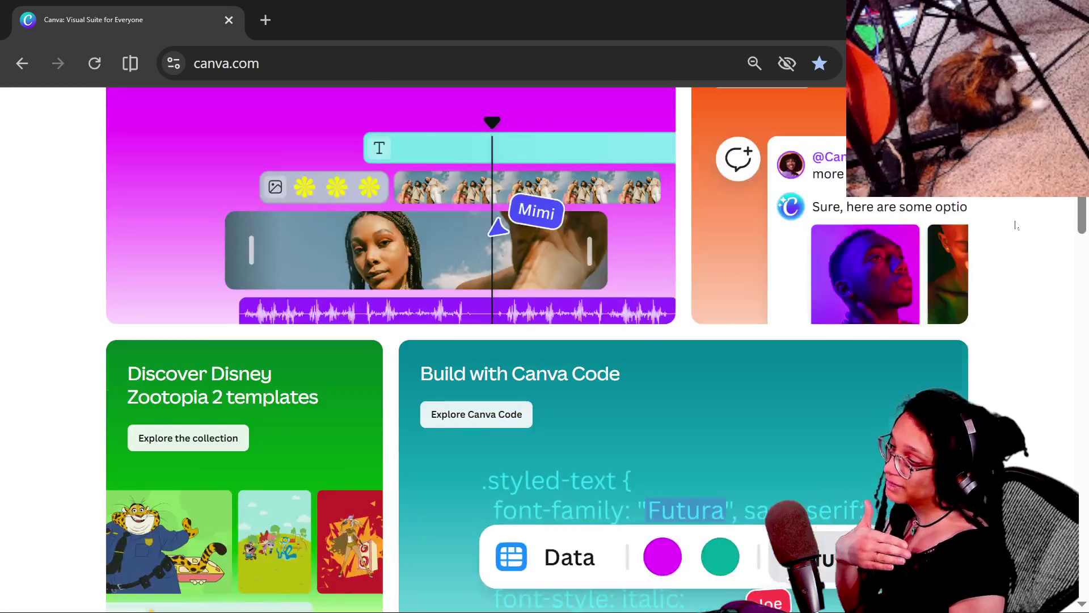
scroll(1016, 226, "down", 3)
scroll(1016, 225, "down", 3)
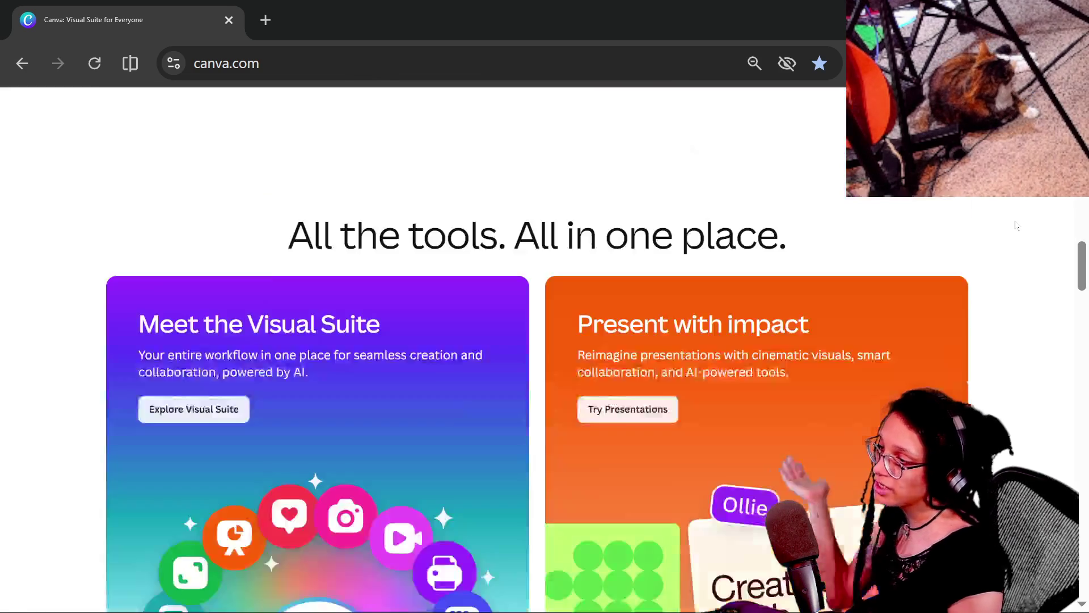
scroll(1015, 225, "down", 5)
scroll(1016, 223, "down", 6)
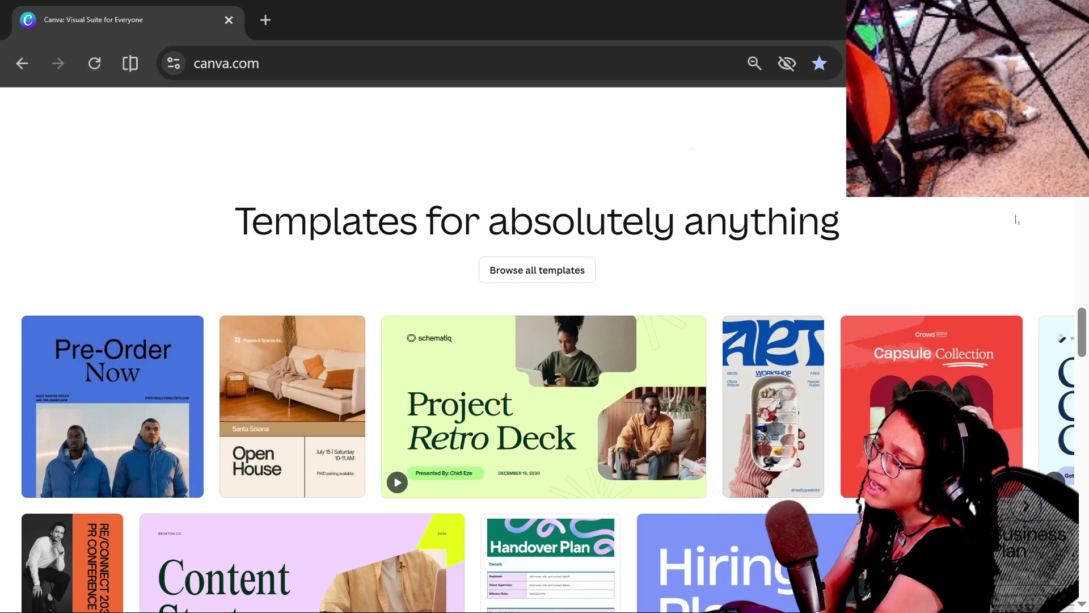
scroll(1081, 333, "down", 2)
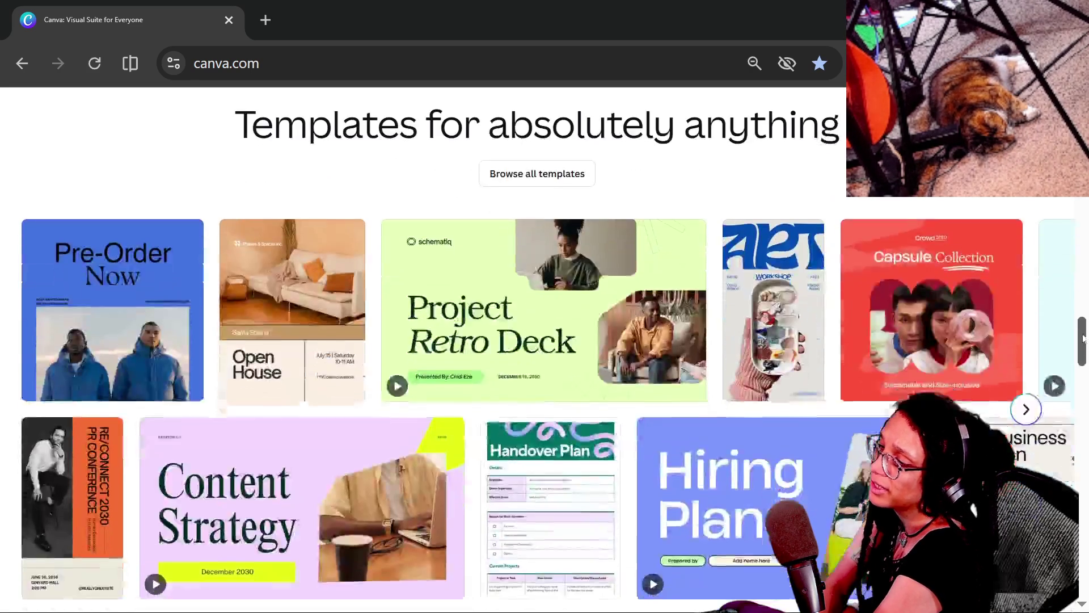
scroll(1084, 329, "up", 3)
scroll(1086, 325, "down", 1)
scroll(1086, 325, "up", 1)
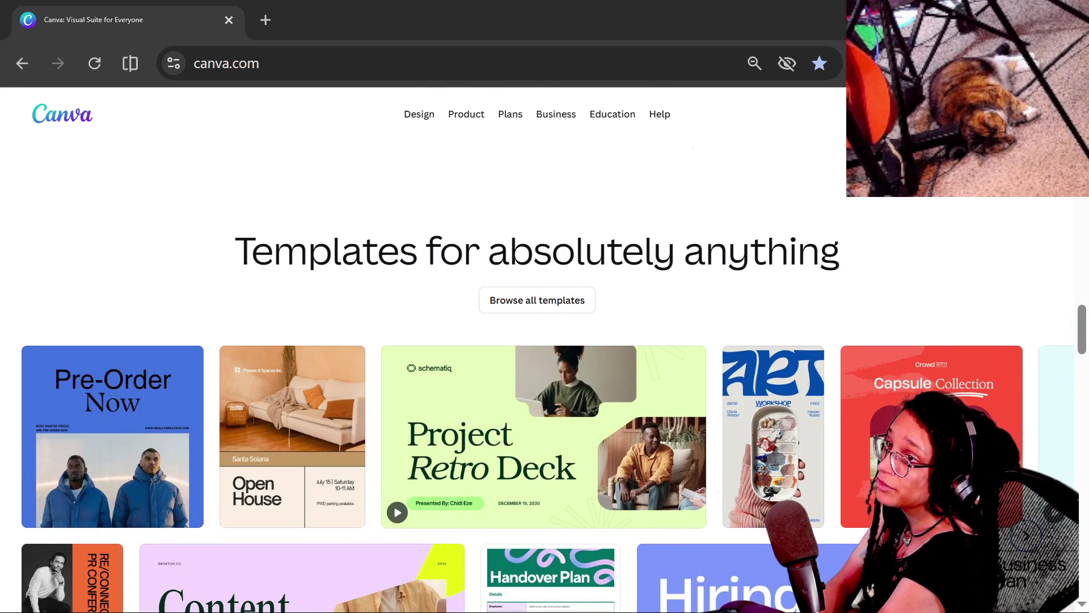
scroll(900, 303, "up", 5)
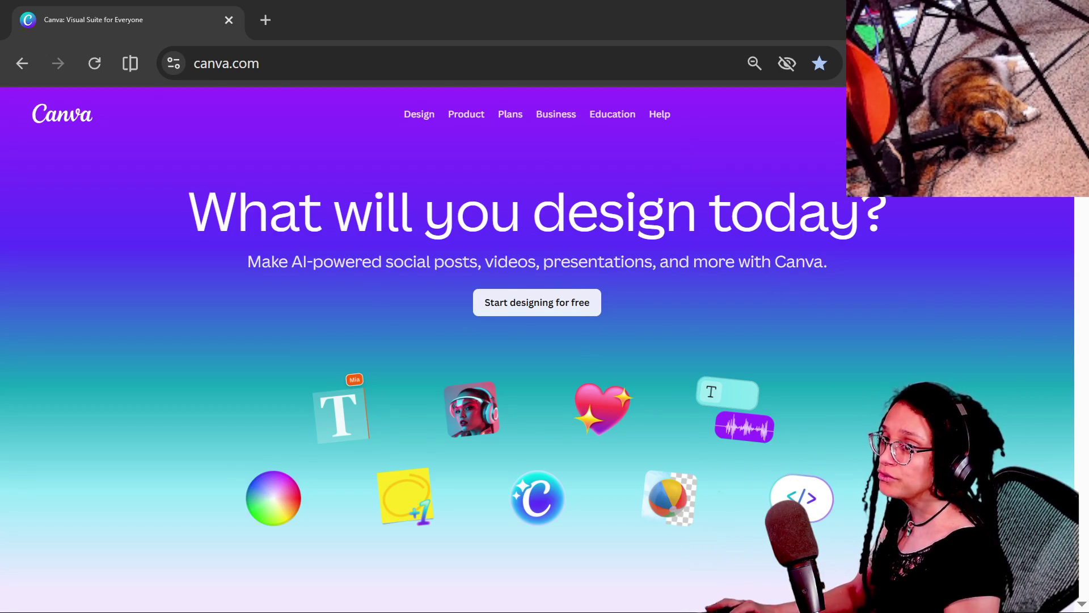
key("ctrl+w")
key("alt+Tab")
key("alt+Tab")
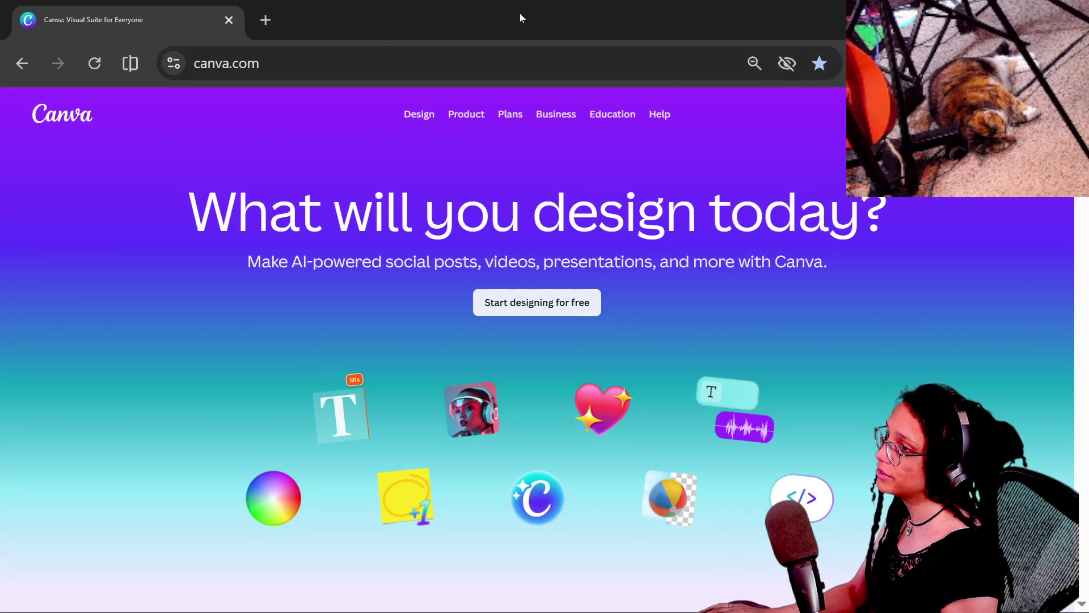
- Close the incognito Canva window and return to the cat-tree design tab in the main browser
left_click(229, 19)
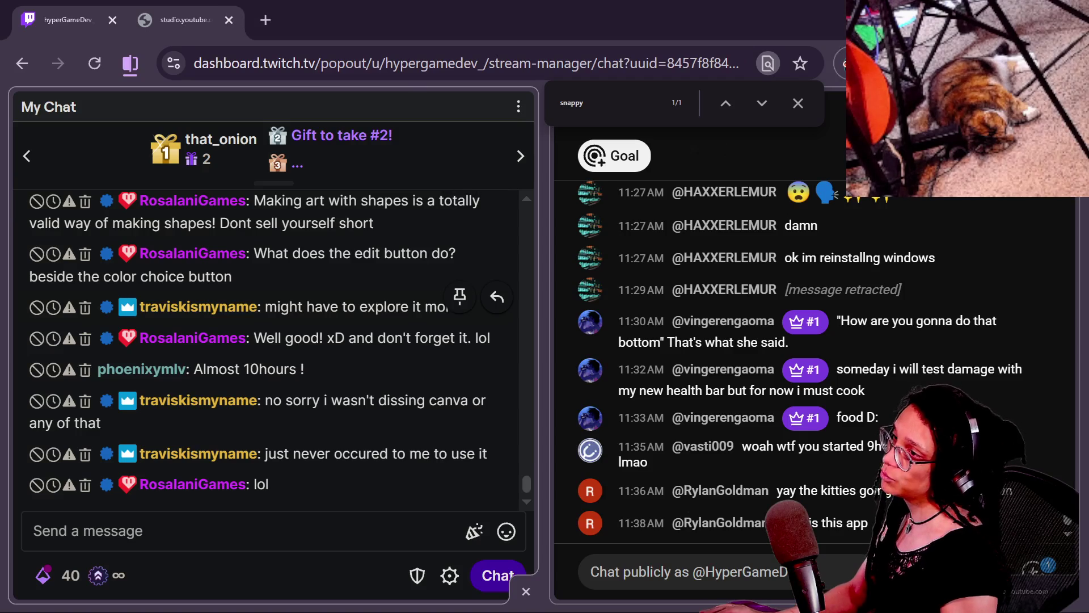
key("alt+Tab")
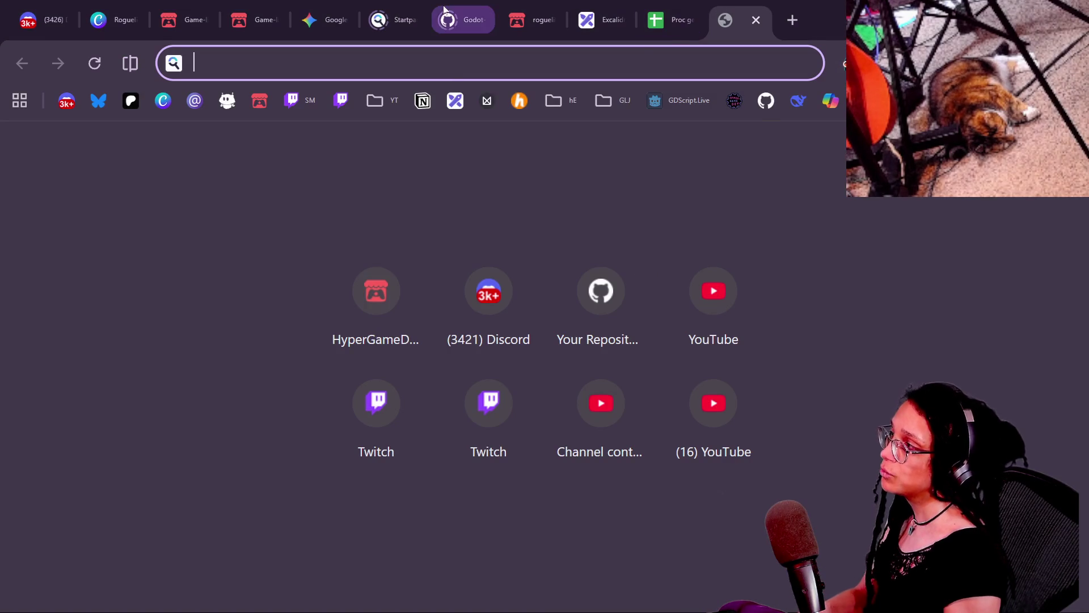
left_click(113, 20)
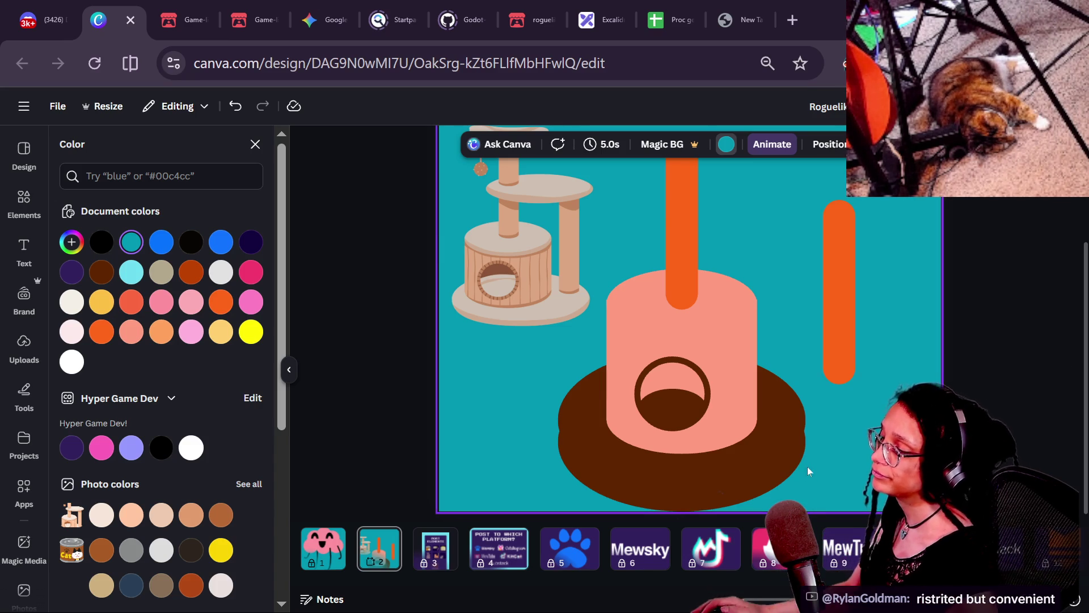
- Shift the copied base ellipse slightly lower and recolour it lighter brown #83593E
scroll(807, 465, "up", 3)
left_click(838, 466)
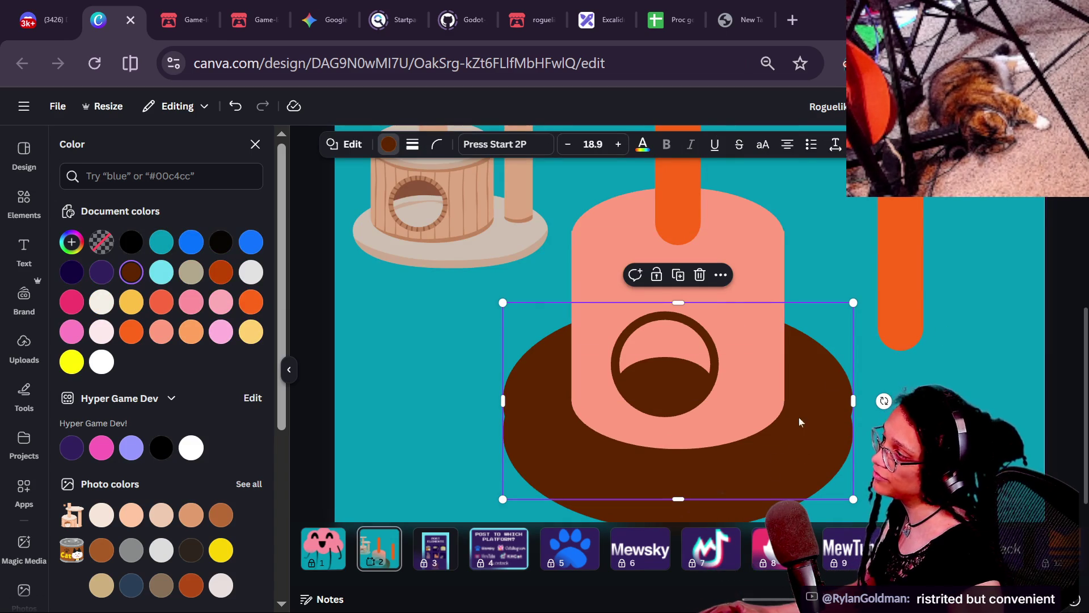
left_click_drag(799, 416, 798, 448)
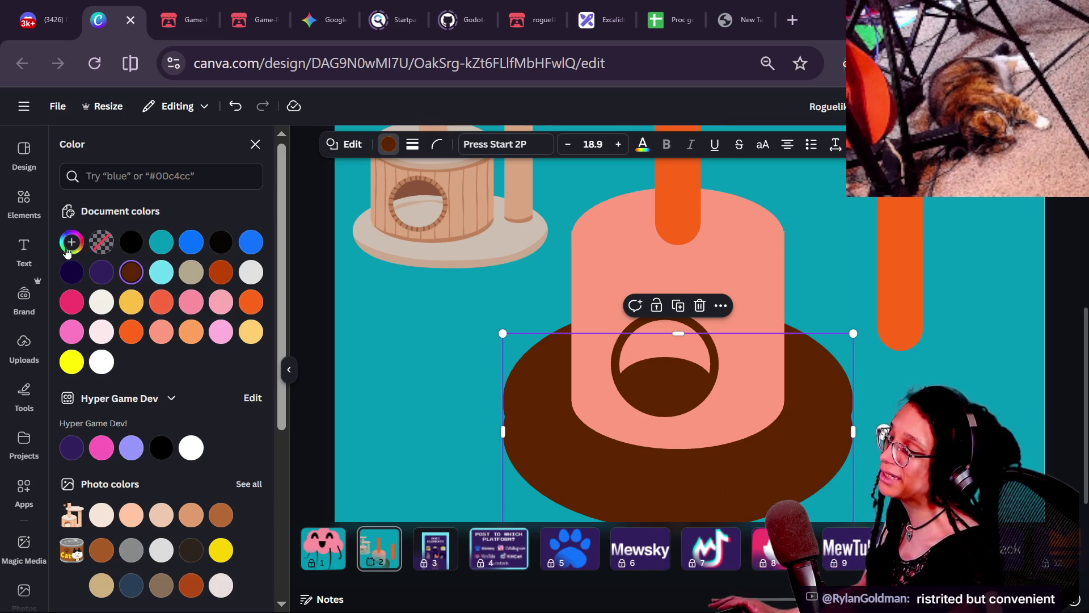
key("ctrl+minus")
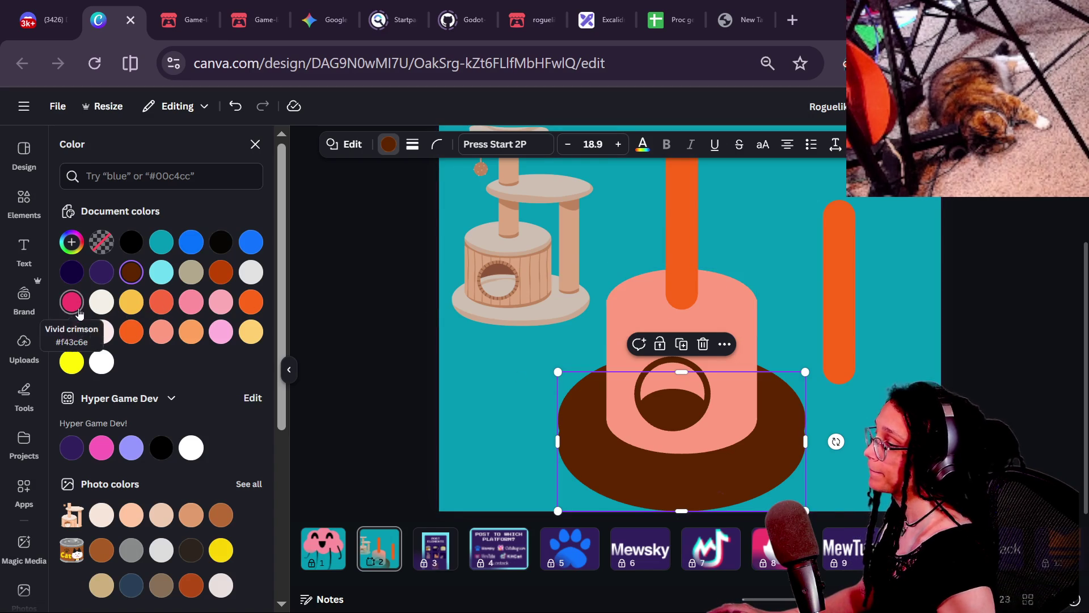
left_click(72, 243)
mouse_move(235, 347)
left_mouse_down()
mouse_move(177, 341)
mouse_move(160, 324)
mouse_move(210, 323)
mouse_move(170, 358)
mouse_move(154, 345)
left_mouse_up()
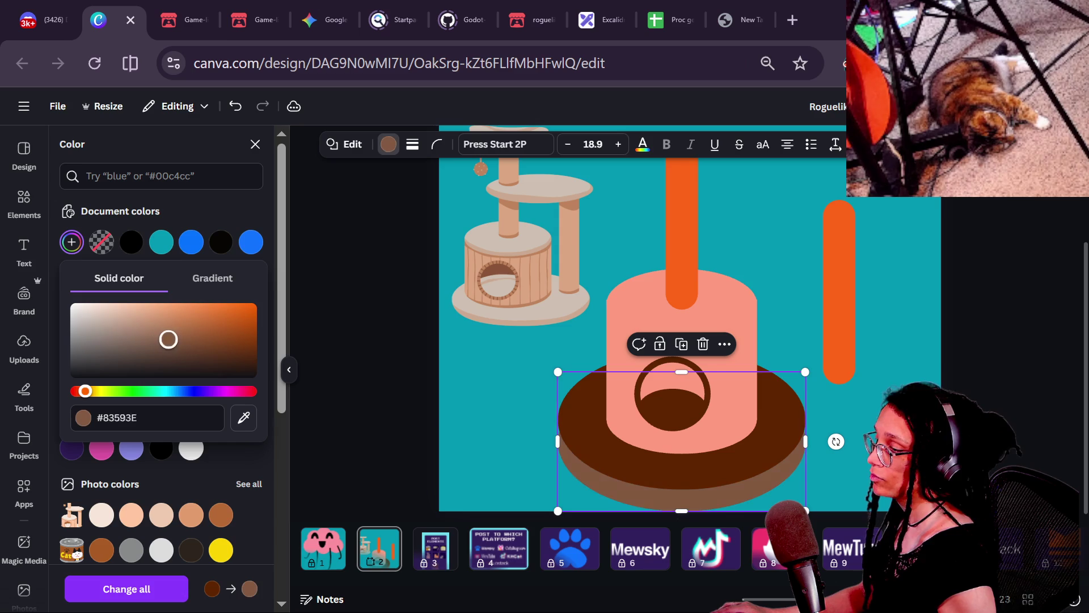
left_click(546, 353)
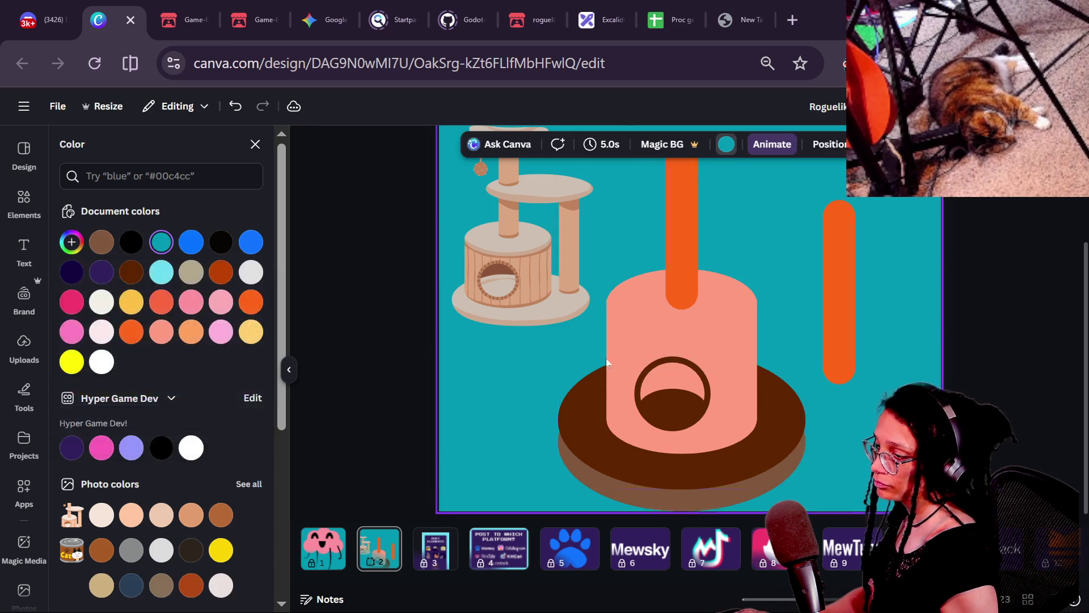
- Recolour the top ellipse of the base plate pale cream #F0D6C5
left_click(582, 421)
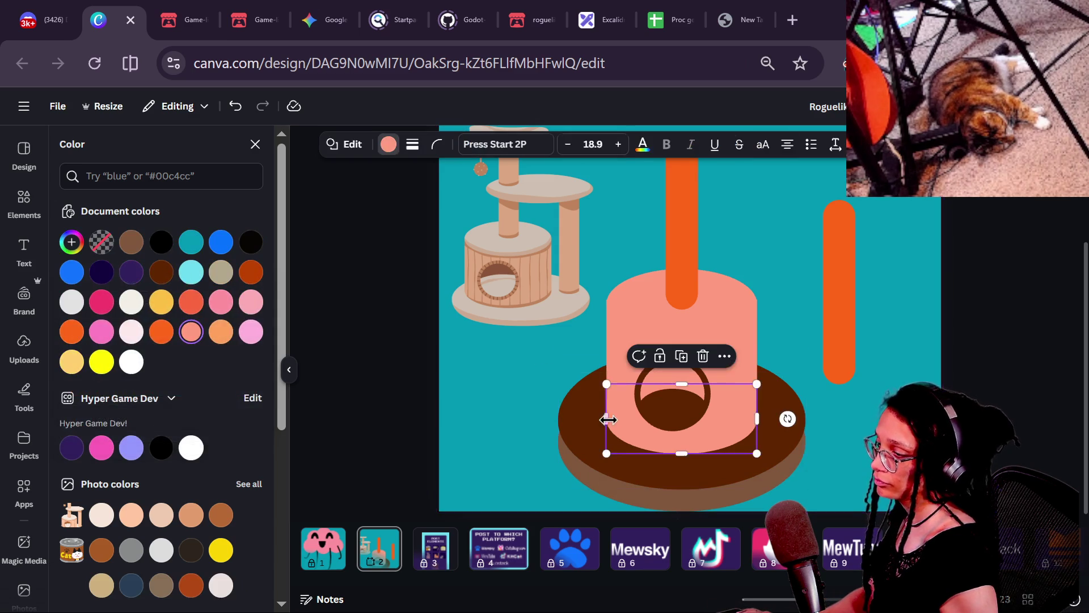
left_click(72, 242)
mouse_move(216, 339)
left_mouse_down()
mouse_move(136, 355)
mouse_move(136, 344)
mouse_move(143, 352)
mouse_move(163, 345)
mouse_move(164, 329)
mouse_move(170, 336)
left_mouse_up()
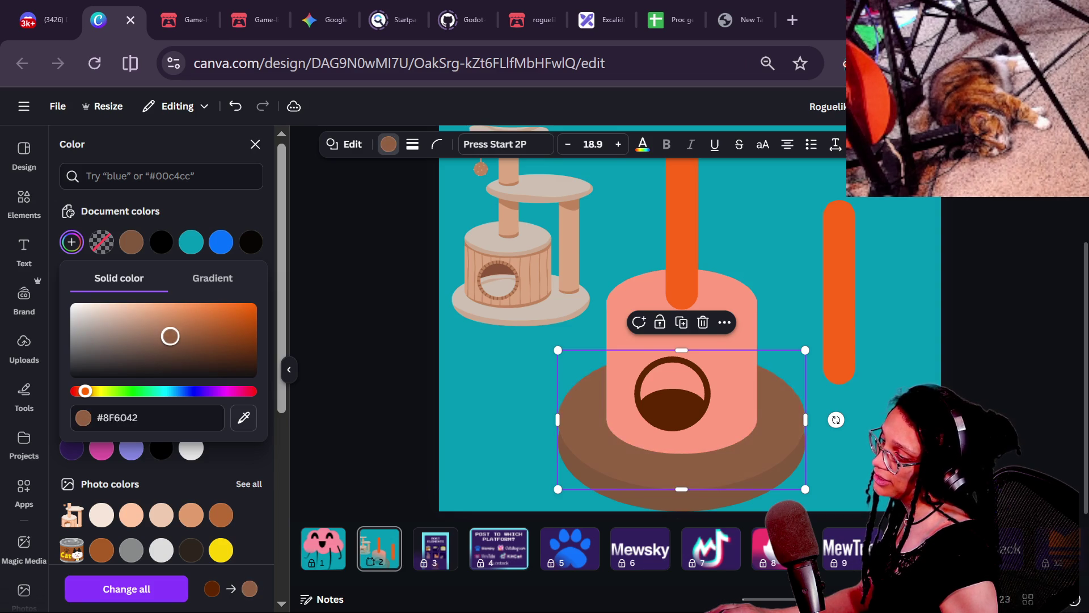
left_click(390, 348)
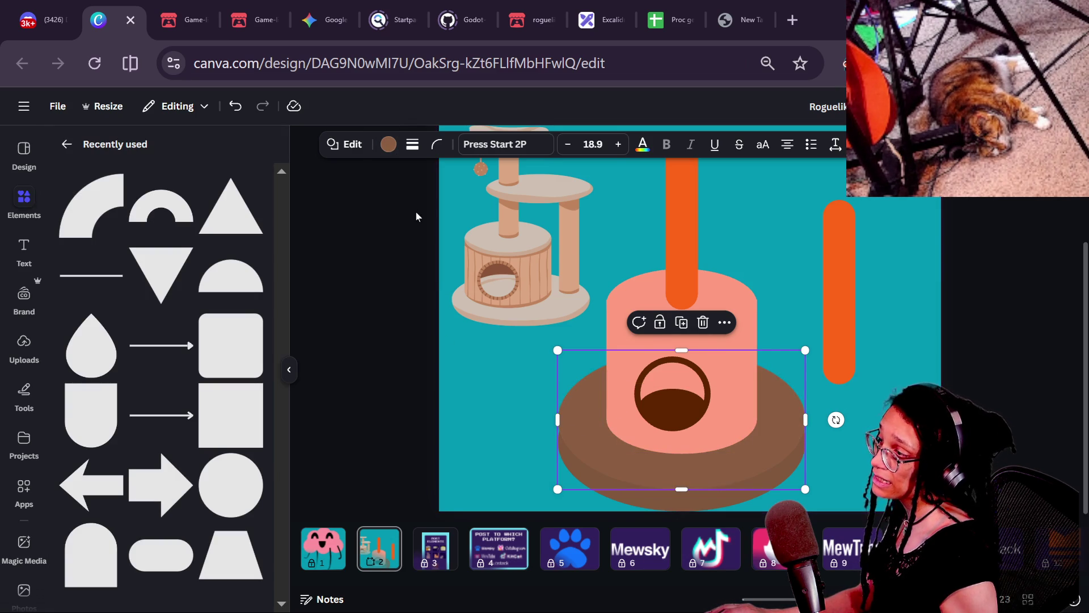
left_click(388, 144)
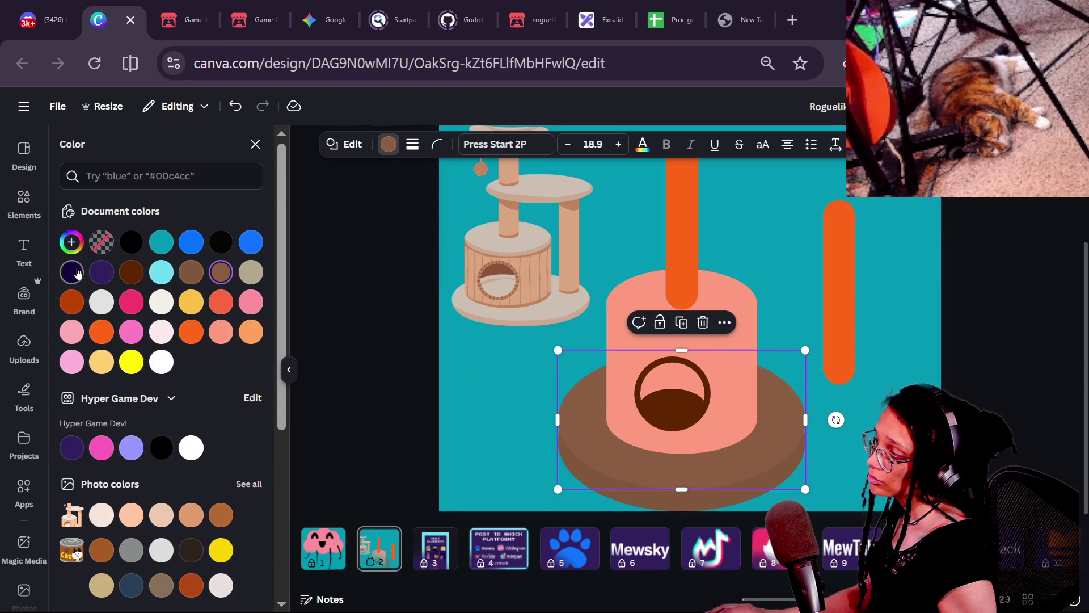
left_click(72, 242)
mouse_move(170, 333)
left_mouse_down()
mouse_move(109, 343)
mouse_move(98, 326)
left_mouse_up()
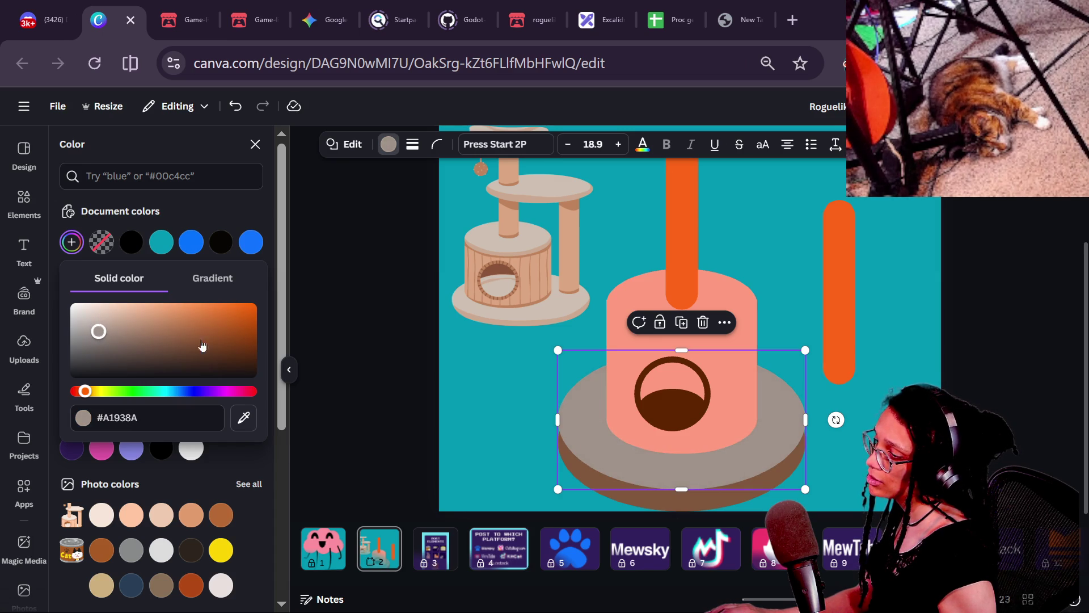
mouse_move(100, 333)
left_mouse_down()
mouse_move(142, 327)
mouse_move(148, 316)
mouse_move(113, 309)
left_mouse_up()
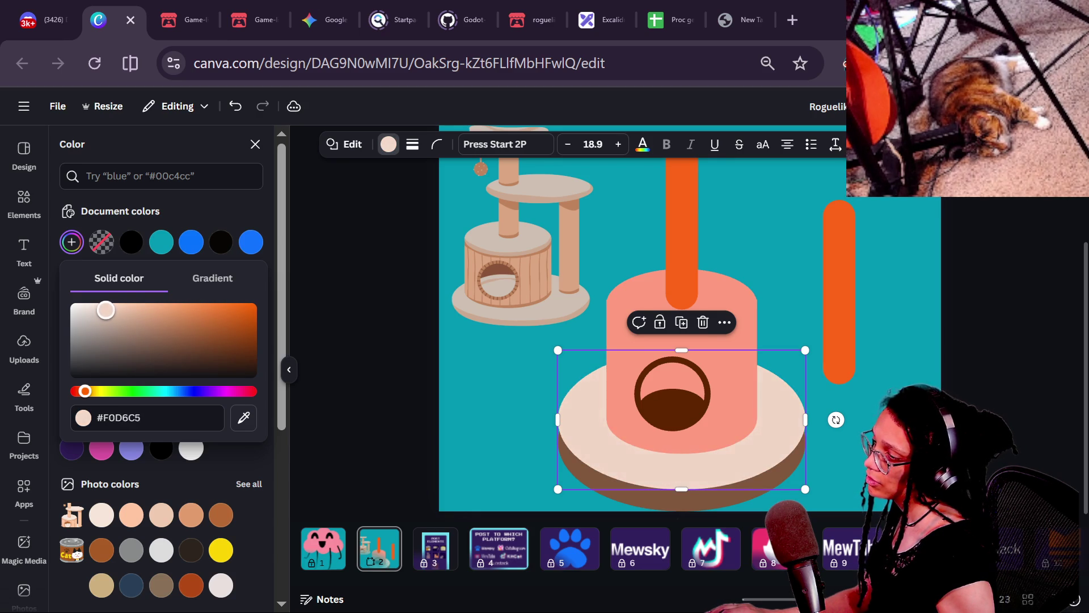
left_click(495, 376)
- Drag the brown base ellipse up over the cylinder
left_click(596, 471)
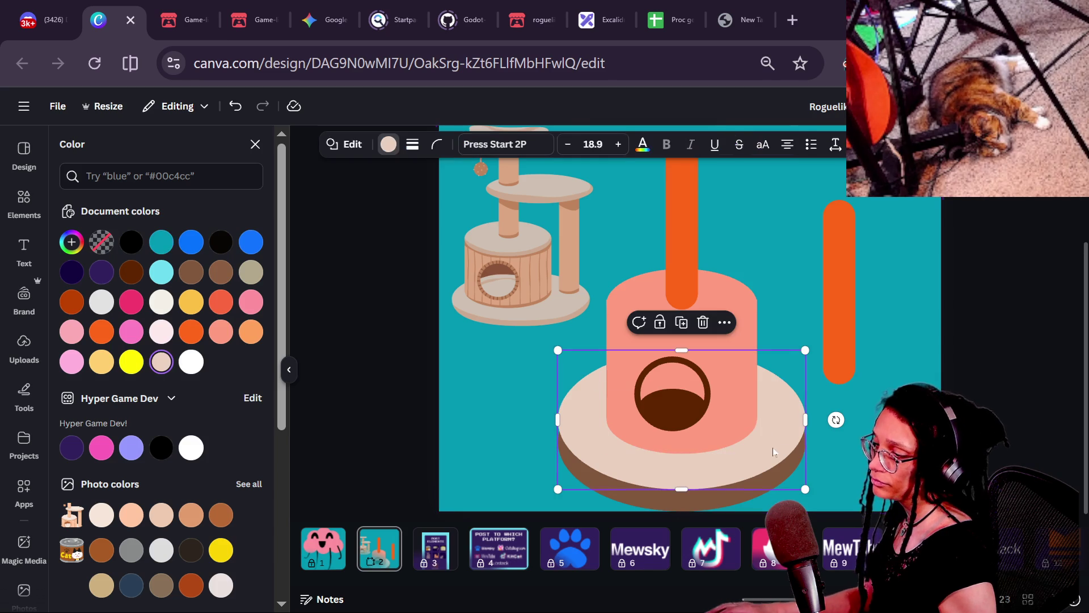
mouse_move(626, 504)
left_mouse_down()
mouse_move(607, 432)
mouse_move(622, 440)
mouse_move(484, 456)
mouse_move(604, 396)
mouse_move(816, 357)
mouse_move(794, 370)
mouse_move(761, 362)
mouse_move(749, 382)
mouse_move(758, 408)
mouse_move(705, 450)
mouse_move(539, 447)
left_mouse_up()
scroll(486, 460, "up", 5)
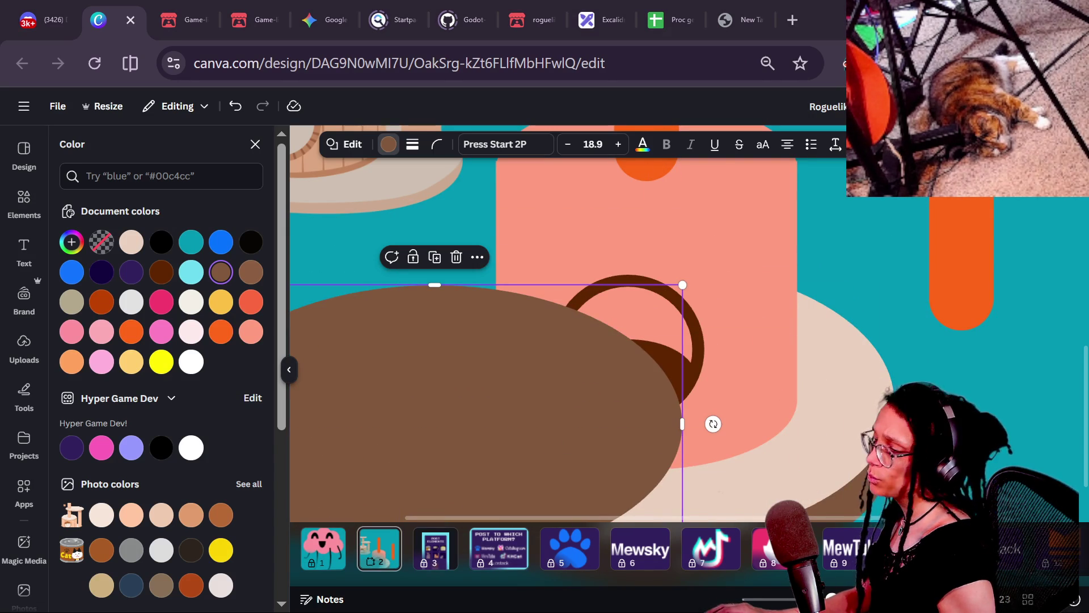
- Move the stray brown ellipse up the cylinder and delete it
scroll(724, 347, "down", 2, "ctrl")
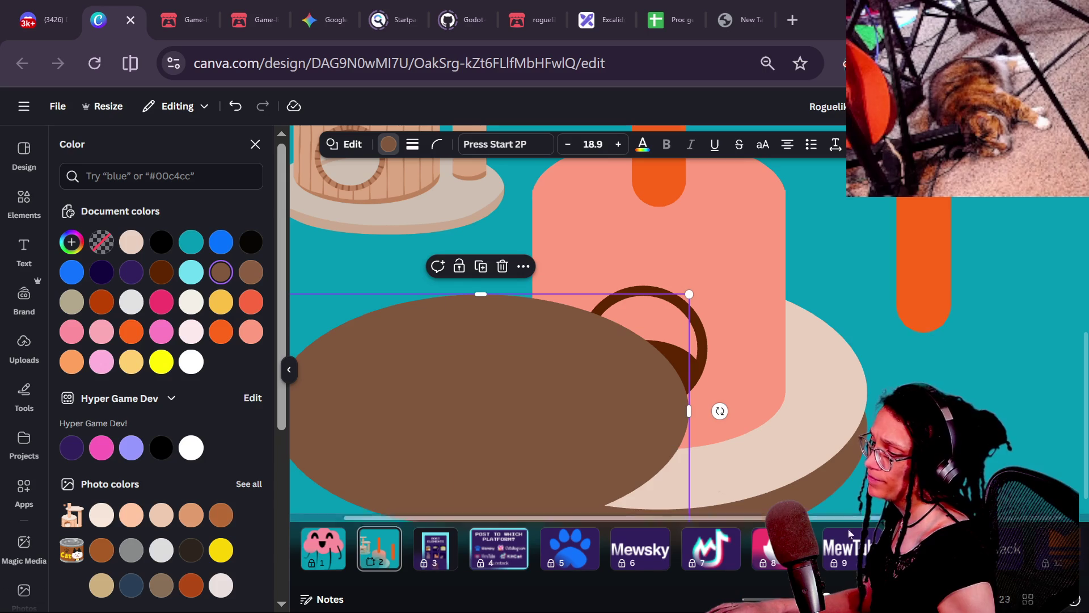
mouse_move(601, 447)
left_mouse_down()
mouse_move(526, 365)
mouse_move(608, 277)
mouse_move(688, 268)
left_mouse_up()
key("Delete")
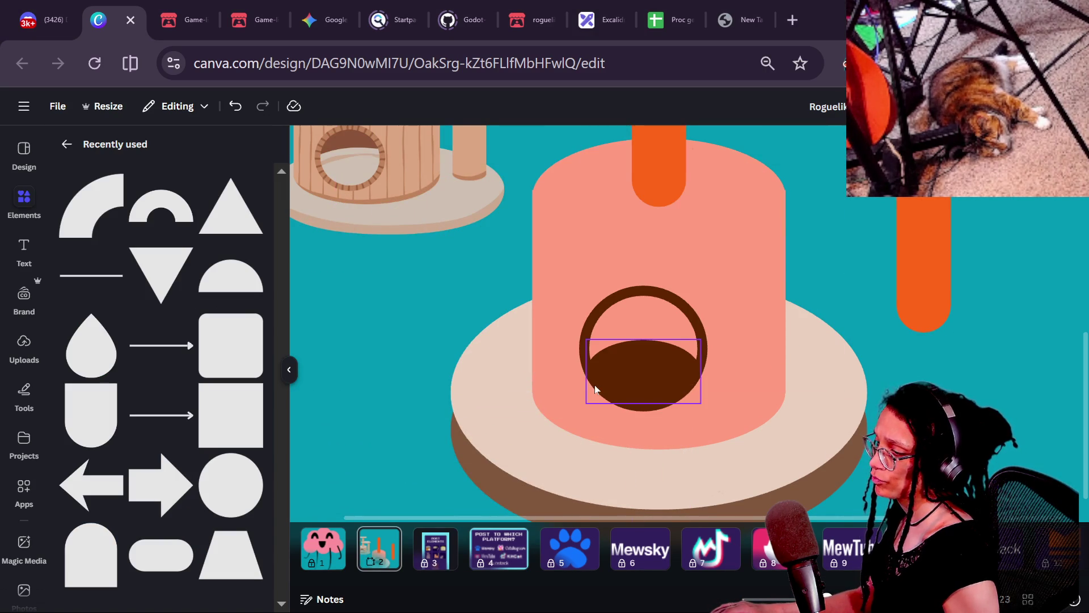
- Nudge the base disc up, centred, and make it slightly taller
scroll(485, 478, "down", 1)
left_click(543, 487)
left_click_drag(574, 499, 573, 483)
key("Escape")
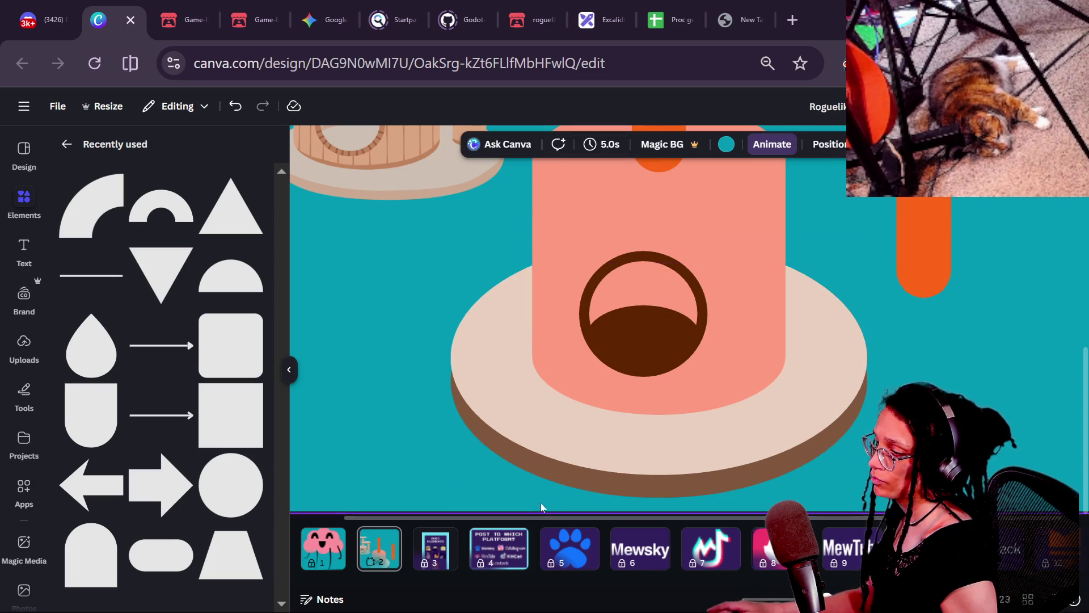
left_click(560, 491)
left_click_drag(657, 235, 656, 233)
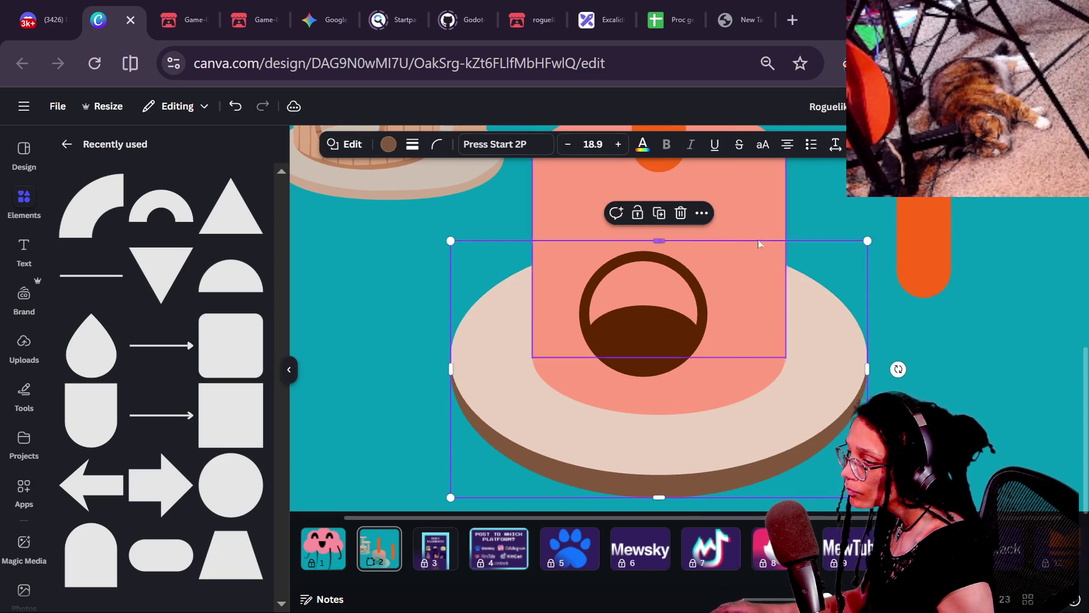
left_click(979, 294)
- Select the dark hole shape and bring up a custom colour picker for it
scroll(969, 333, "down", 3)
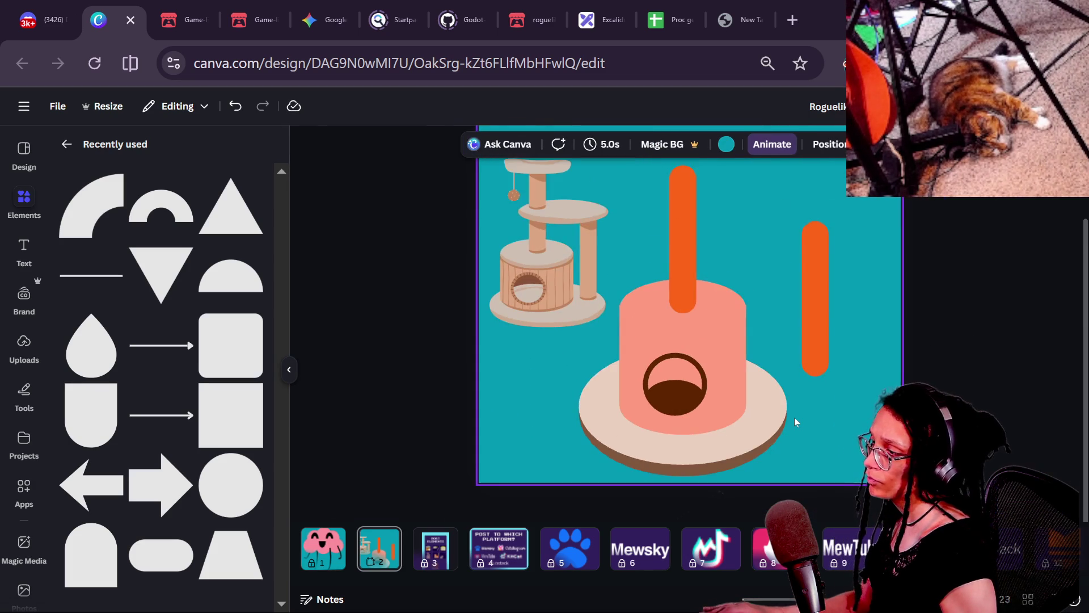
scroll(799, 428, "up", 2)
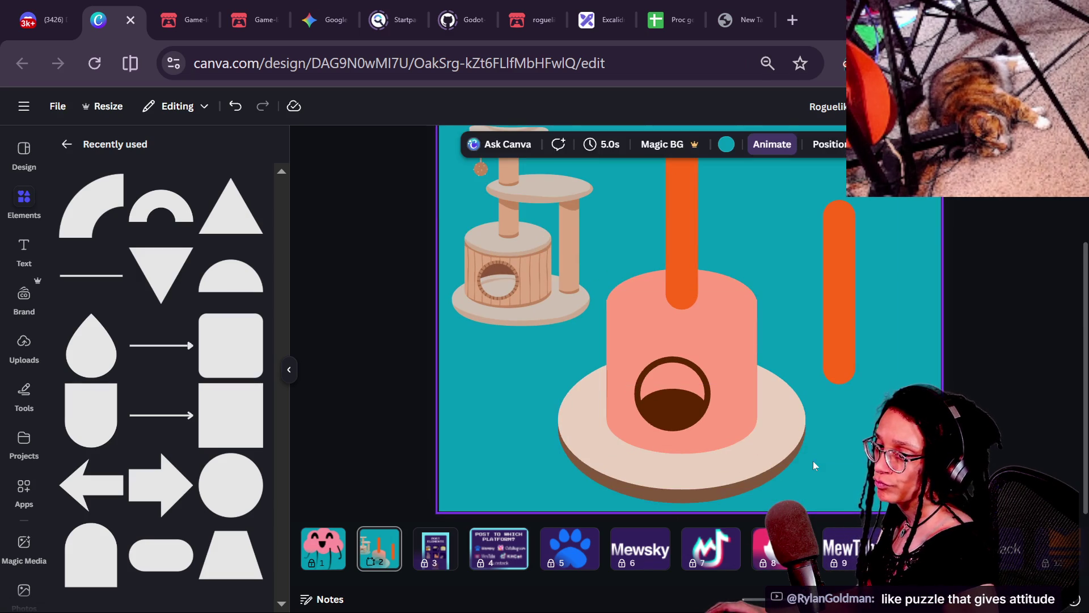
scroll(820, 490, "up", 2)
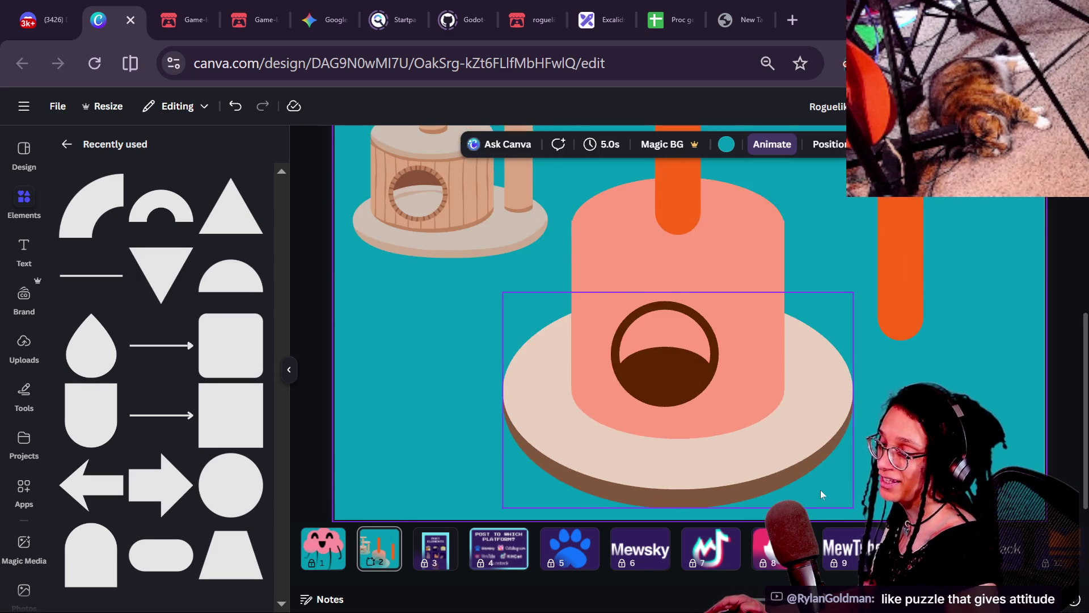
scroll(820, 489, "down", 1)
left_click(685, 416)
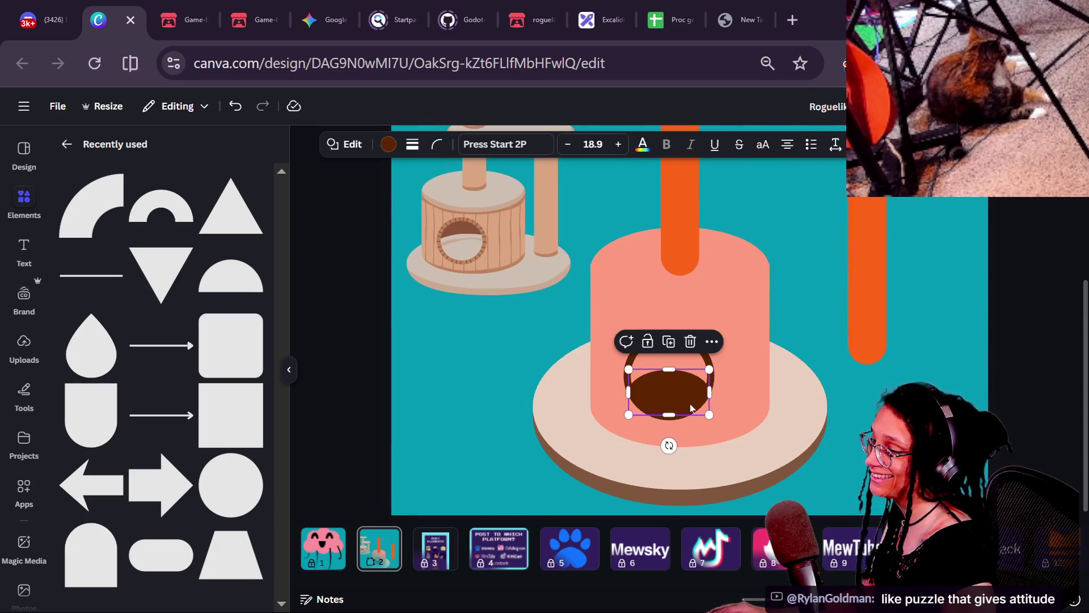
left_click(389, 145)
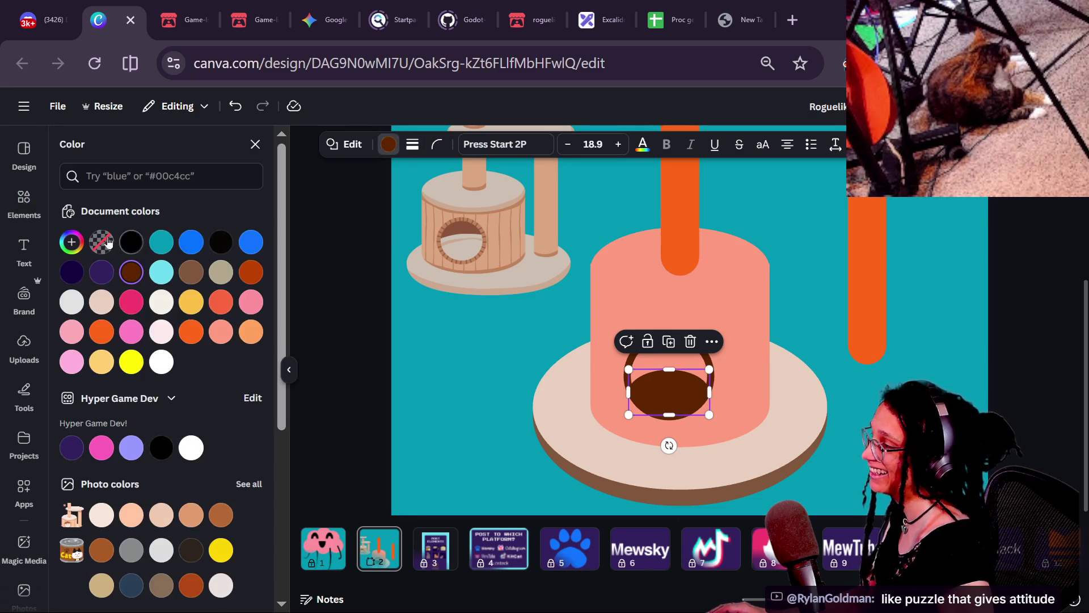
left_click(72, 242)
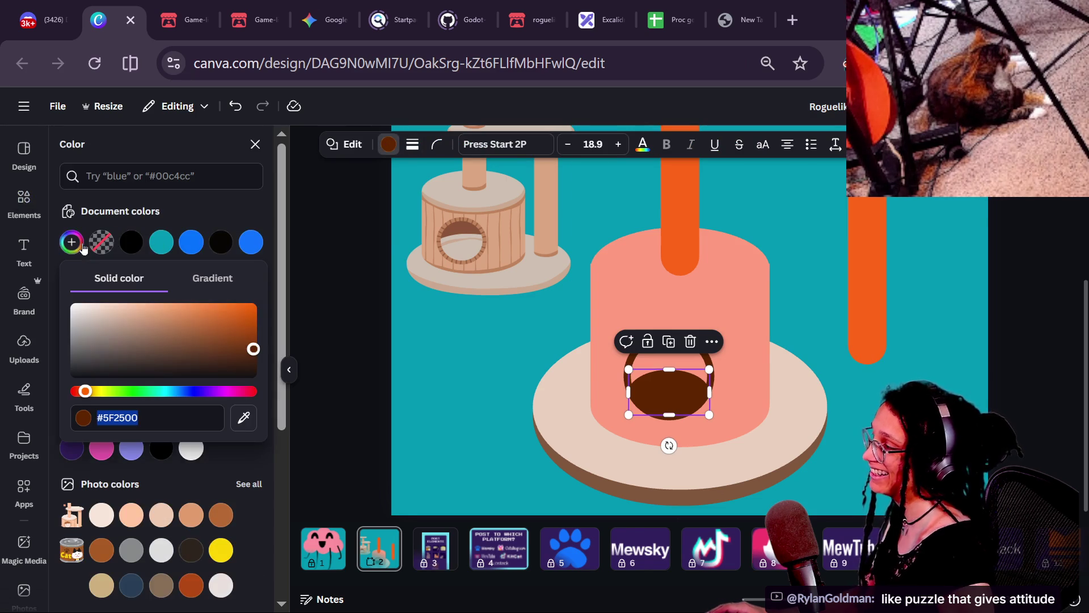
- Fill the hole with the cream base colour using the eyedropper
left_click(563, 391)
left_click(475, 407)
left_click(693, 393)
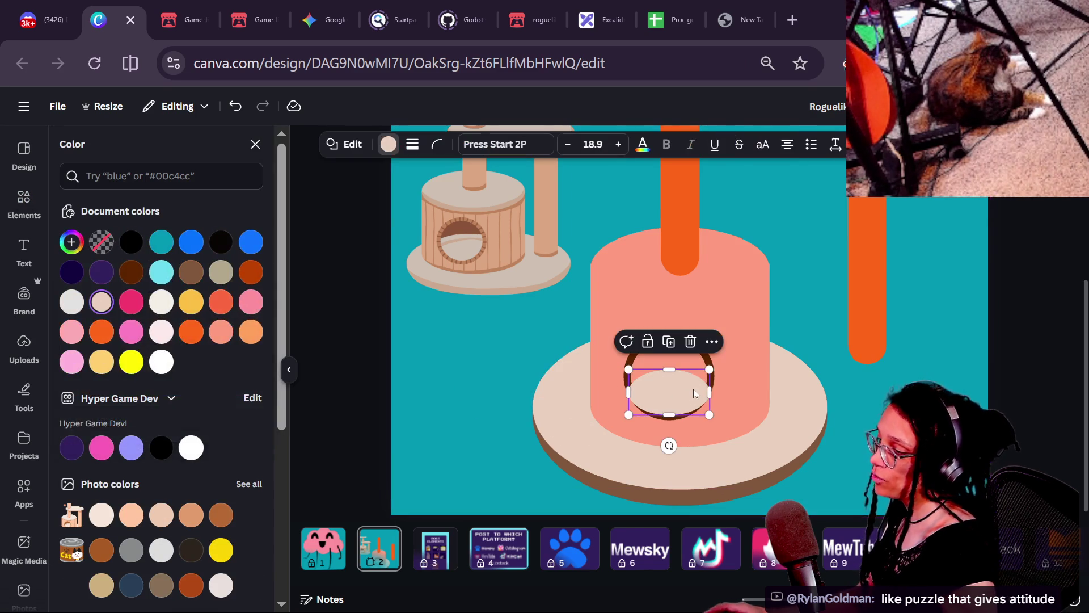
key("Escape")
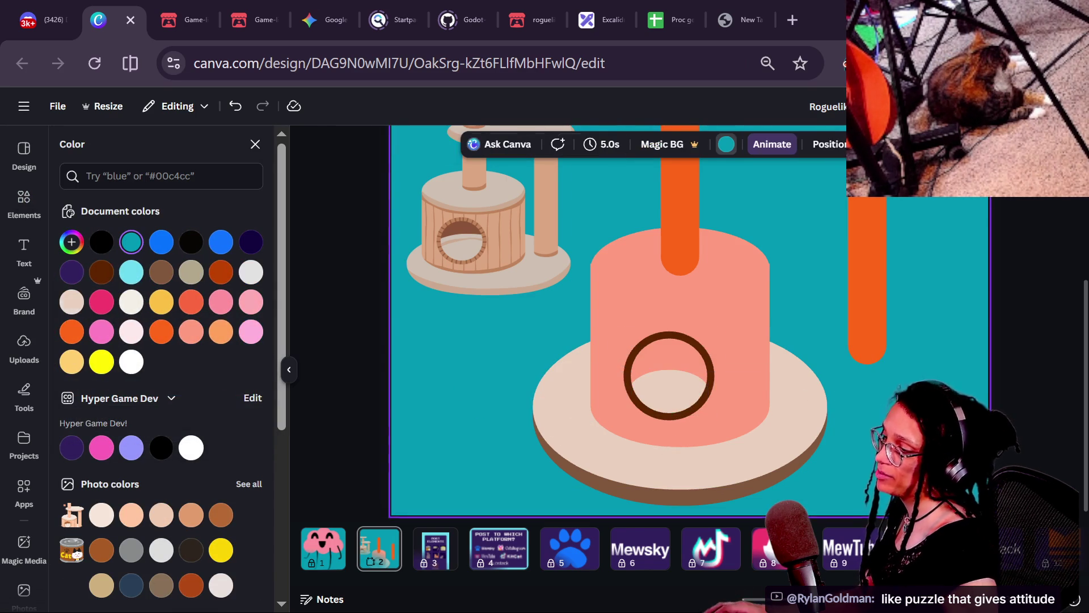
- Move the brown ring higher on the cylinder
scroll(658, 400, "up", 3)
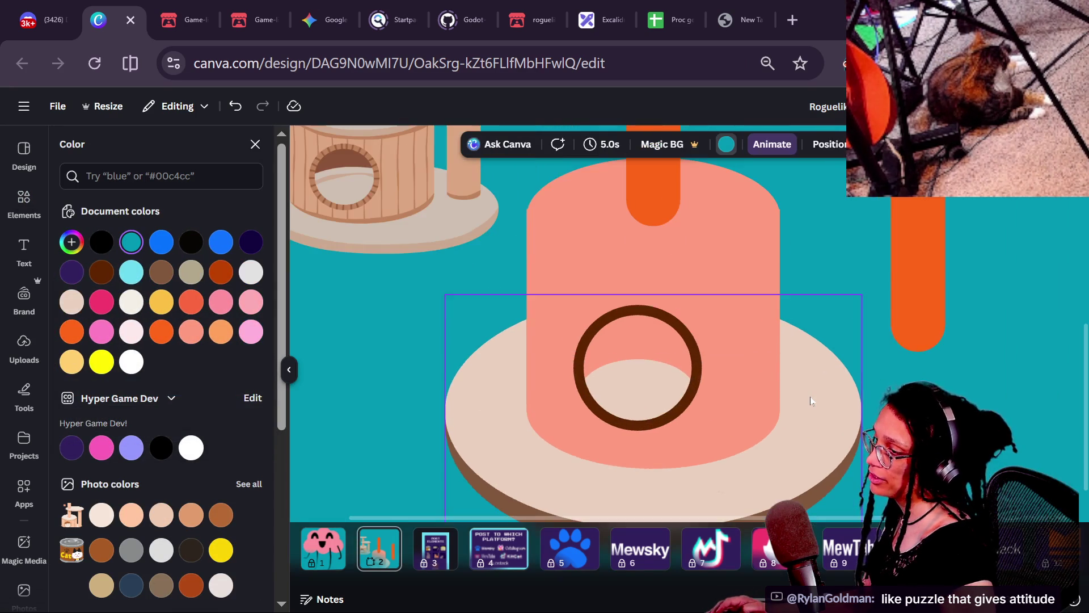
scroll(667, 398, "down", 2)
left_click(667, 399)
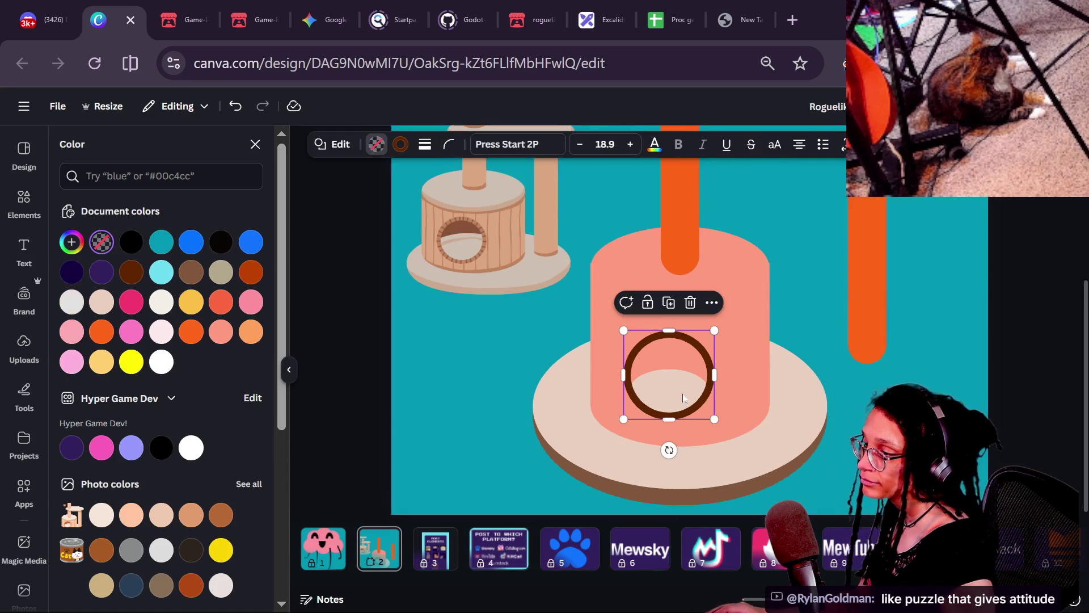
mouse_move(666, 391)
left_mouse_down()
mouse_move(559, 369)
mouse_move(698, 384)
left_mouse_up()
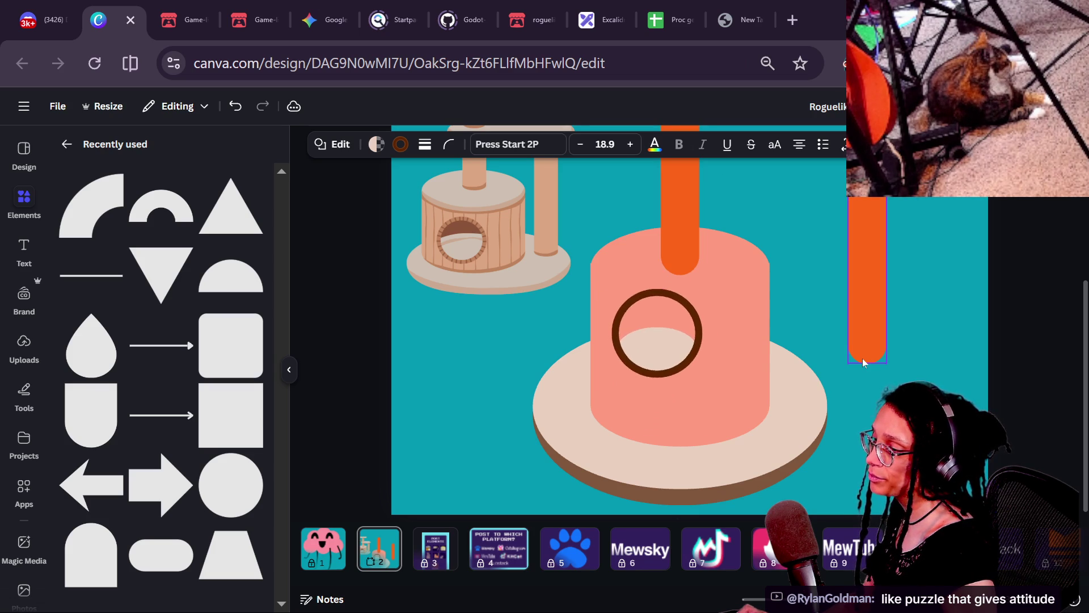
- Stretch the inner cream ellipse wider on both sides and slightly taller, undoing an accidental move
left_click(685, 401)
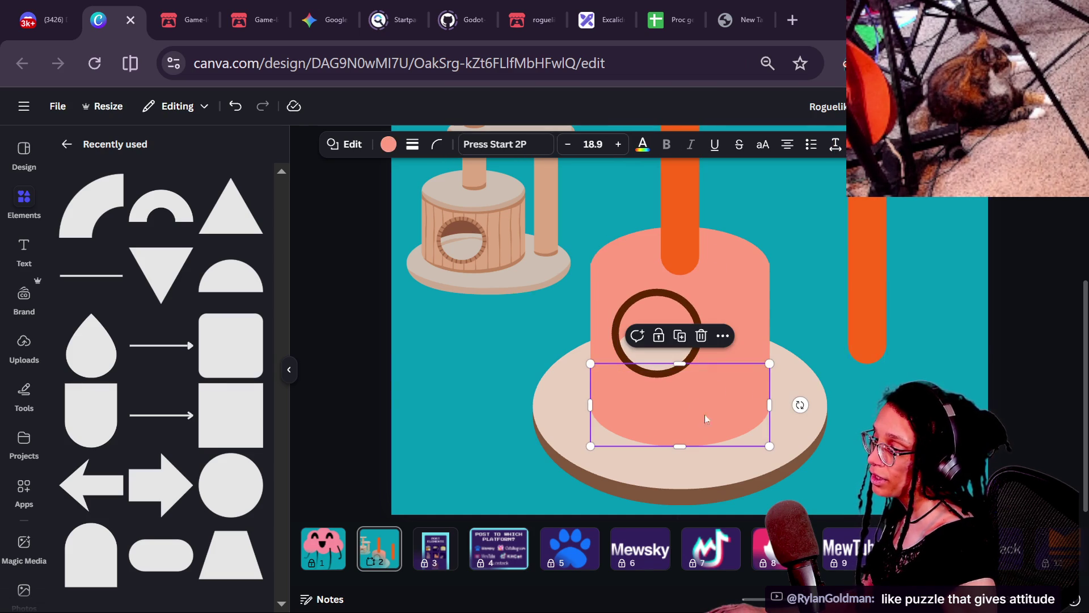
left_click(748, 326)
left_click(881, 358)
left_click(744, 377)
left_click_drag(745, 376, 672, 417)
key("ctrl+z")
left_click(675, 336)
left_click(675, 335)
left_click(649, 350)
left_click_drag(617, 350, 591, 353)
left_click_drag(701, 350, 774, 347)
left_click_drag(677, 326, 677, 323)
left_click(903, 348)
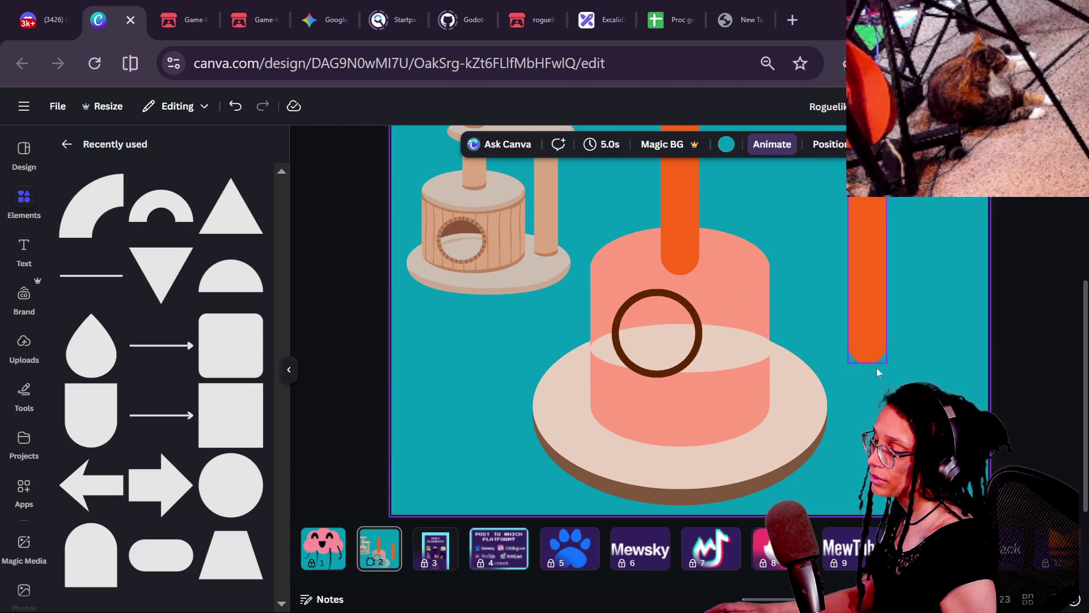
- Delete the extra pink cylinder rectangle
left_click(730, 306)
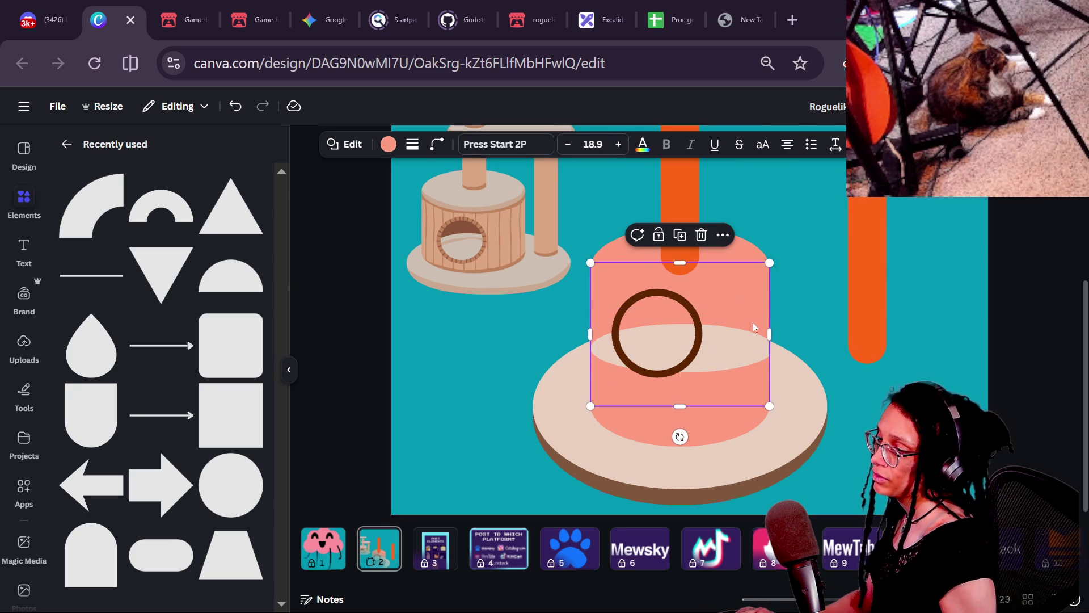
mouse_move(669, 386)
left_mouse_down()
mouse_move(663, 377)
mouse_move(736, 387)
left_mouse_up()
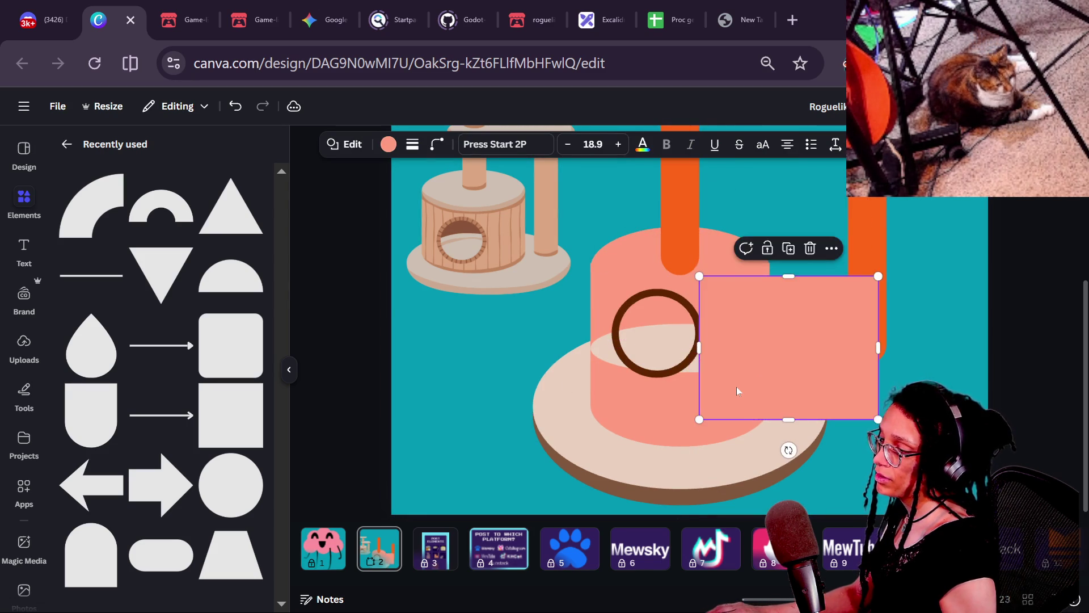
key("Delete")
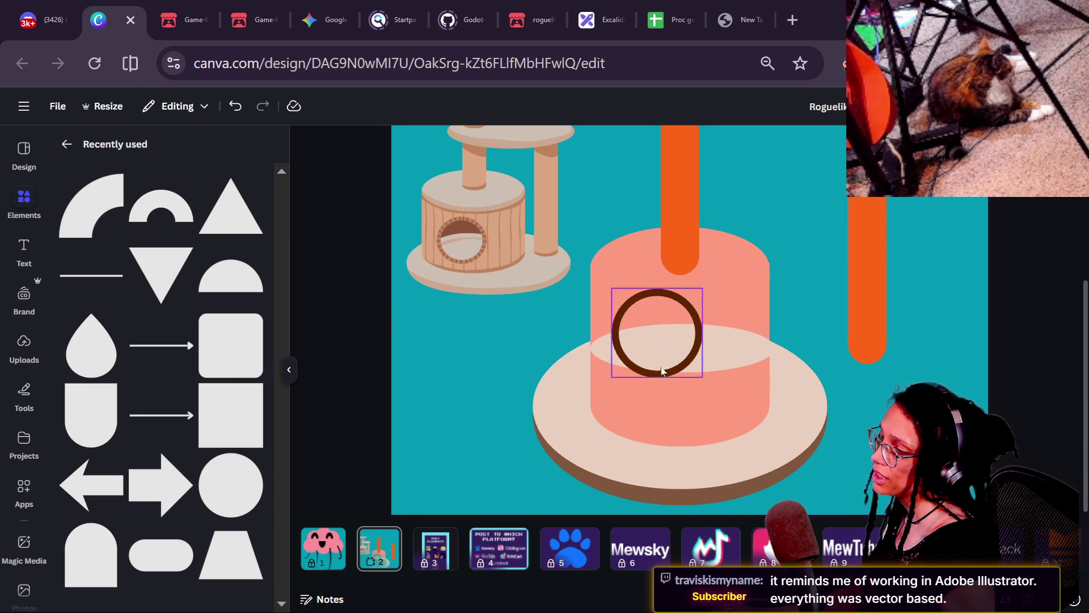
- Bring back the brown half-circle, rotate it 90° and centre it over the ring
scroll(746, 378, "up", 2, "ctrl")
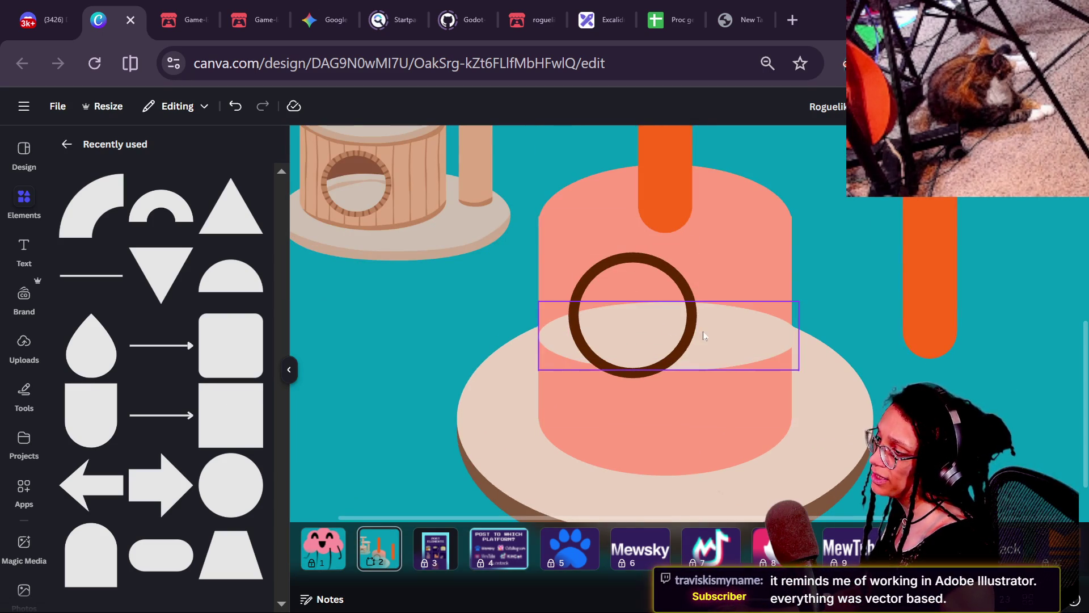
key("ctrl+z")
left_click_drag(720, 199, 714, 303)
mouse_move(829, 262)
left_mouse_down()
mouse_move(705, 437)
mouse_move(667, 446)
left_mouse_up()
mouse_move(717, 321)
left_mouse_down()
mouse_move(749, 397)
mouse_move(741, 384)
left_mouse_up()
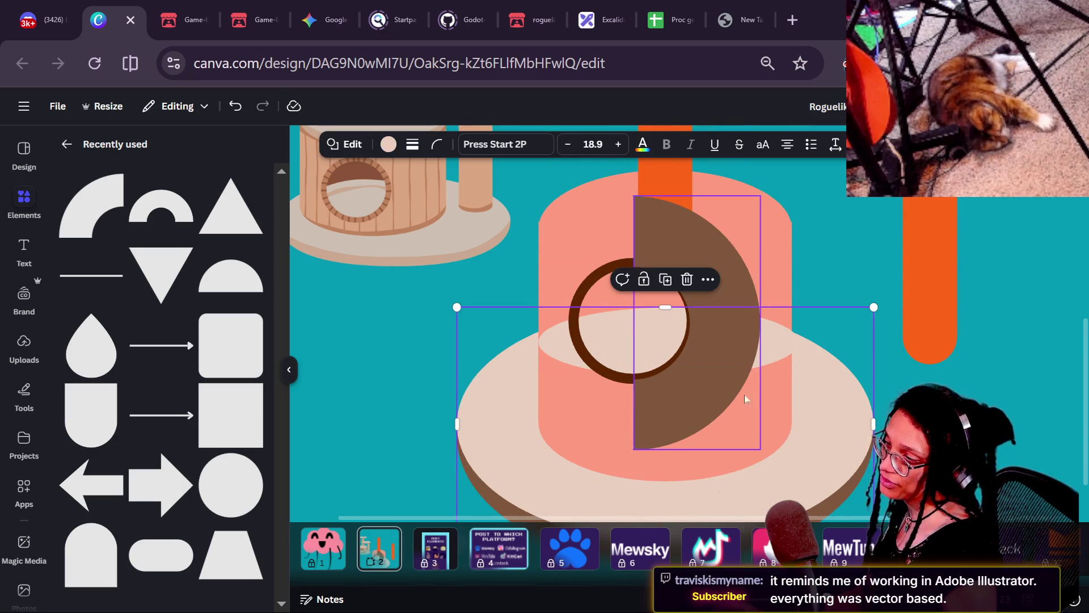
key("ctrl+[")
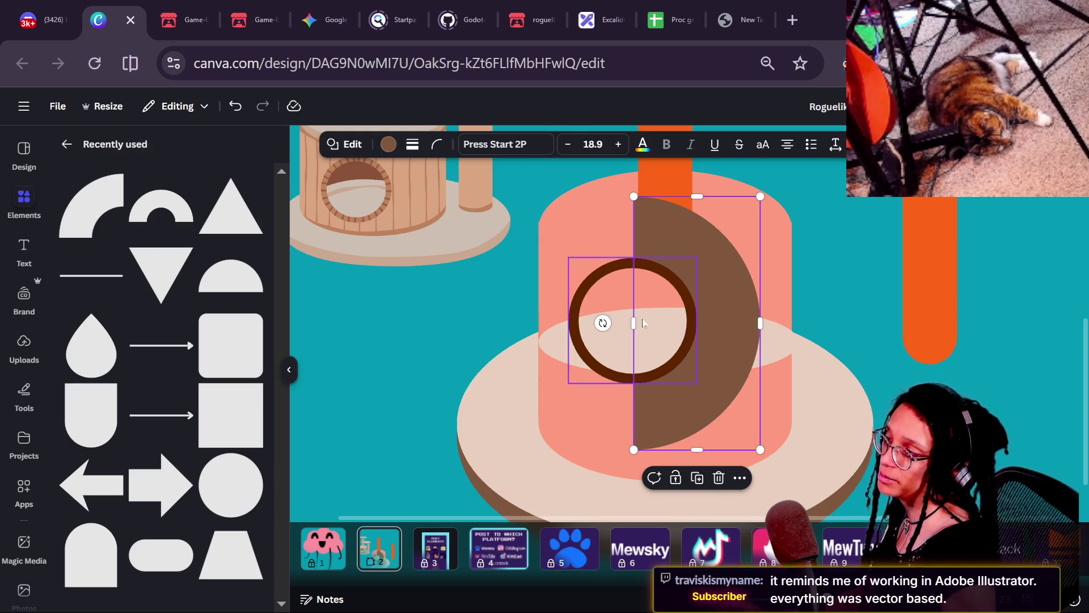
left_click(388, 146)
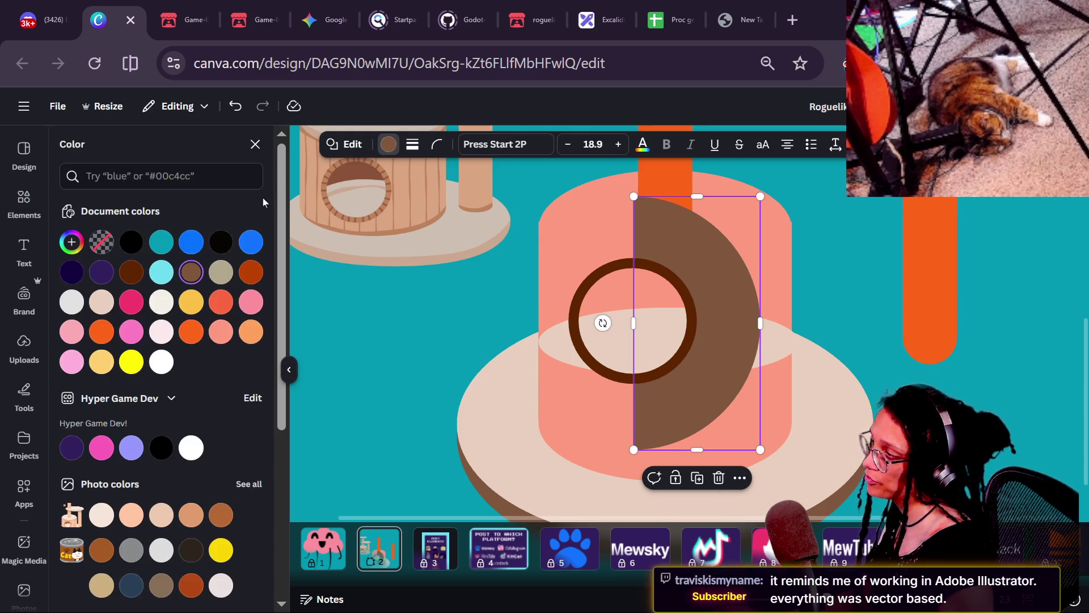
left_click(63, 251)
left_click(244, 417)
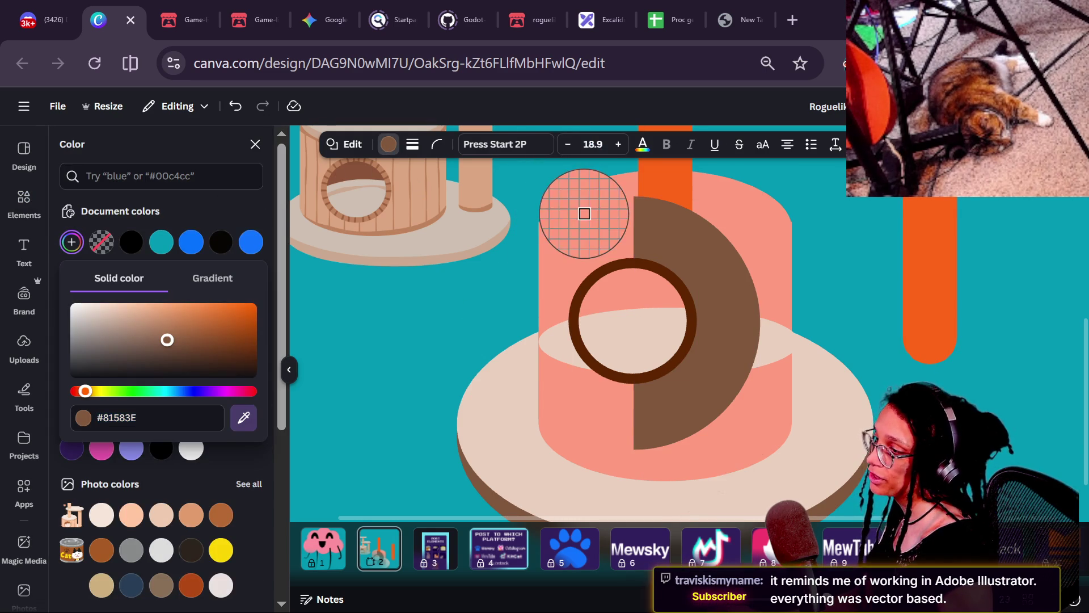
left_click(578, 218)
left_click(683, 246)
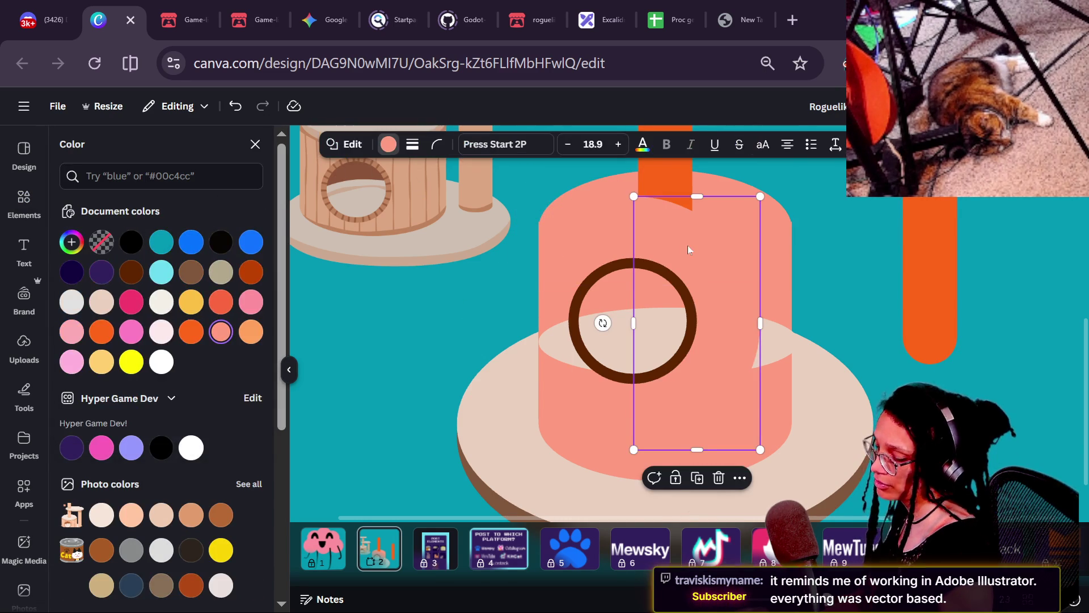
left_click(661, 176)
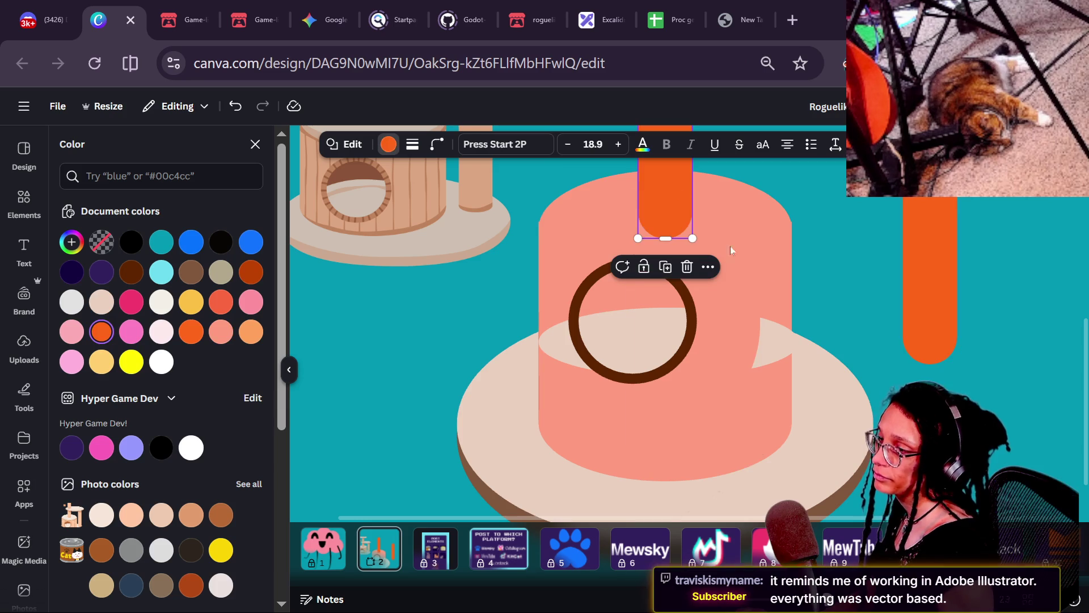
left_click(829, 357)
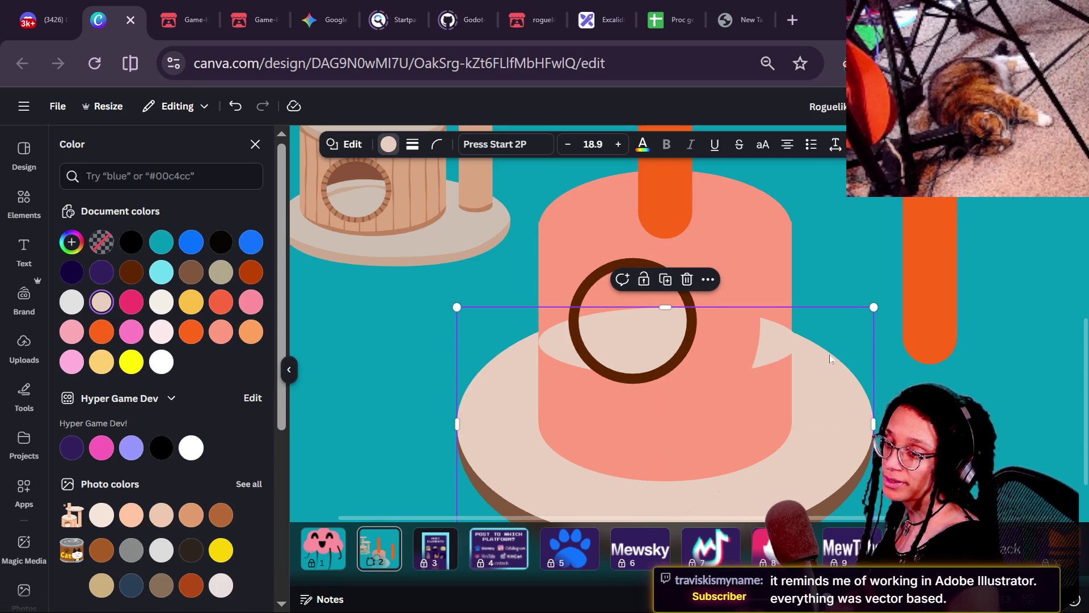
left_click(634, 320)
left_click(703, 337)
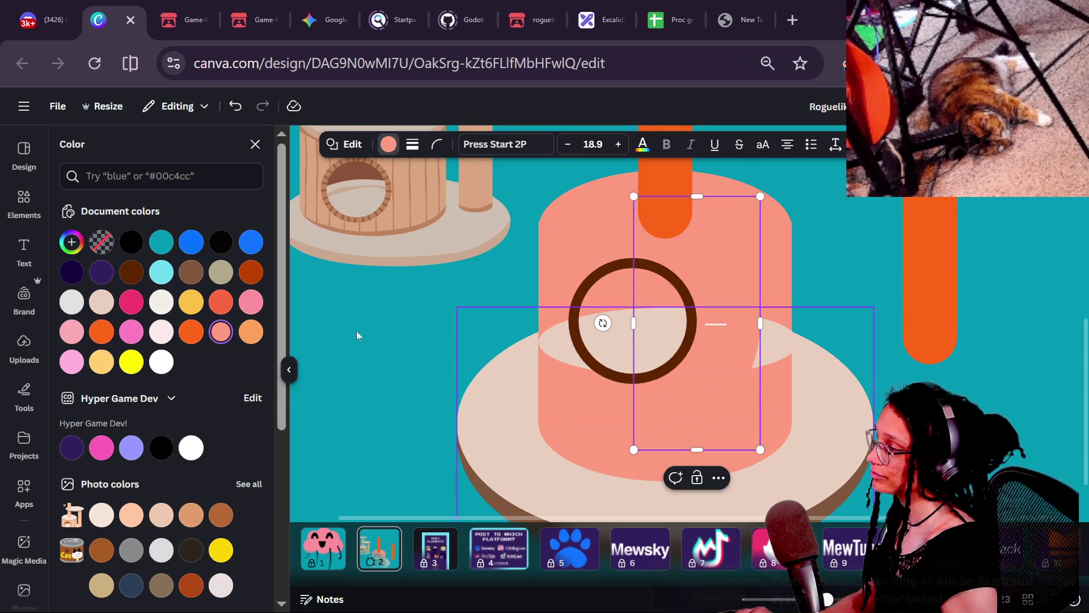
- Move, narrow and shorten the salmon rectangle, placing it on the cylinder's left side
left_click(548, 301)
mouse_move(549, 302)
left_mouse_down()
mouse_move(630, 325)
mouse_move(673, 348)
mouse_move(641, 353)
mouse_move(666, 352)
left_mouse_up()
mouse_move(540, 343)
left_mouse_down()
mouse_move(758, 347)
mouse_move(578, 372)
mouse_move(893, 320)
mouse_move(718, 342)
left_mouse_up()
left_click(778, 350)
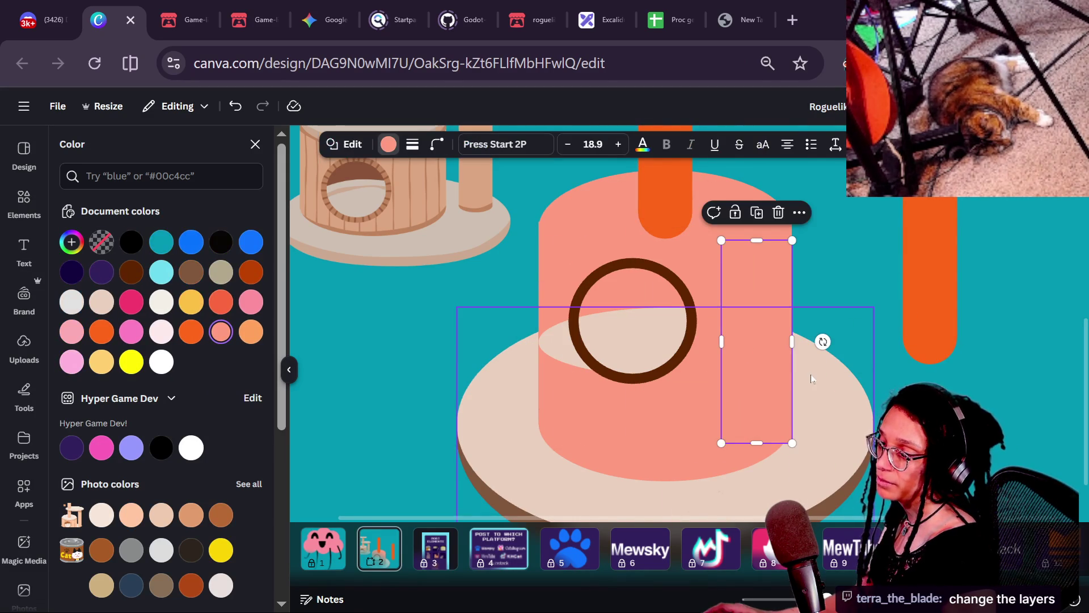
key("Escape")
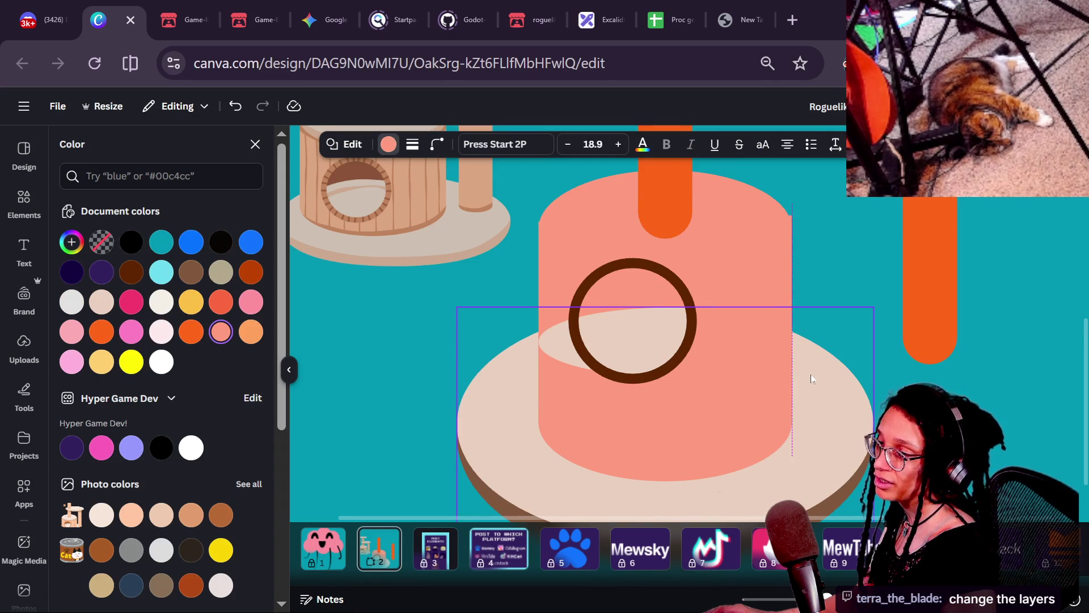
mouse_move(812, 379)
left_mouse_down()
mouse_move(890, 381)
mouse_move(760, 385)
mouse_move(770, 384)
left_mouse_up()
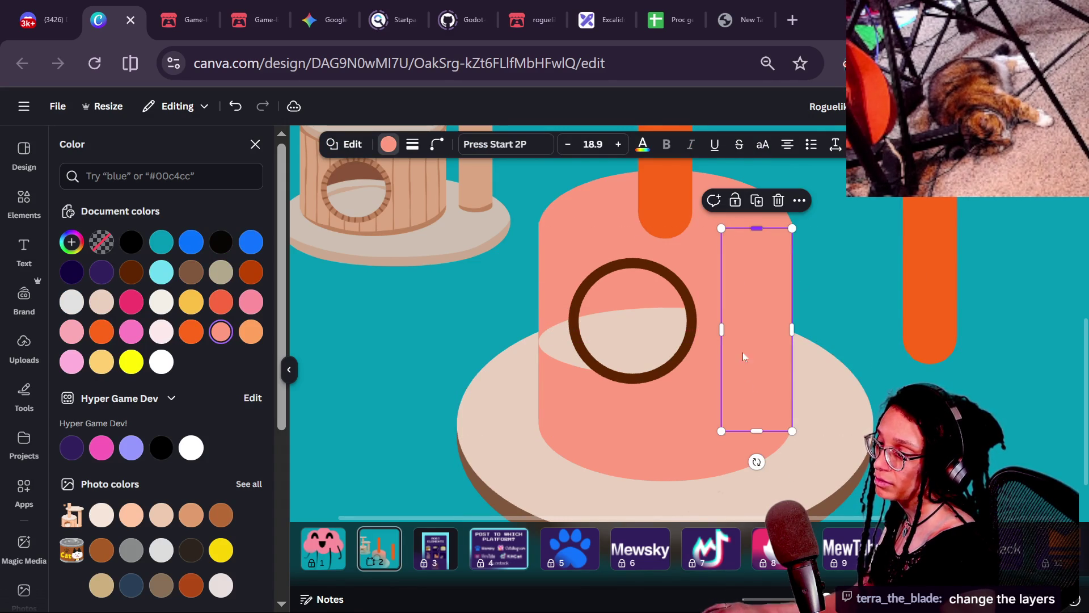
mouse_move(757, 430)
left_mouse_down()
mouse_move(754, 394)
mouse_move(753, 404)
left_mouse_up()
left_click(865, 376)
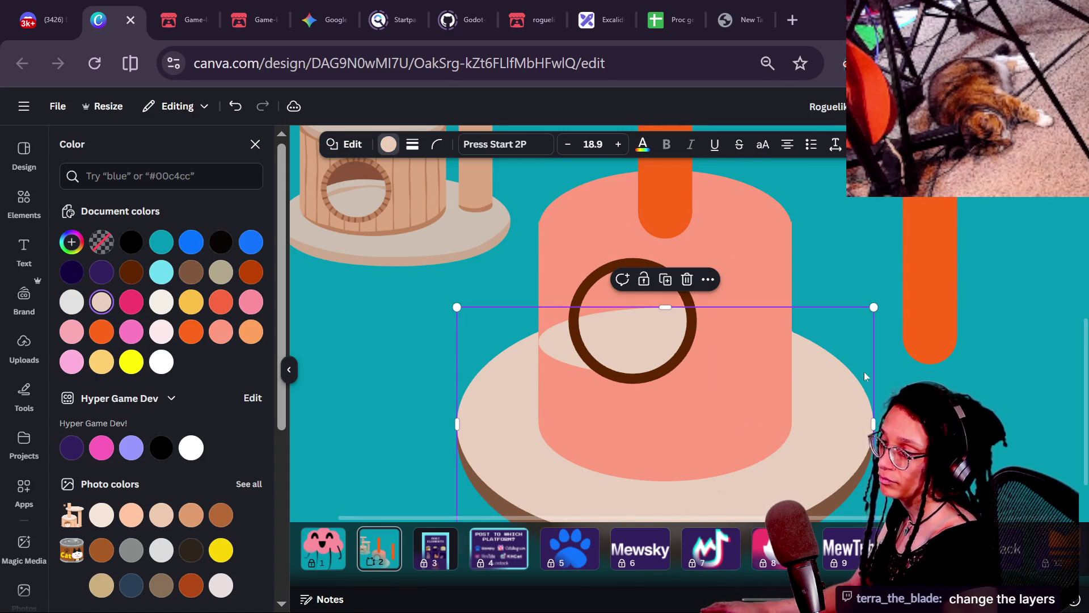
mouse_move(763, 357)
left_mouse_down()
mouse_move(781, 369)
mouse_move(588, 379)
mouse_move(587, 361)
mouse_move(533, 340)
mouse_move(571, 341)
left_mouse_up()
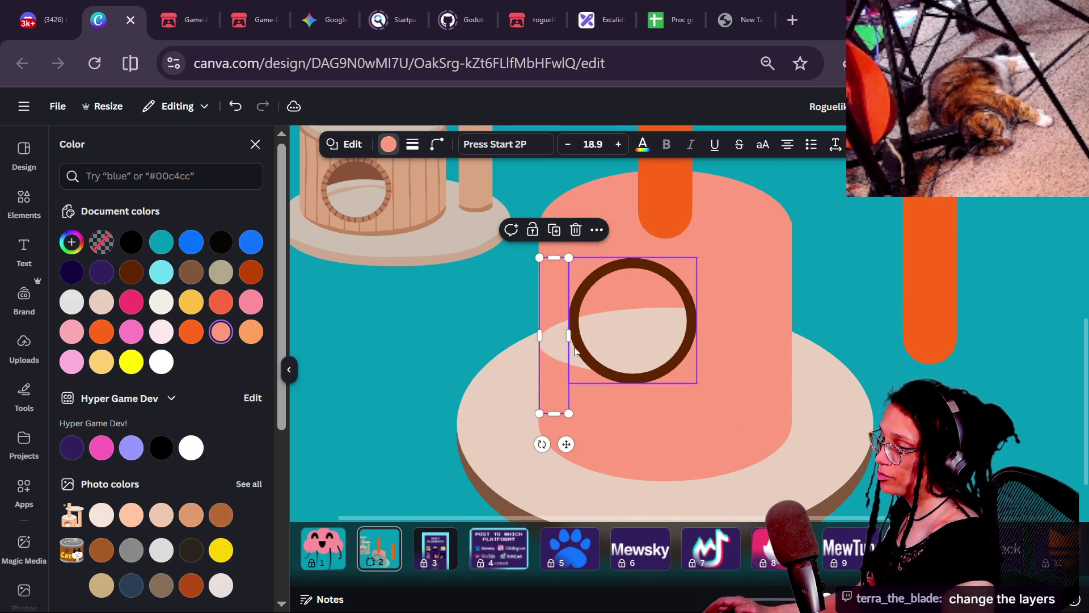
- Rotate the wider salmon rectangle 90° onto the lower cylinder and send it behind the brown ring
left_click(793, 290)
left_click(707, 305)
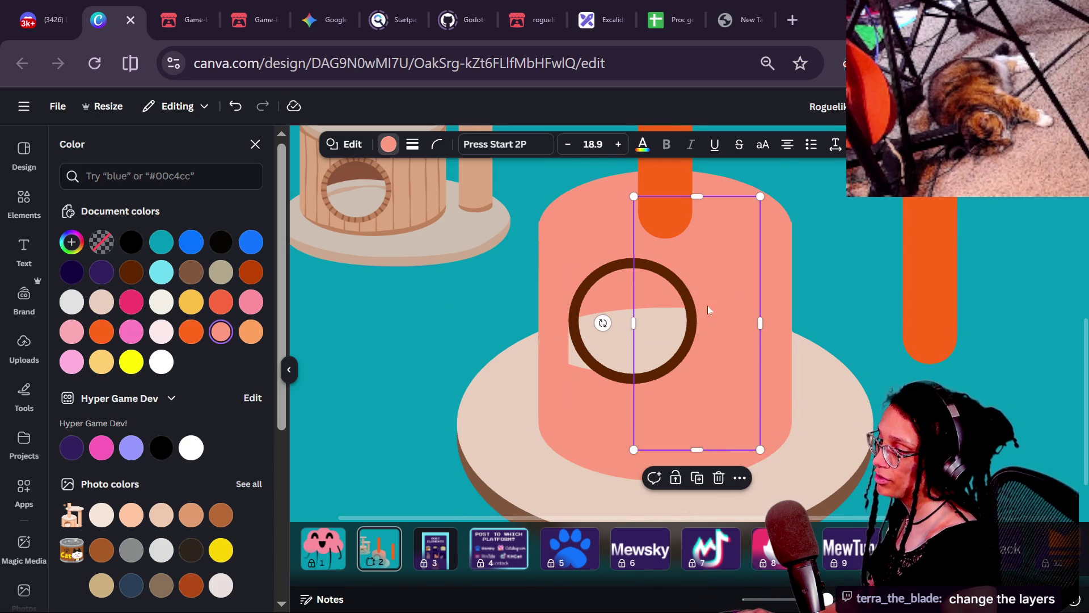
mouse_move(712, 314)
left_mouse_down()
mouse_move(717, 325)
mouse_move(633, 337)
mouse_move(640, 346)
left_mouse_up()
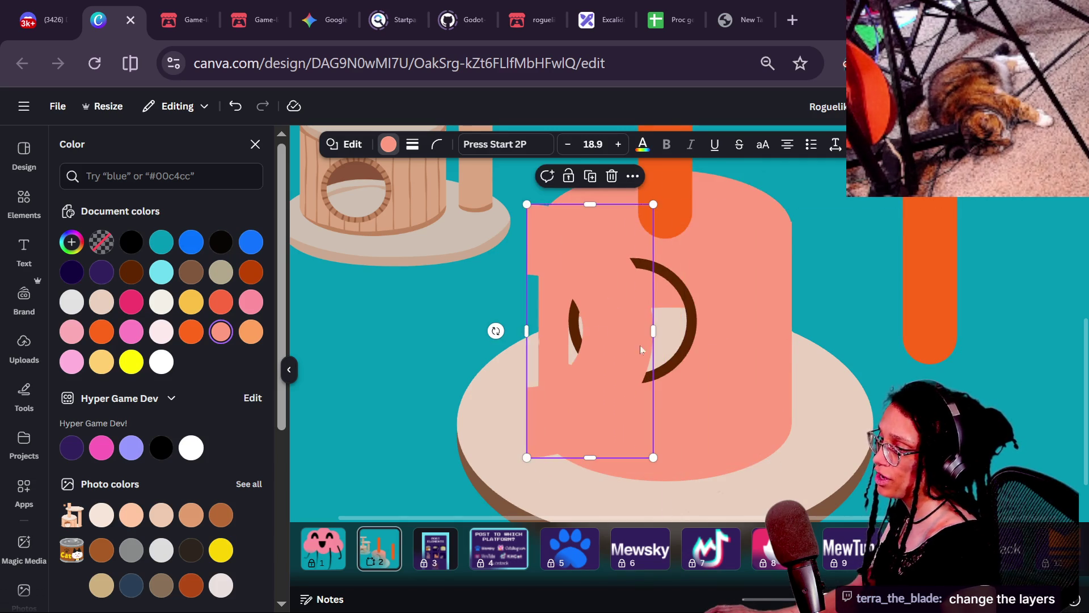
mouse_move(497, 334)
left_mouse_down()
mouse_move(705, 344)
mouse_move(683, 328)
left_mouse_up()
mouse_move(600, 419)
left_mouse_down()
mouse_move(549, 414)
mouse_move(580, 412)
left_mouse_up()
key("ctrl+bracketleft")
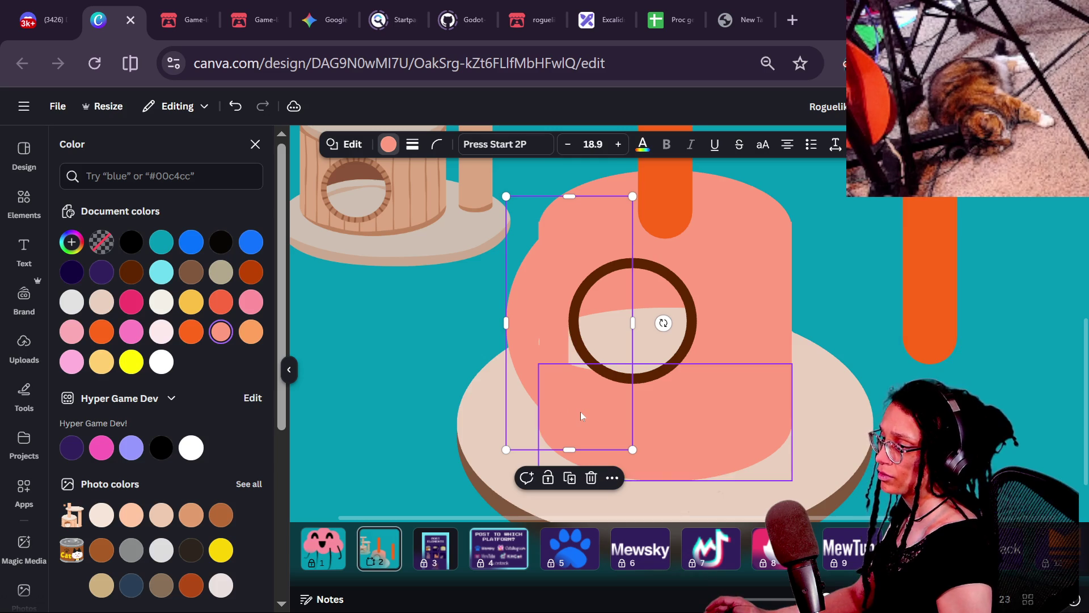
mouse_move(502, 318)
left_mouse_down()
mouse_move(574, 324)
mouse_move(540, 331)
left_mouse_up()
left_click(692, 332)
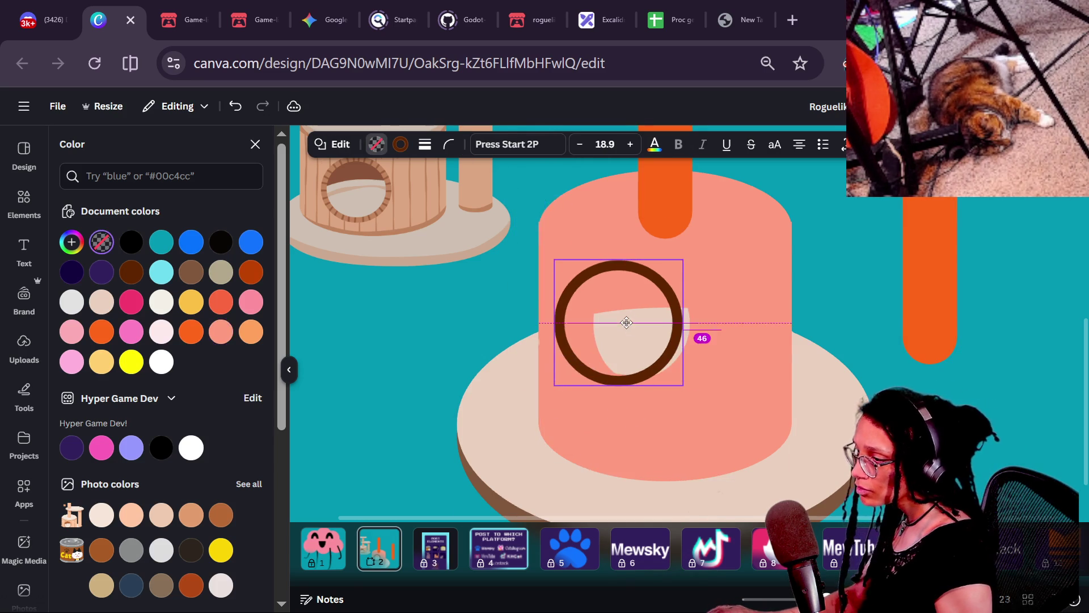
- Trim the right side of the pink patch rectangle
left_click(575, 408)
left_click_drag(633, 323, 605, 329)
left_click(860, 368)
scroll(860, 369, "down", 3)
left_click(862, 373)
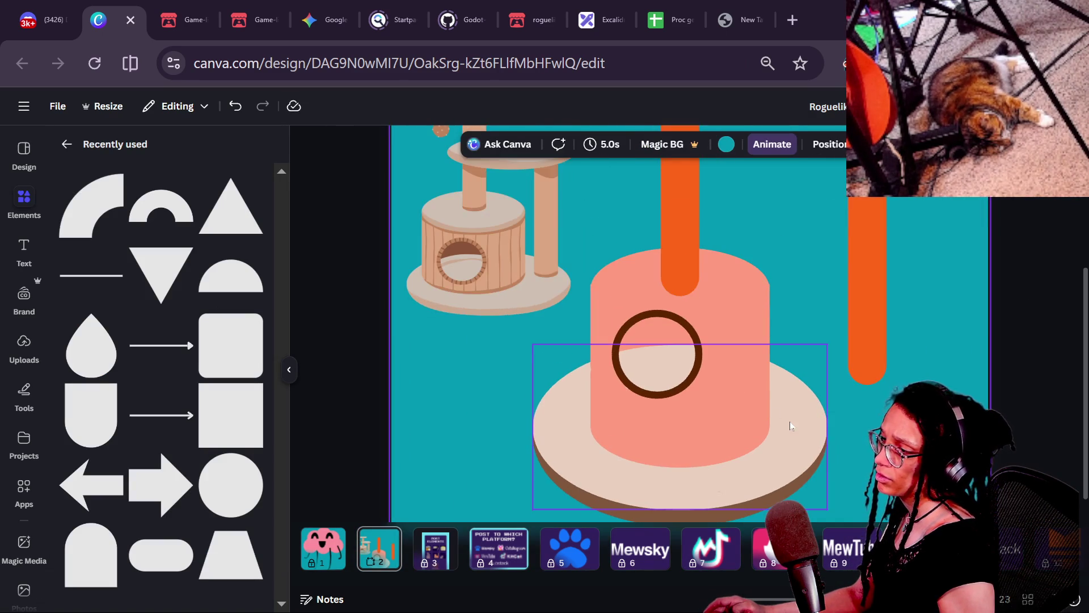
scroll(790, 426, "up", 2)
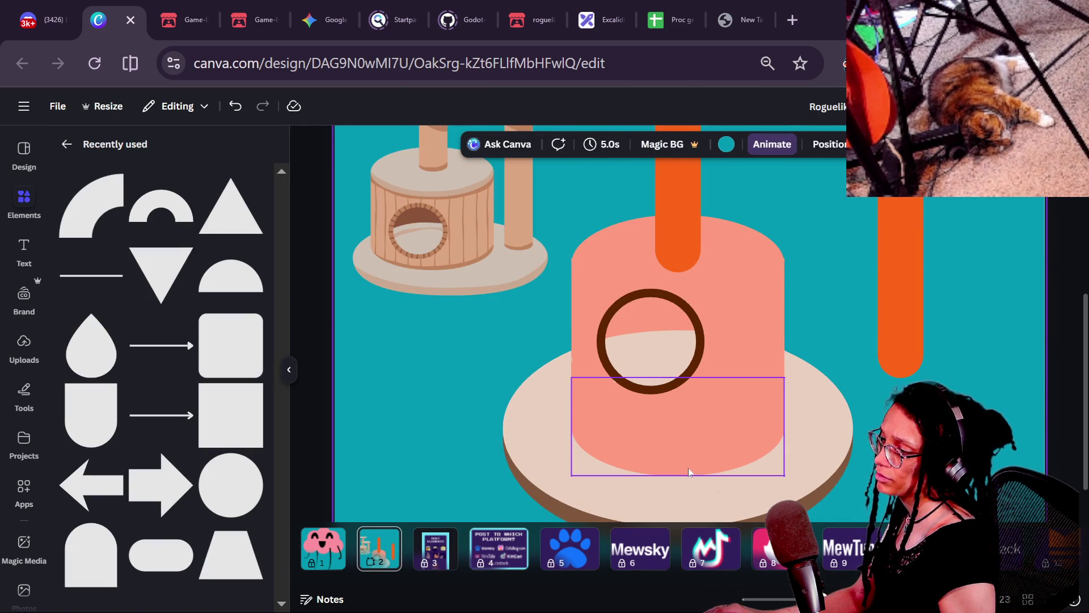
- Undo a trial shortening of the lower pink rectangle and enlarge the brown ring to about 187×183
left_click(709, 466)
left_click_drag(680, 476, 680, 452)
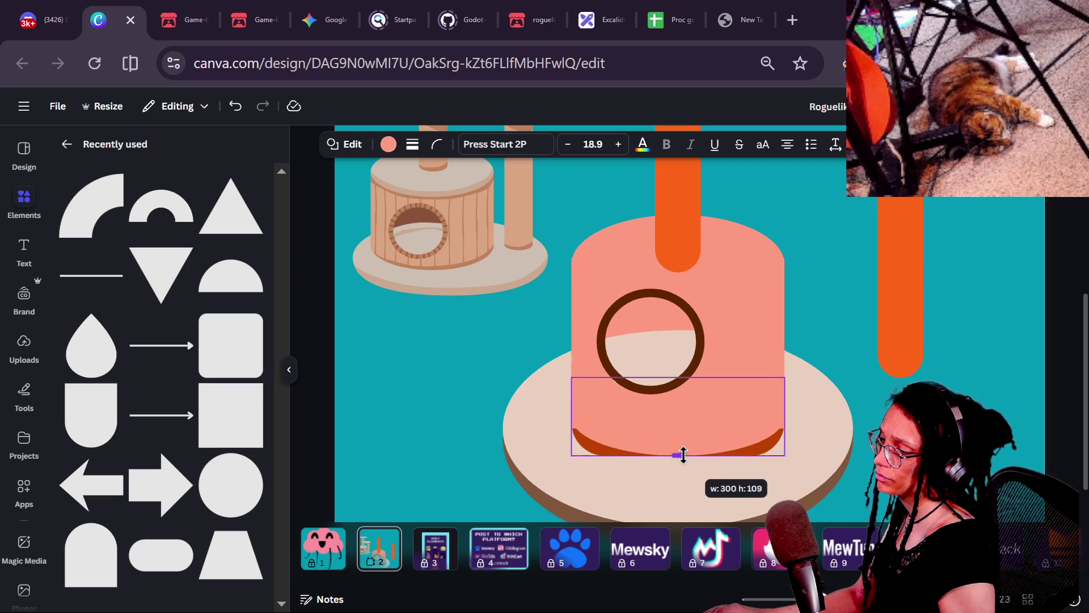
key("ctrl+z")
key("Escape")
scroll(689, 341, "down", 3)
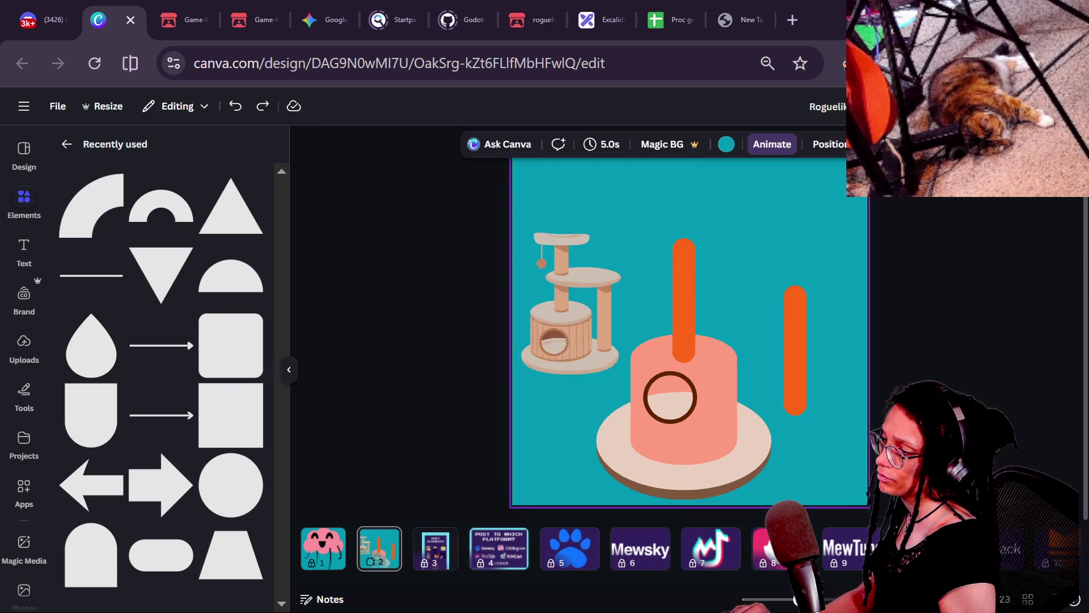
scroll(683, 434, "up", 3)
left_click(670, 392)
left_click_drag(710, 400, 721, 414)
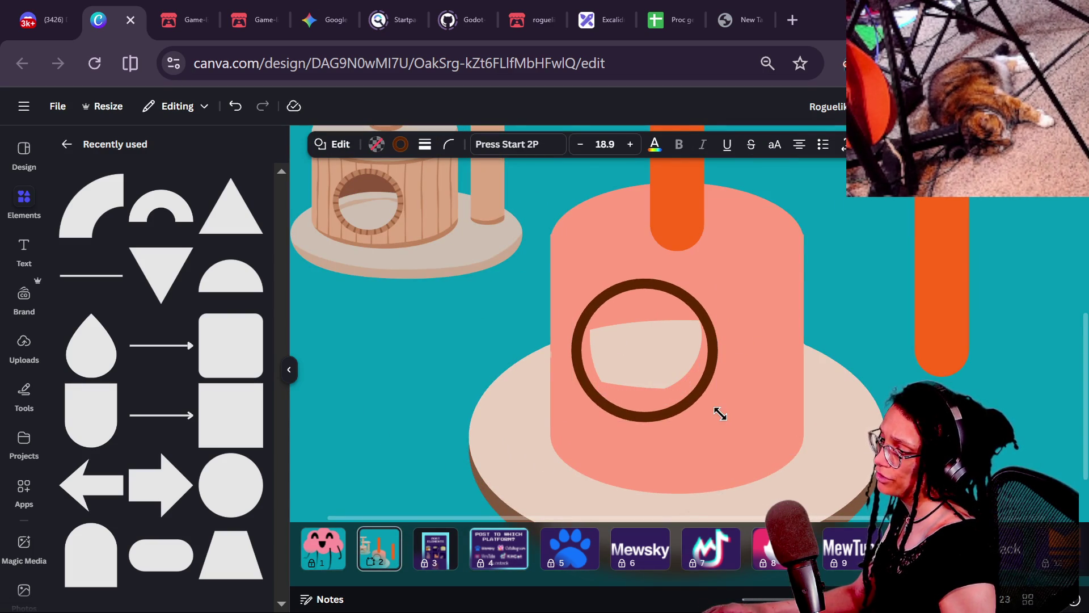
- Nudge the brown ring down, then resize the cream inner shape and lower it
scroll(720, 414, "down", 3)
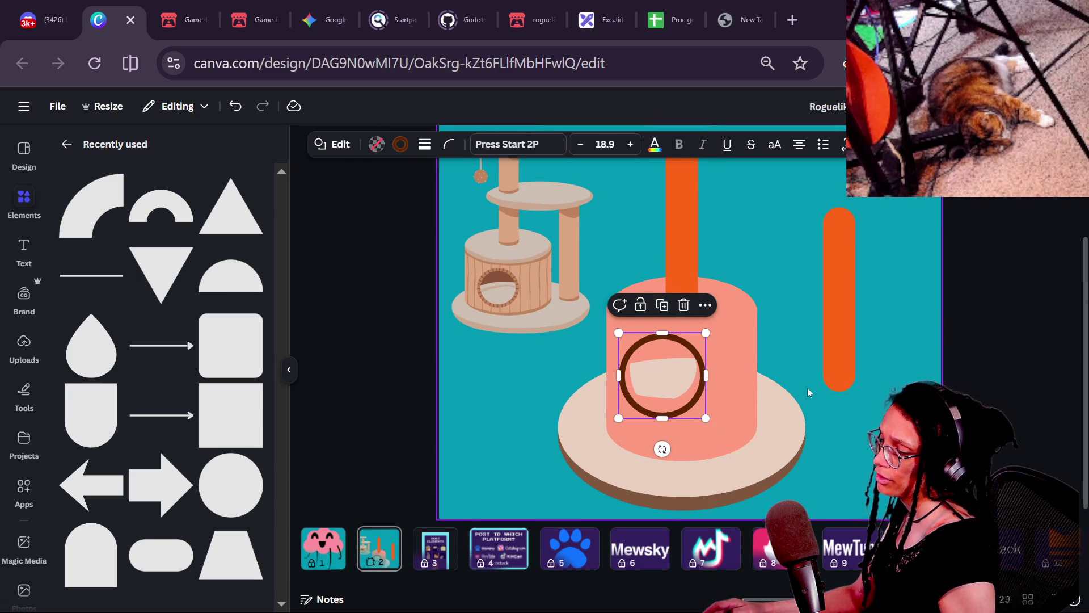
mouse_move(688, 403)
left_mouse_down()
mouse_move(724, 437)
mouse_move(707, 419)
left_mouse_up()
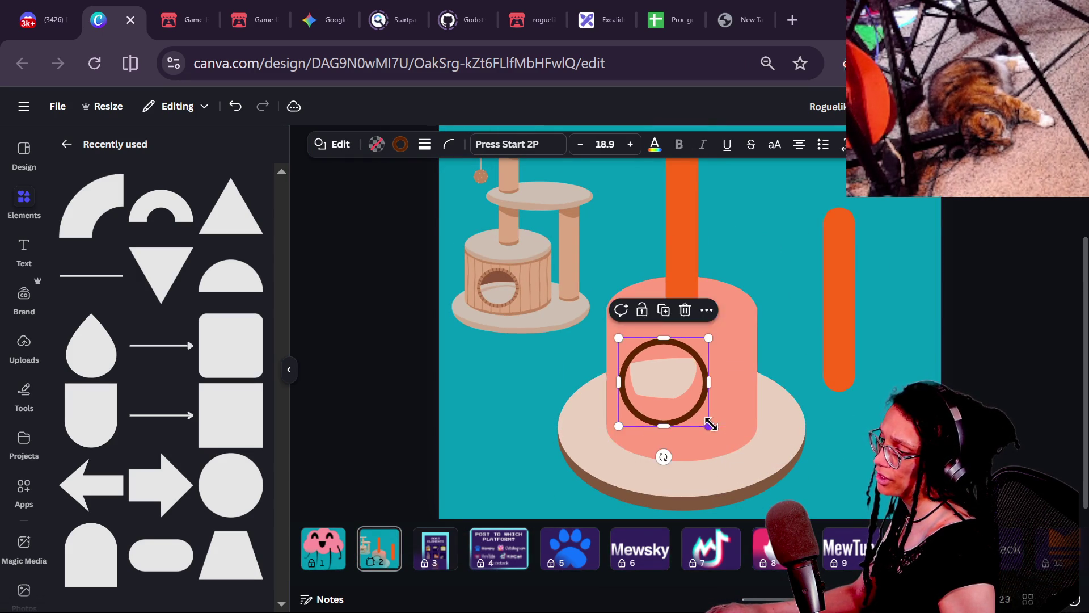
left_click(737, 426)
scroll(737, 424, "up", 5)
left_click(625, 348)
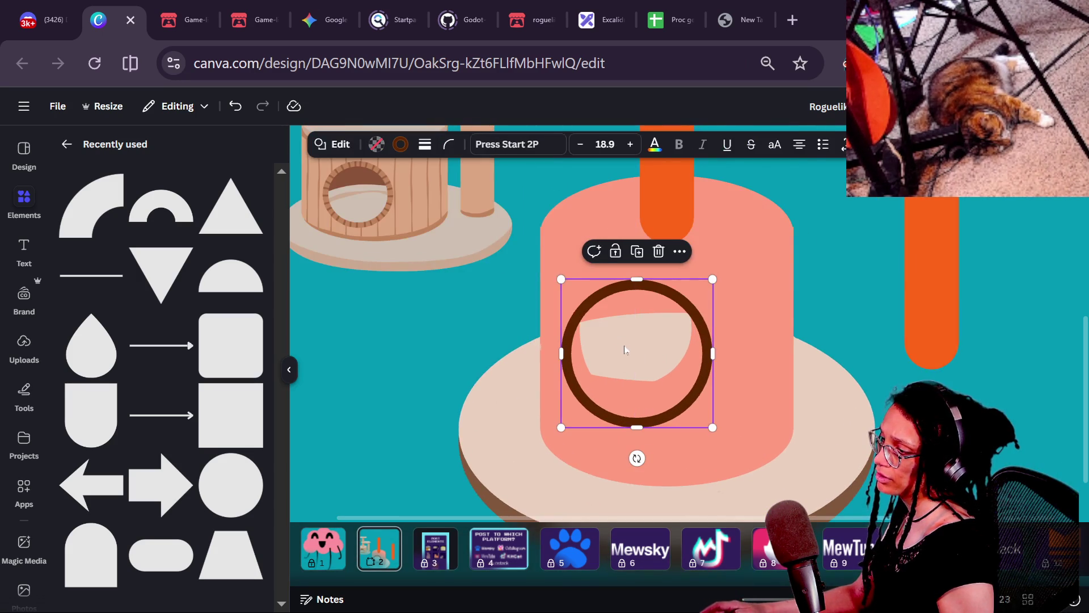
mouse_move(800, 382)
left_mouse_down()
mouse_move(851, 396)
mouse_move(774, 375)
mouse_move(800, 381)
left_mouse_up()
left_click_drag(640, 347, 635, 370)
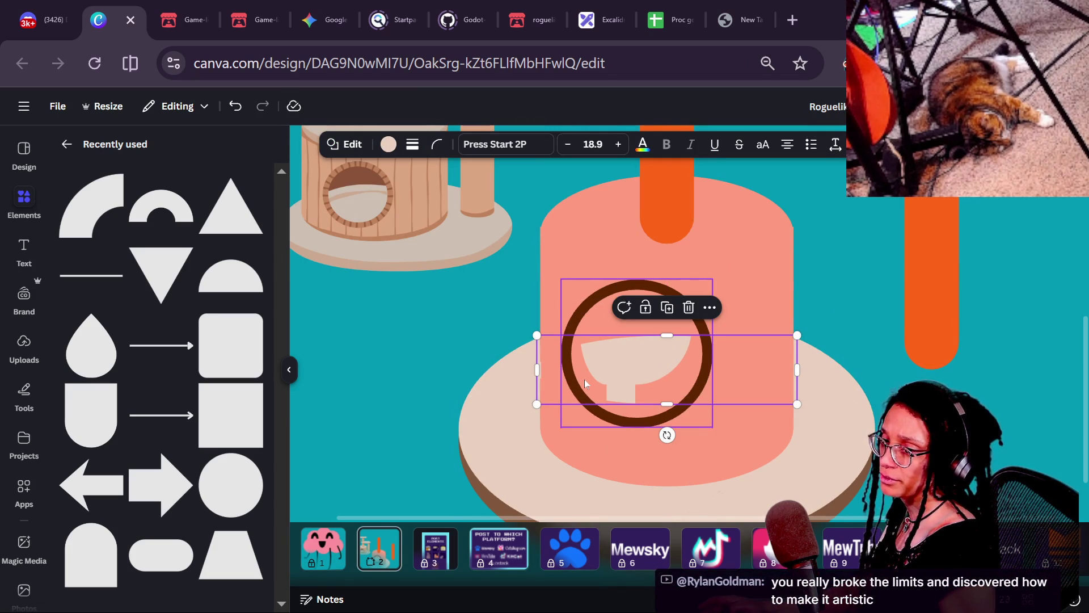
- Narrow the tall rectangle from its left edge
left_click(584, 380)
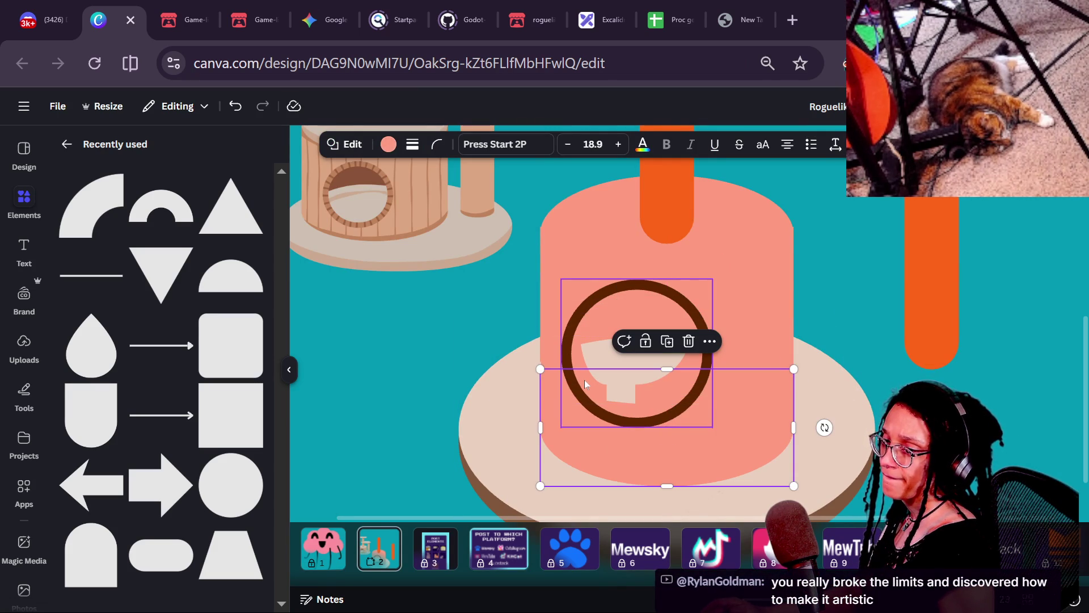
left_click(584, 381)
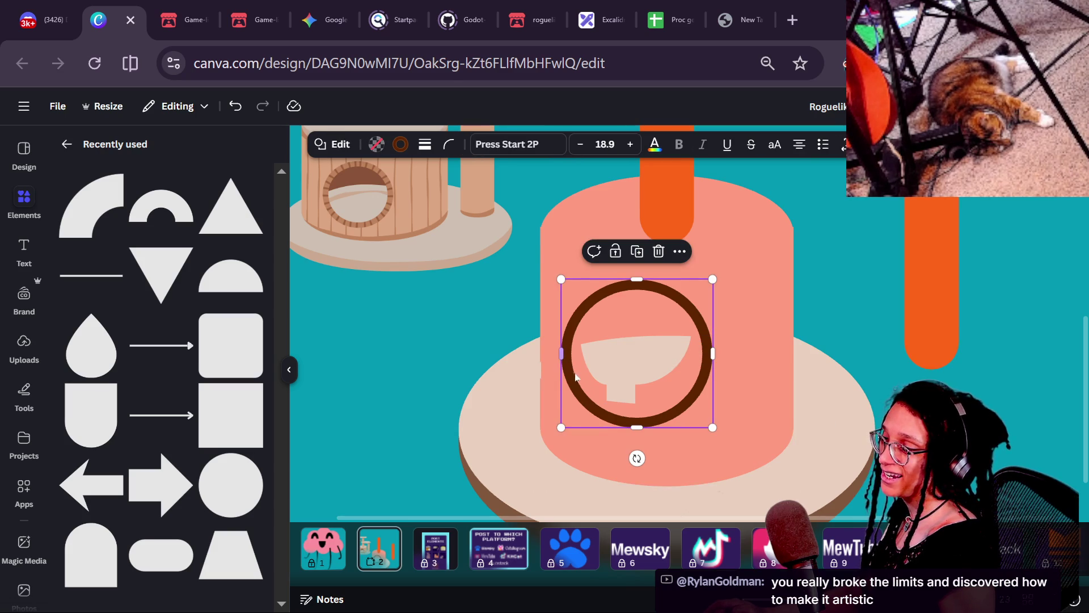
left_click(577, 378)
key("Escape")
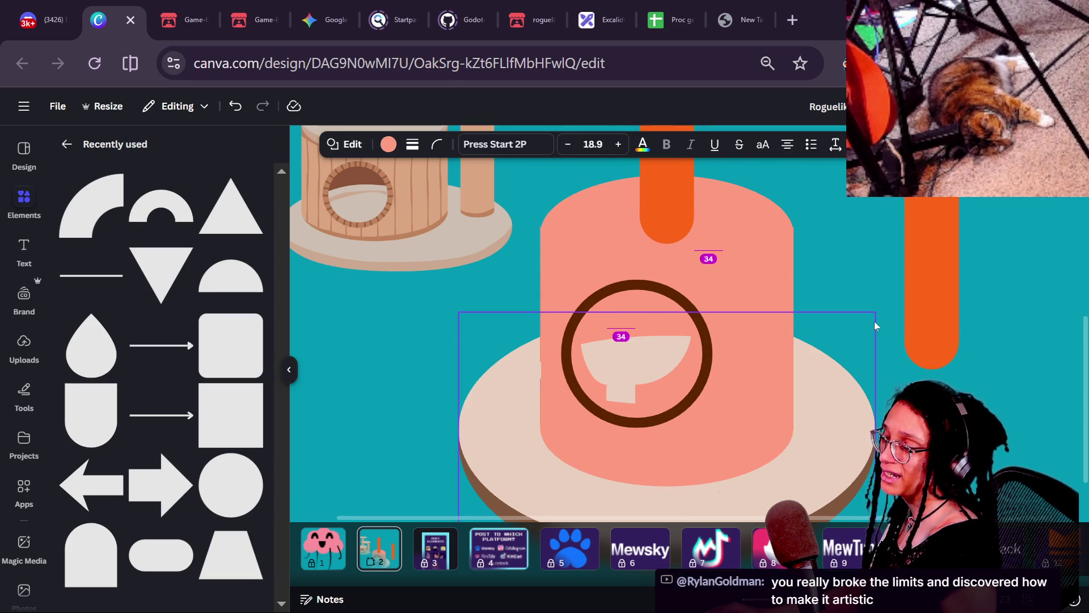
left_click(544, 329)
left_click_drag(519, 328, 545, 335)
key("Escape")
- Widen the narrow salmon rectangle
left_click(556, 397)
left_click(567, 318)
left_click(543, 262)
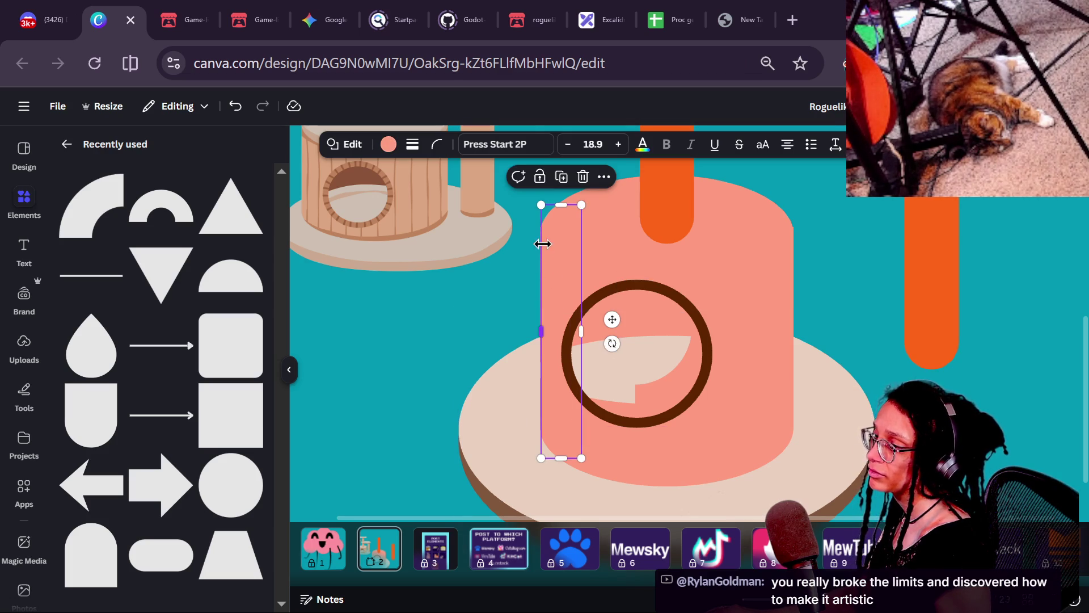
left_click_drag(546, 338, 515, 324)
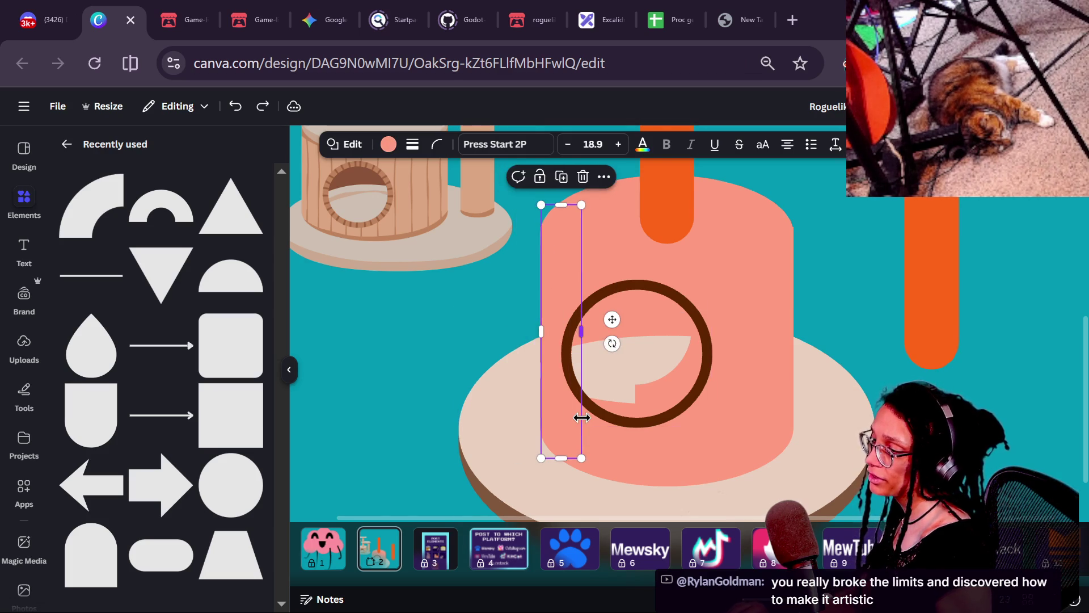
scroll(579, 418, "up", 3)
left_click(466, 415)
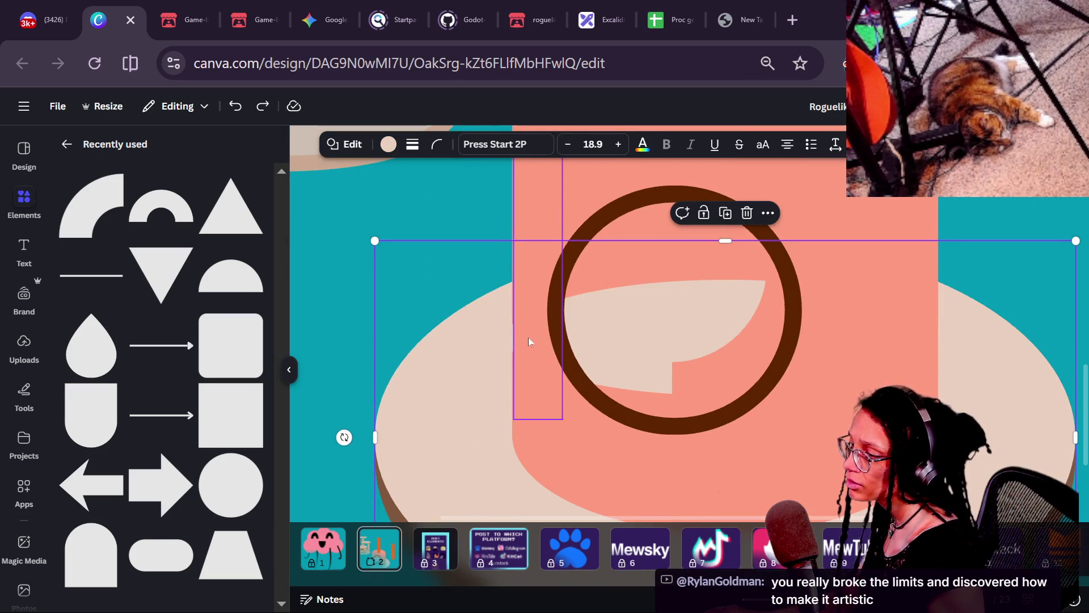
left_click(540, 325)
- Move the cream shape inside the brown ring up
left_click(632, 304)
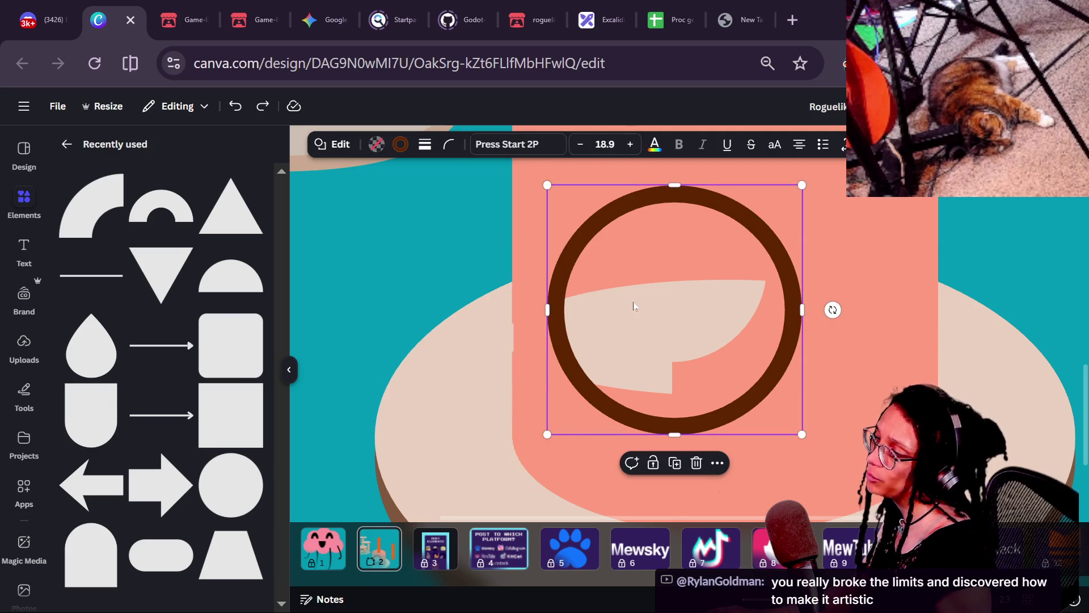
left_click(624, 334)
left_click(647, 334)
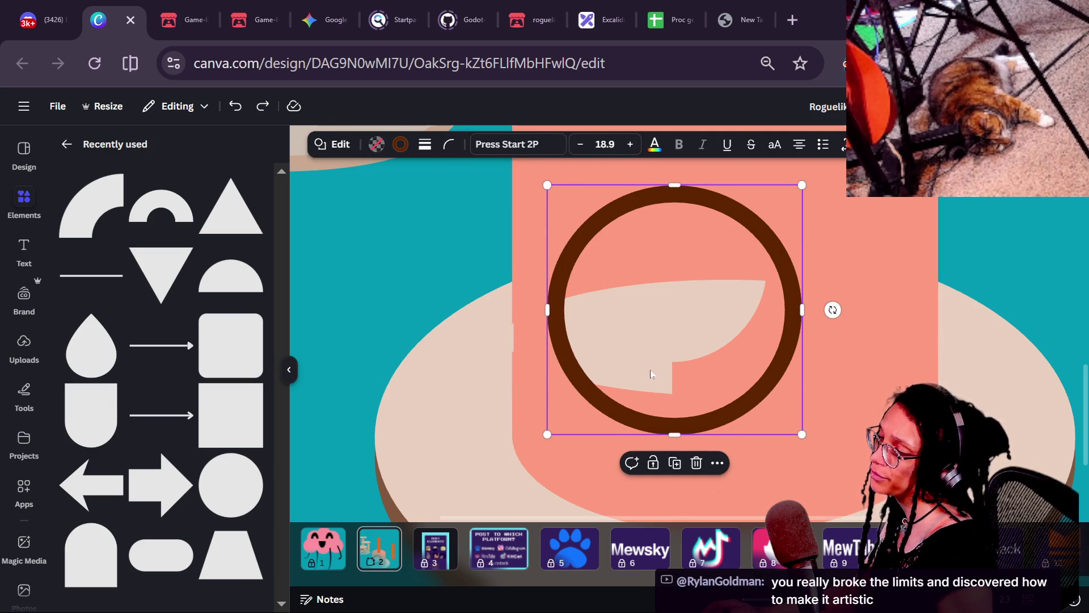
left_click(650, 330)
mouse_move(650, 330)
left_mouse_down()
mouse_move(669, 325)
mouse_move(654, 318)
mouse_move(656, 291)
left_mouse_up()
- Shift the tall salmon rectangle right to reveal more of the cream
left_click(666, 385)
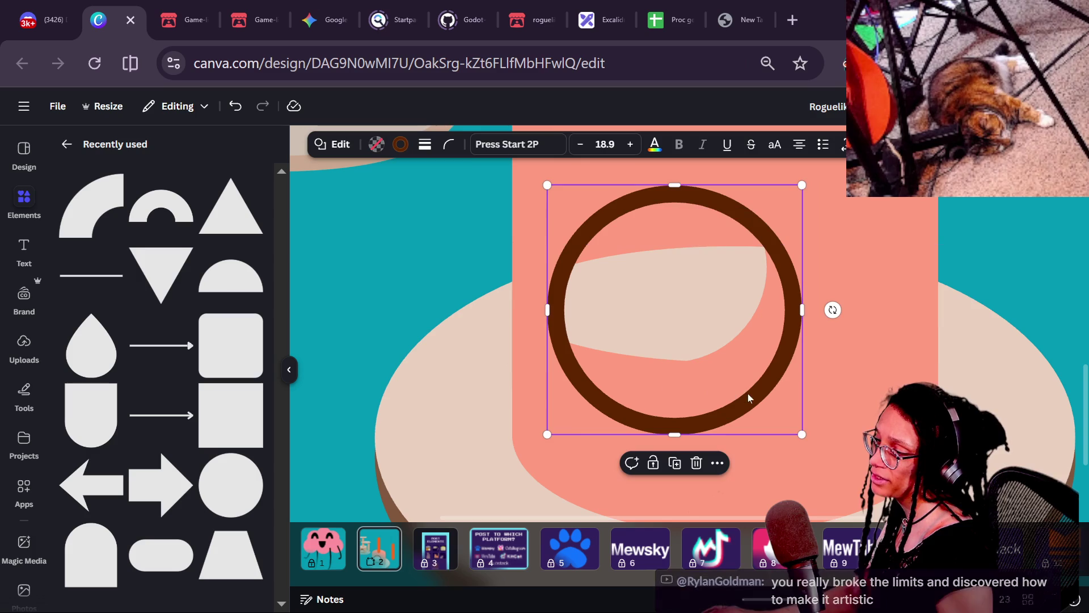
left_click(714, 378)
mouse_move(818, 363)
left_mouse_down()
mouse_move(895, 380)
mouse_move(900, 392)
mouse_move(851, 416)
left_mouse_up()
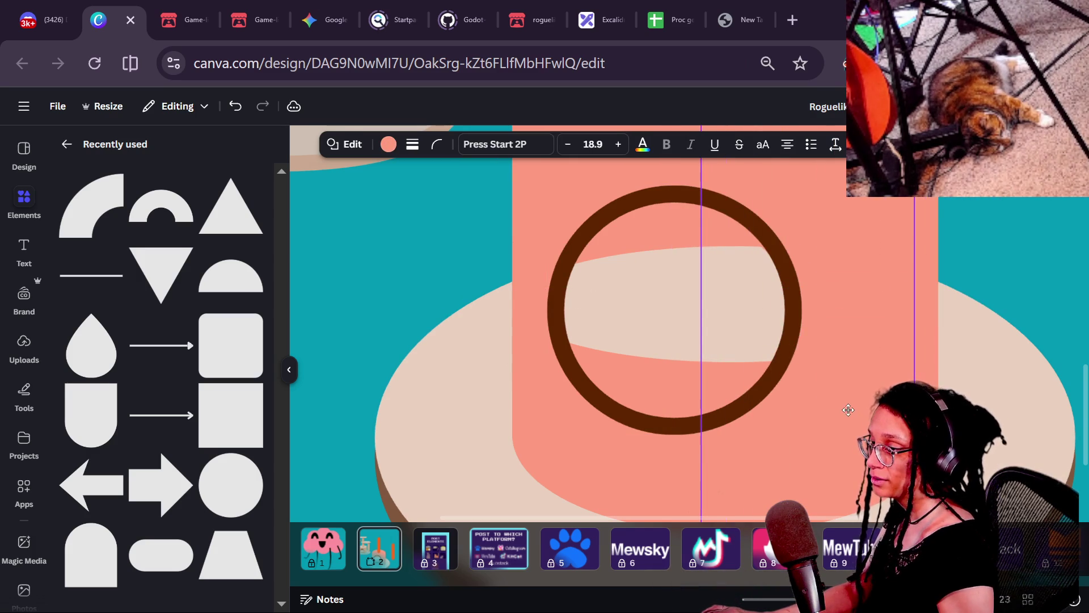
double_click(671, 315)
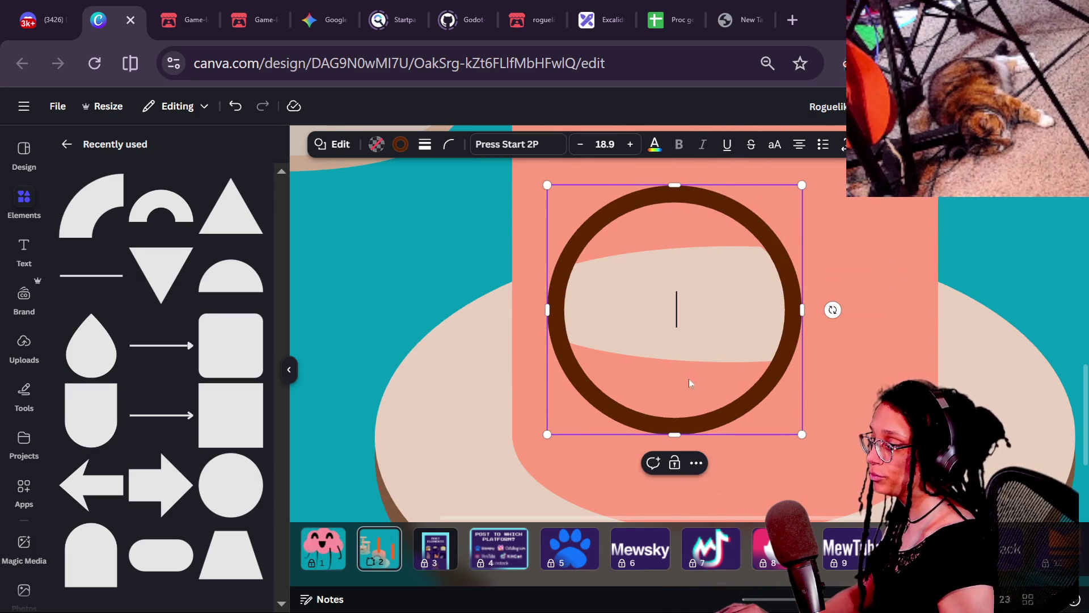
- Select the brown base shape and add a half-circle from Recently used elements
scroll(815, 355, "down", 2)
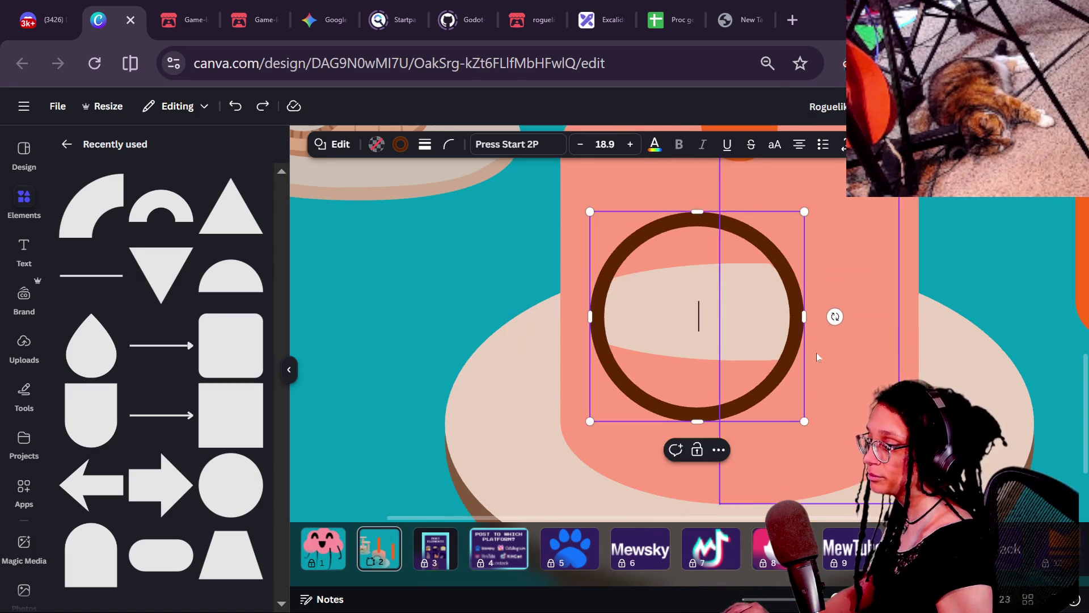
left_click(817, 356)
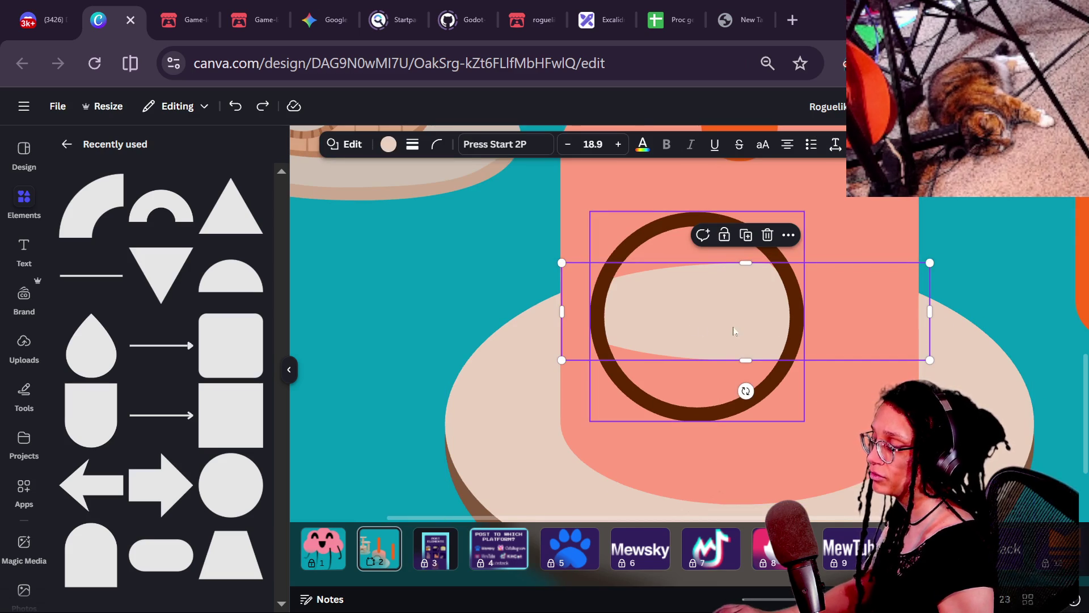
left_click(666, 390)
left_click(665, 389)
scroll(665, 389, "down", 2)
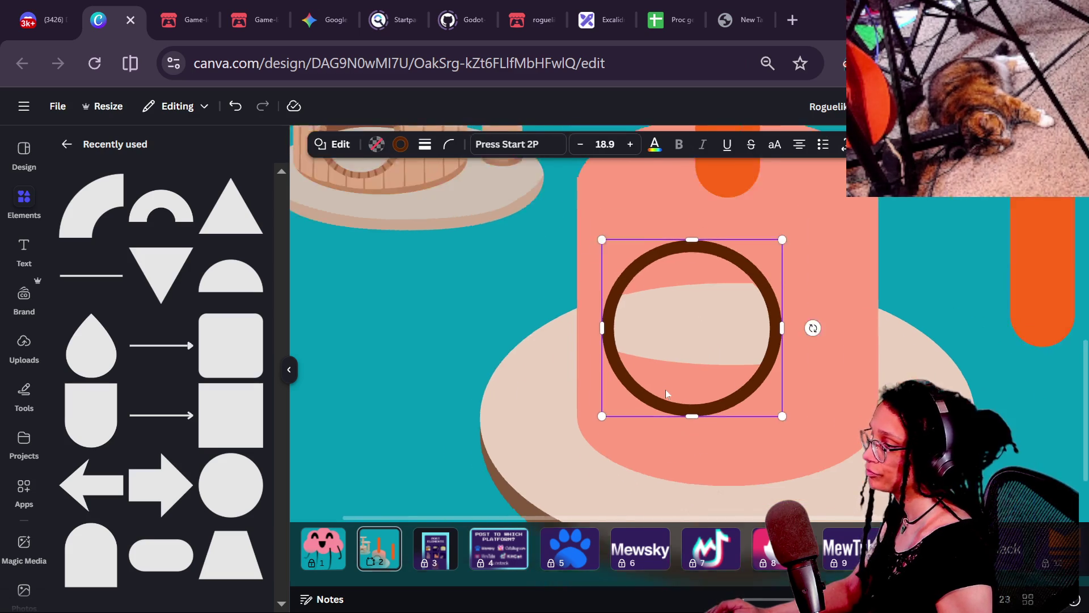
scroll(665, 389, "down", 2)
left_click(665, 390)
left_click(668, 365)
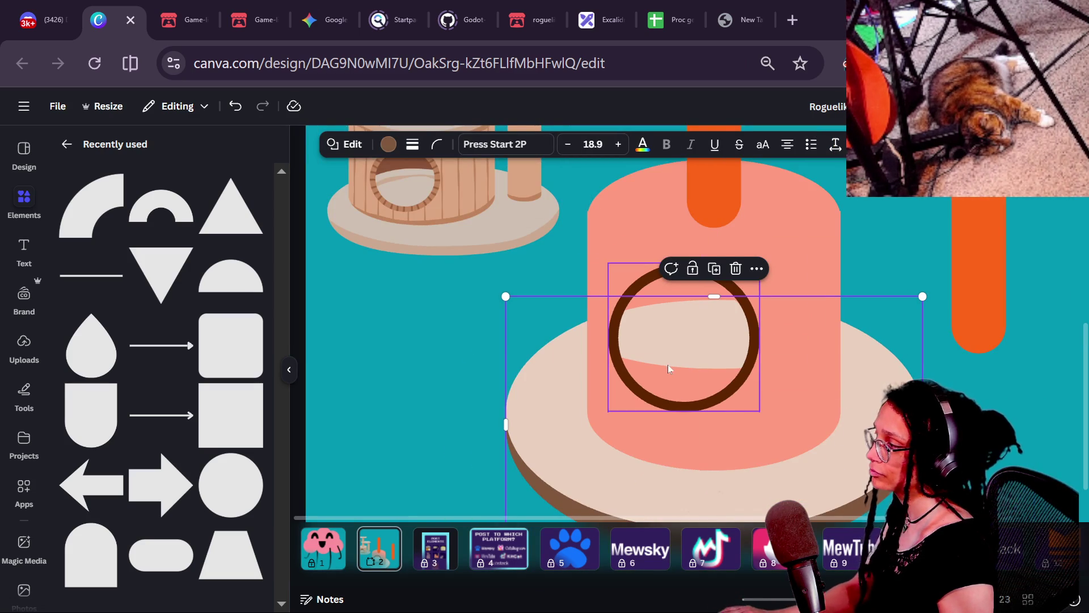
left_click(231, 290)
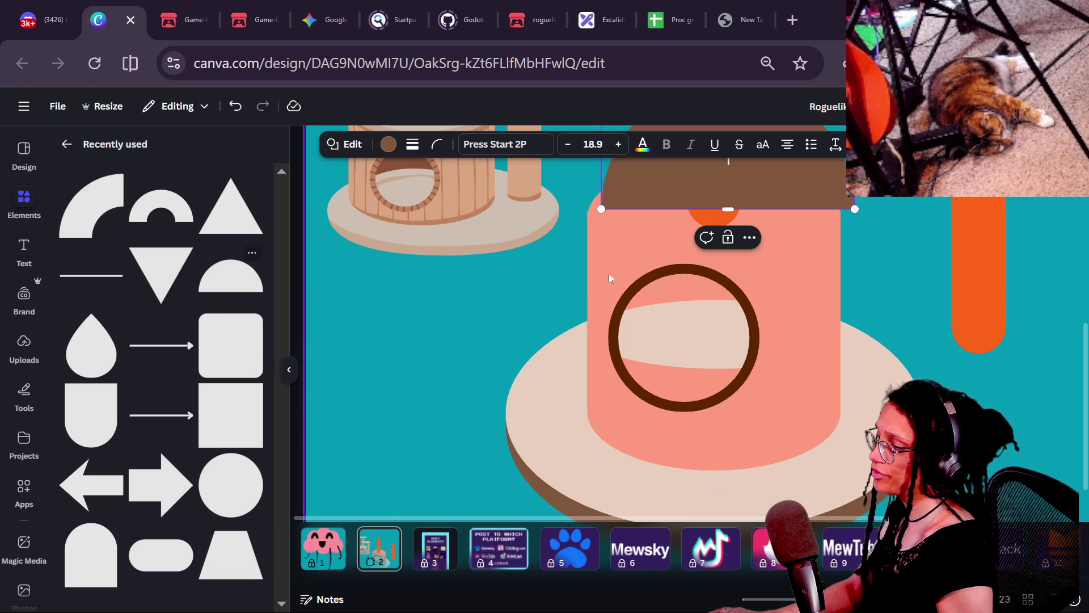
- Move the half-circle over the ring and rotate it upside down
mouse_move(732, 182)
left_mouse_down()
mouse_move(731, 249)
mouse_move(688, 400)
left_mouse_up()
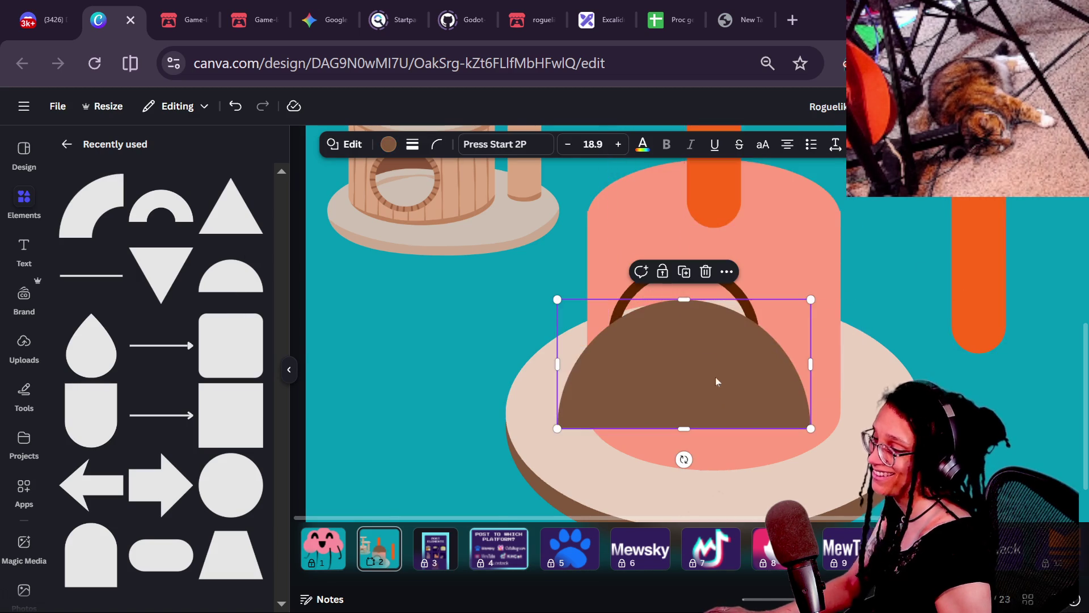
left_click(644, 389)
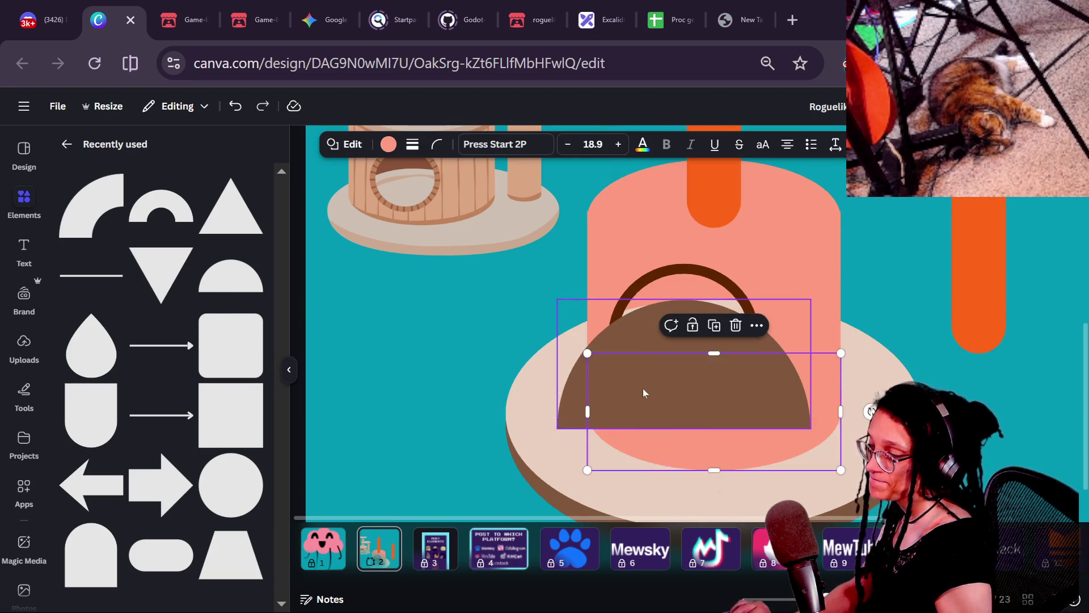
left_click(575, 407)
mouse_move(683, 457)
left_mouse_down()
mouse_move(656, 287)
mouse_move(692, 333)
mouse_move(682, 321)
left_mouse_up()
- Shrink the half-circle into the ring's lower half and pick its colour from the drawing
left_click_drag(554, 420, 648, 344)
left_click_drag(718, 340, 662, 370)
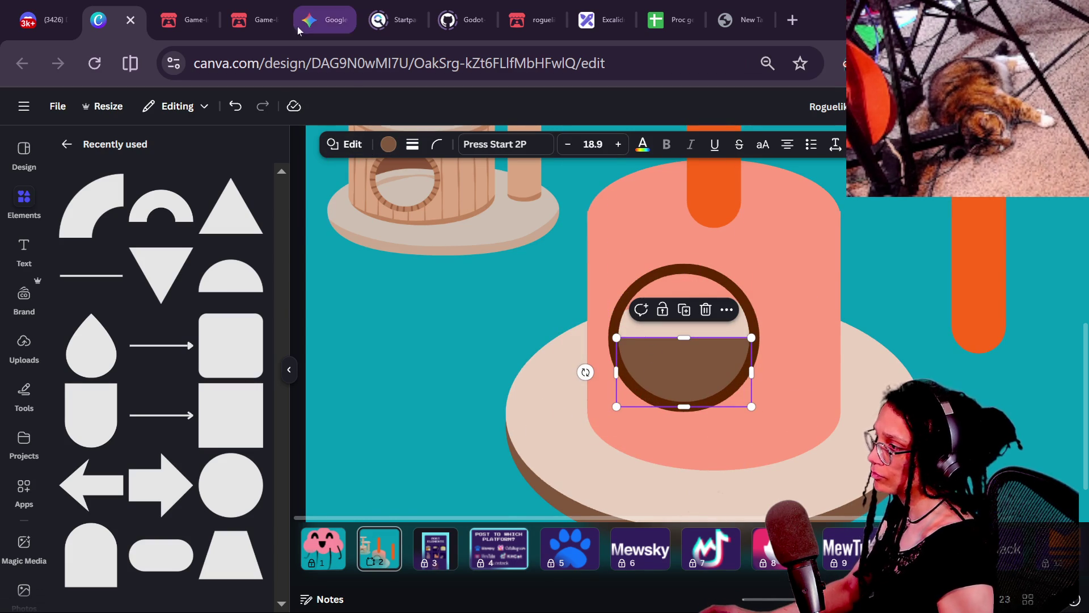
left_click(389, 144)
left_click(72, 242)
- Colour the half-circle cream using the eyedropper sample from the base
left_click(243, 417)
left_click(557, 419)
left_click(456, 401)
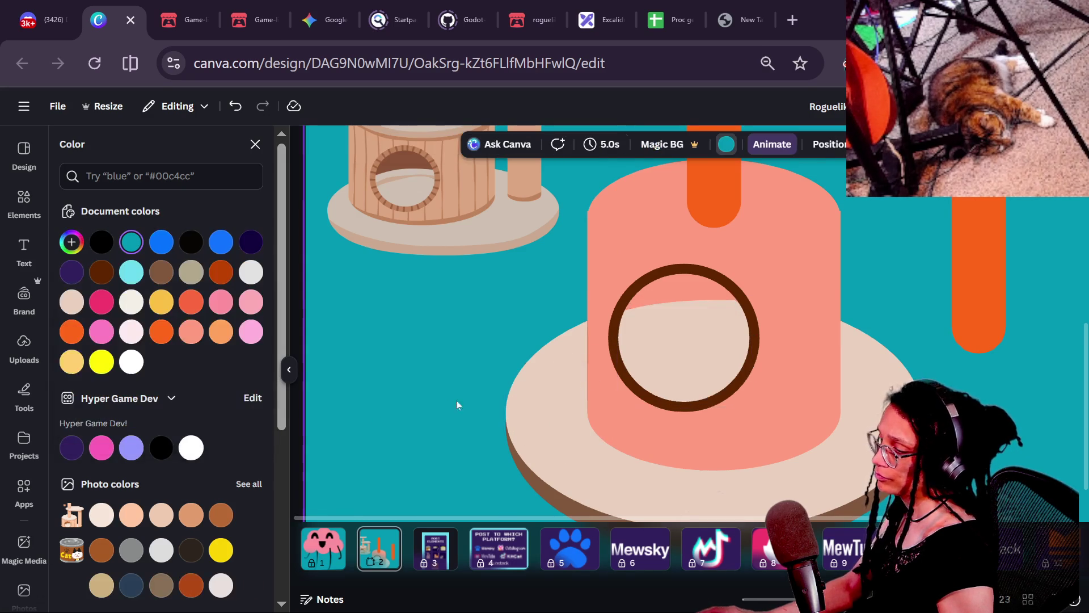
scroll(784, 400, "down", 3)
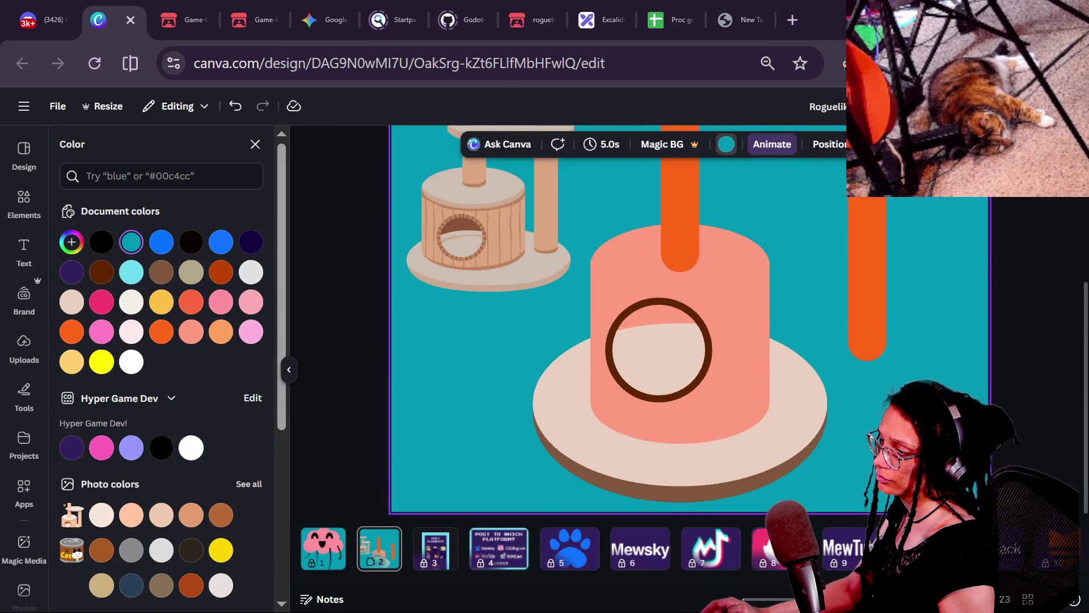
scroll(737, 381, "up", 2)
scroll(737, 381, "down", 2)
scroll(737, 381, "down", 1)
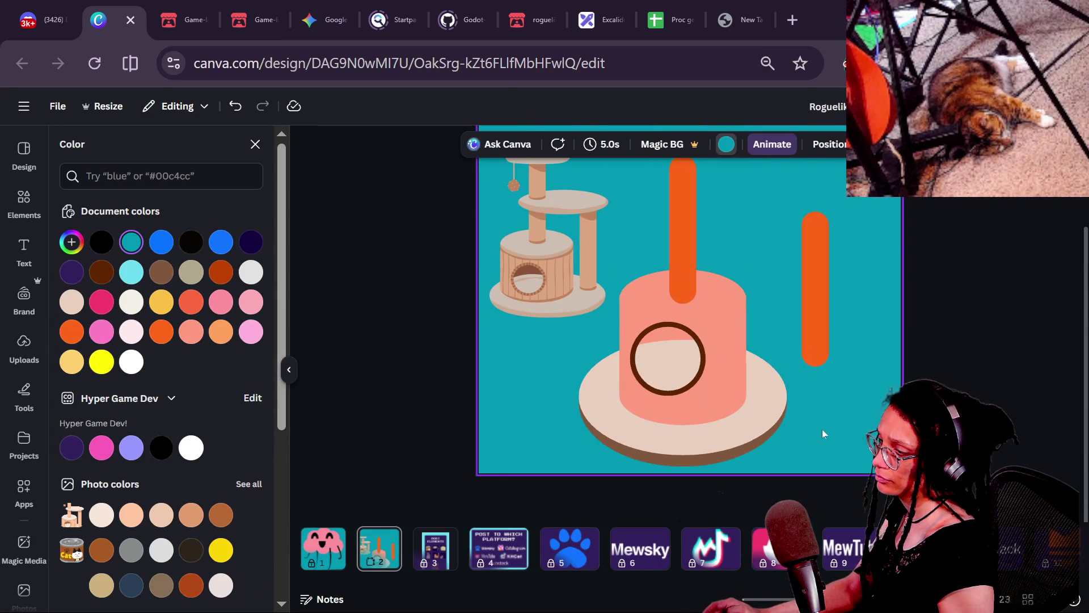
- Lower the inner cream shape slightly and tilt it about 3°
scroll(669, 363, "up", 2)
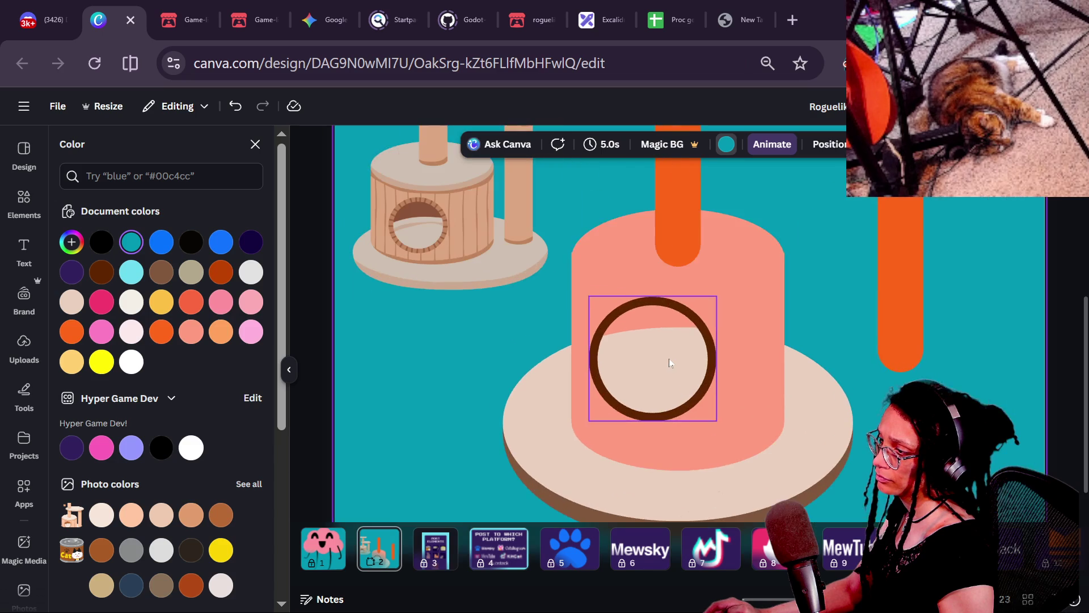
left_click(673, 357)
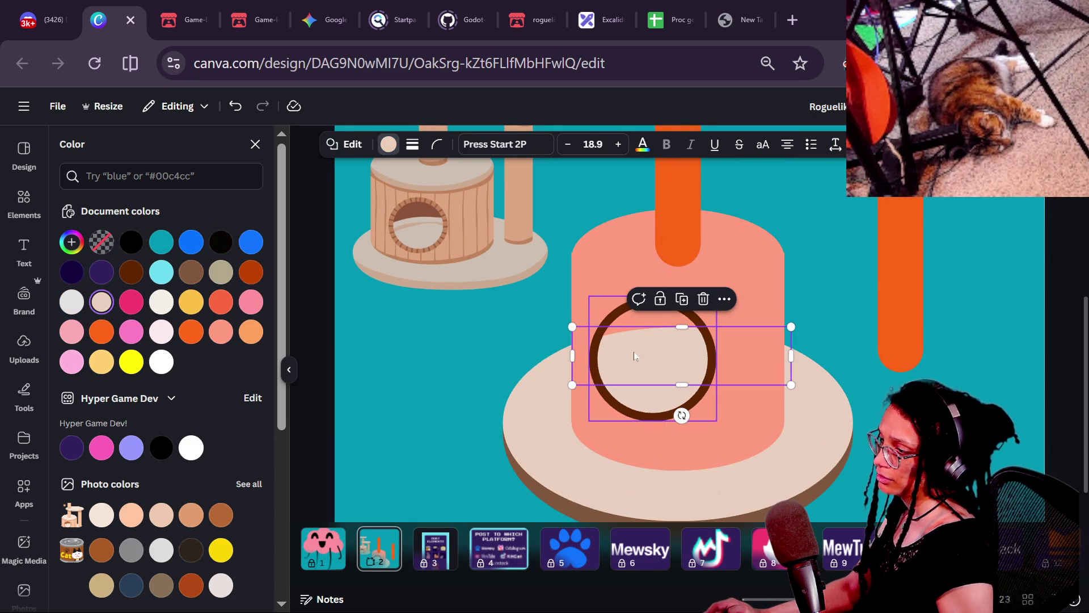
key("Down")
key("Down")
key("Down")
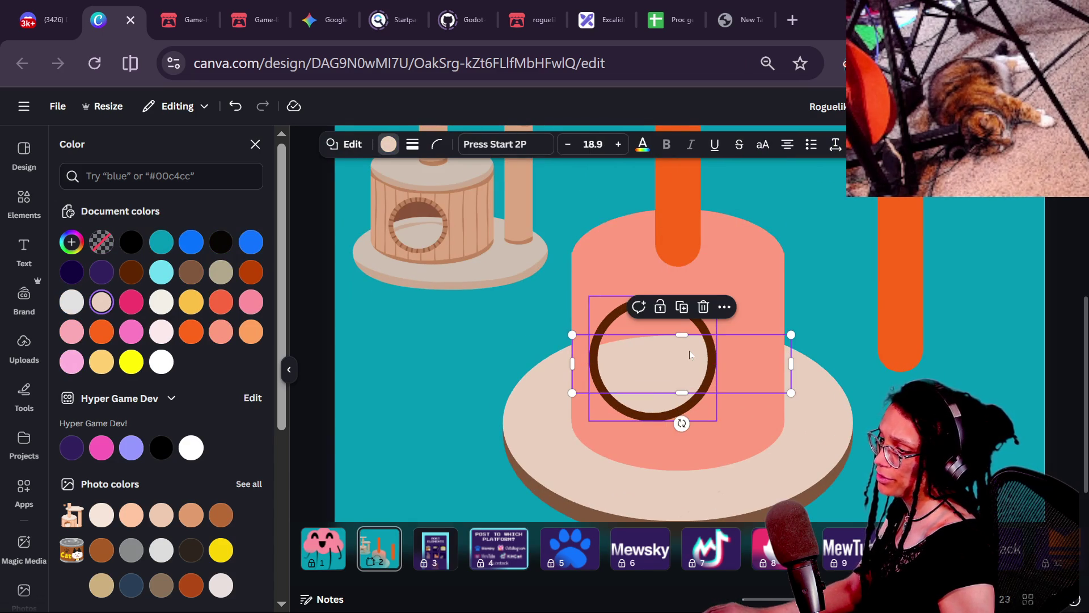
left_click_drag(681, 423, 680, 421)
- Move the right orange bar left and down
left_click(750, 409)
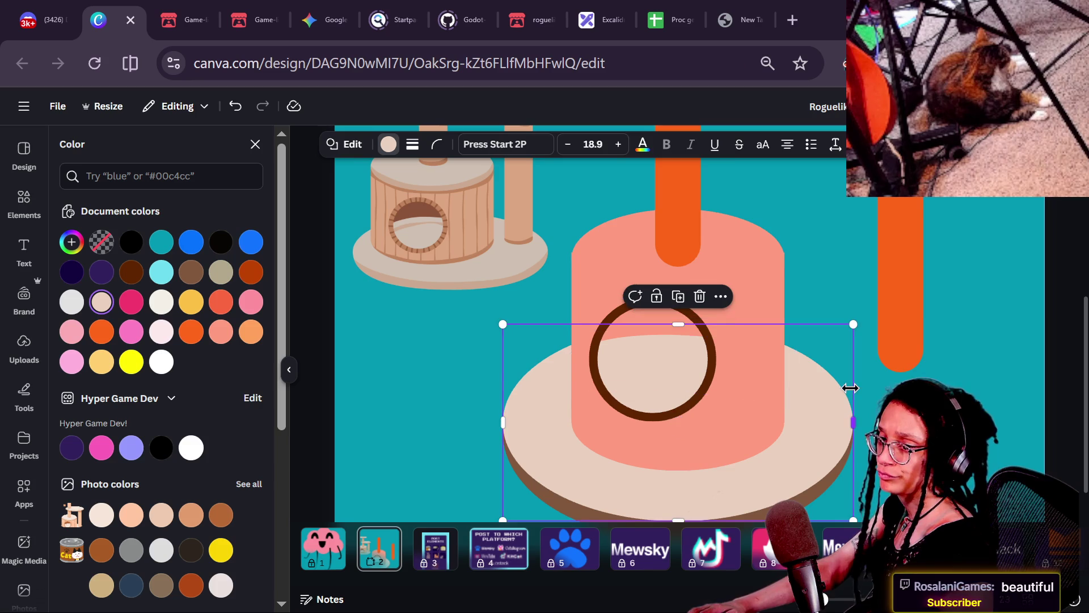
left_click(750, 410)
left_click(901, 352)
left_click_drag(901, 351, 876, 393)
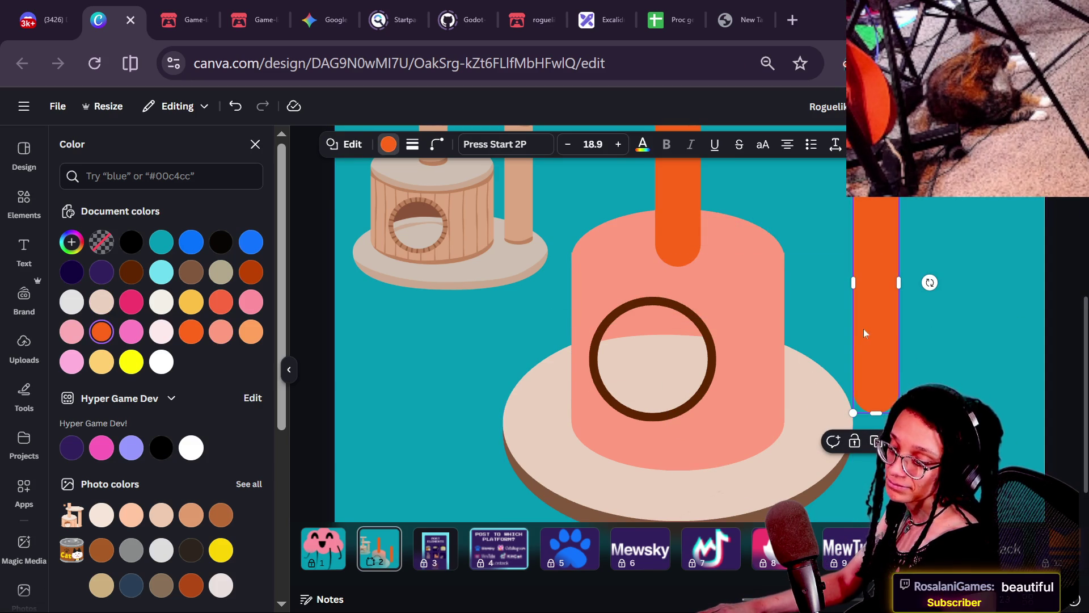
- Zoom out to the whole design and open the Position layers list
key("ctrl+minus")
key("ctrl+minus")
key("Escape")
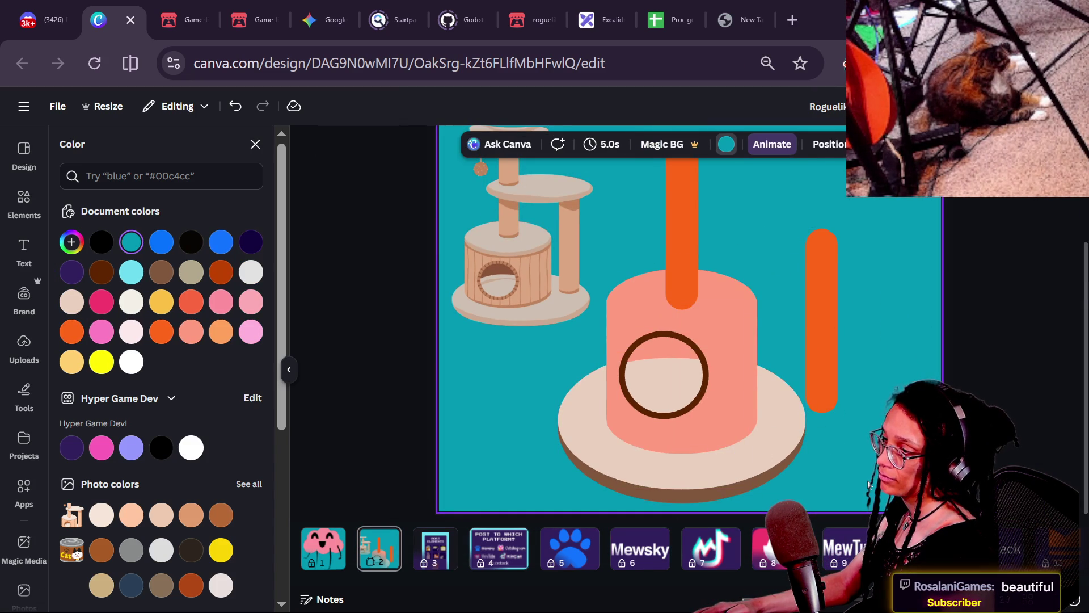
left_click(704, 399)
left_click(843, 465)
left_click(830, 144)
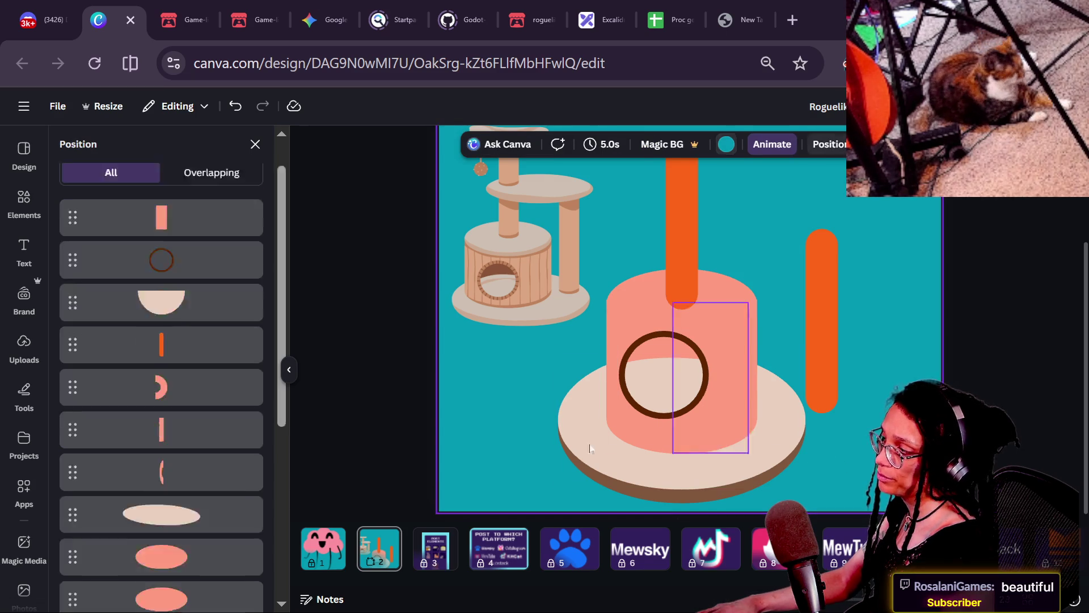
scroll(171, 368, "down", 5)
scroll(171, 369, "up", 5)
scroll(175, 379, "down", 3)
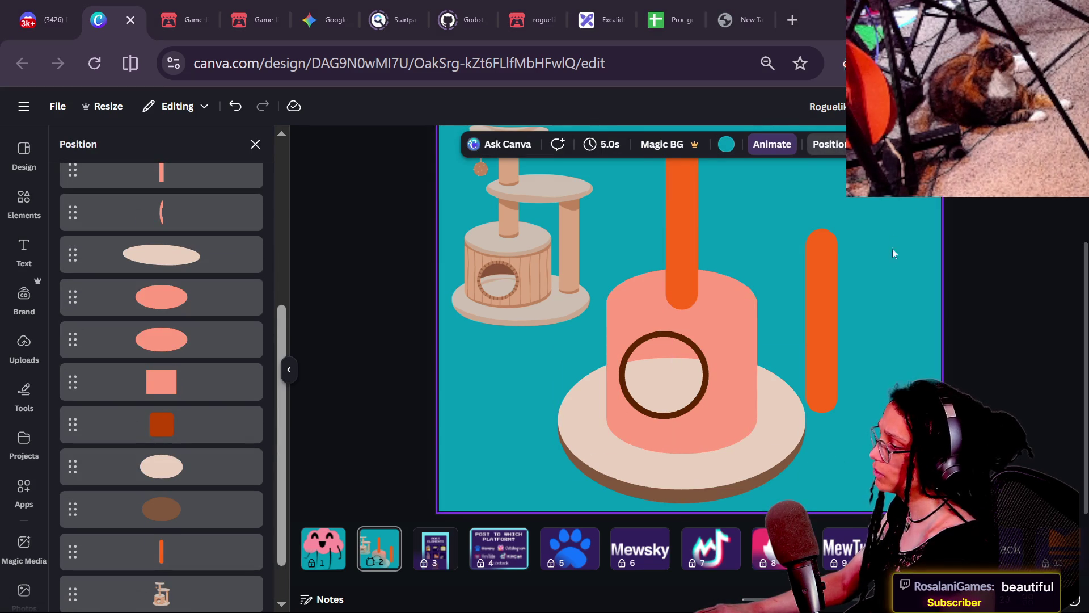
left_click(131, 299)
scroll(214, 475, "up", 2)
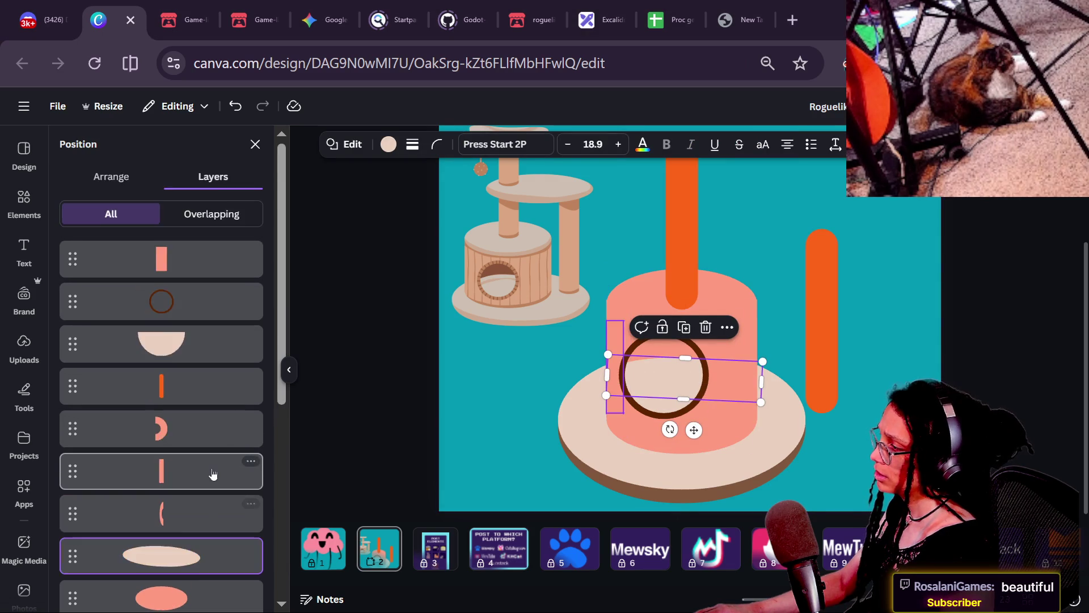
scroll(213, 474, "down", 6)
left_click(195, 426)
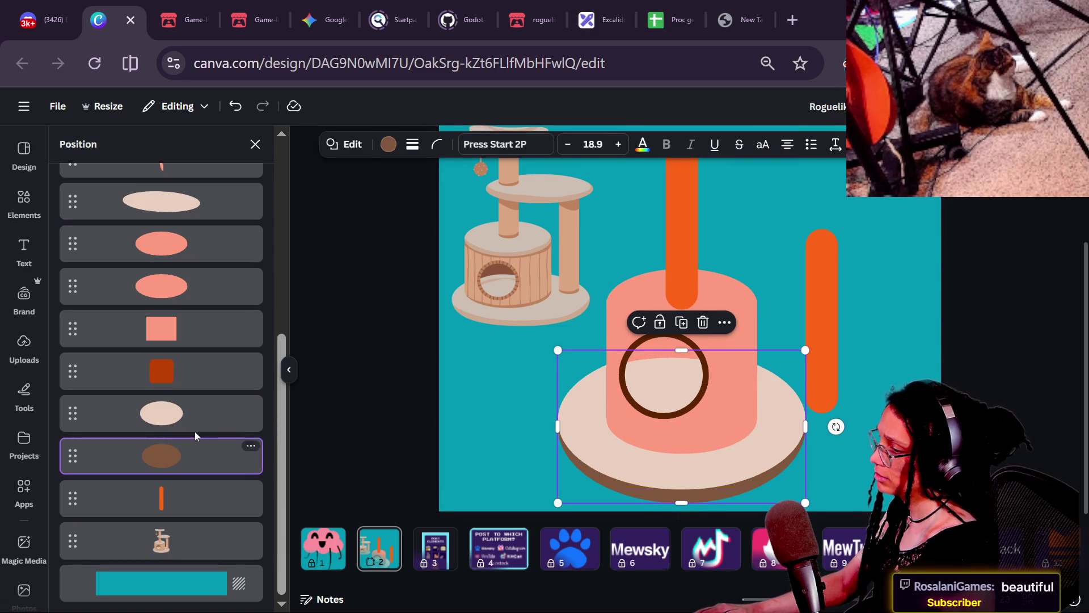
left_click(178, 342)
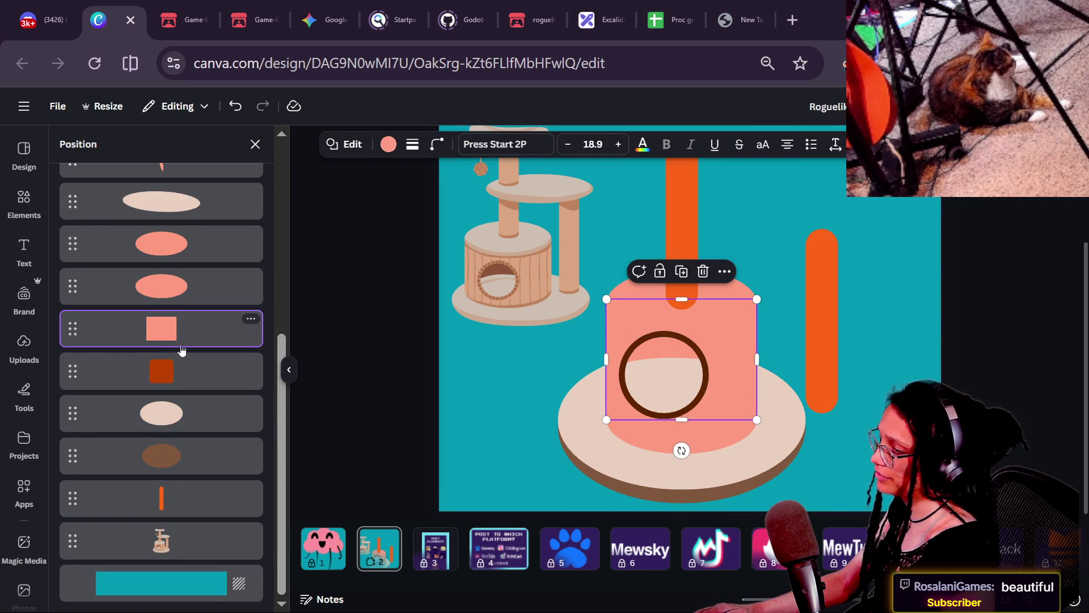
scroll(170, 335, "up", 2)
left_click(182, 386, "shift")
left_click(184, 350, "shift")
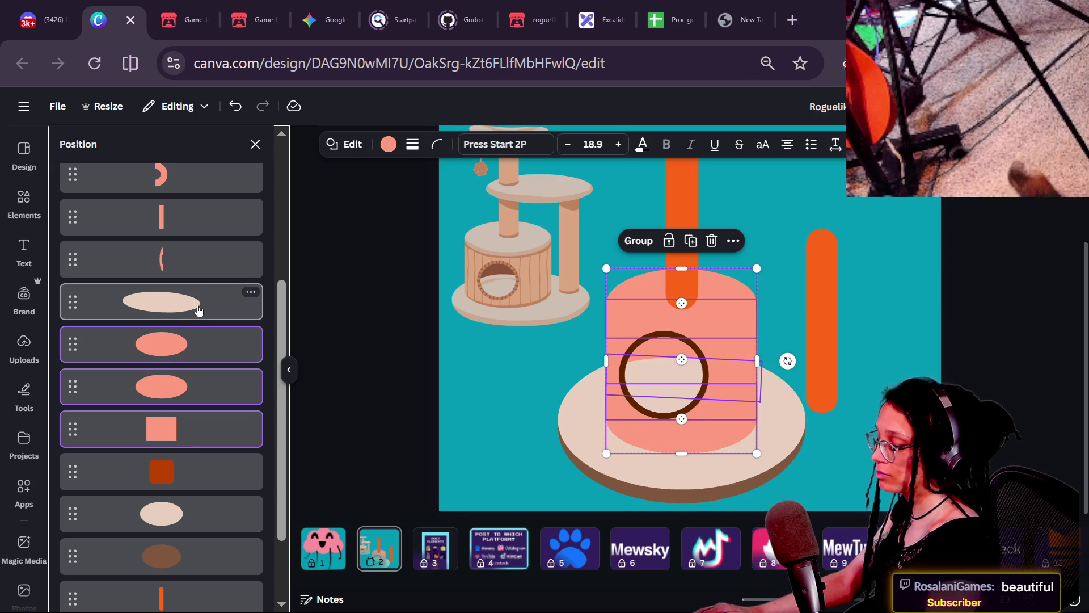
key("ctrl+z")
key("ctrl+z")
key("ctrl+z")
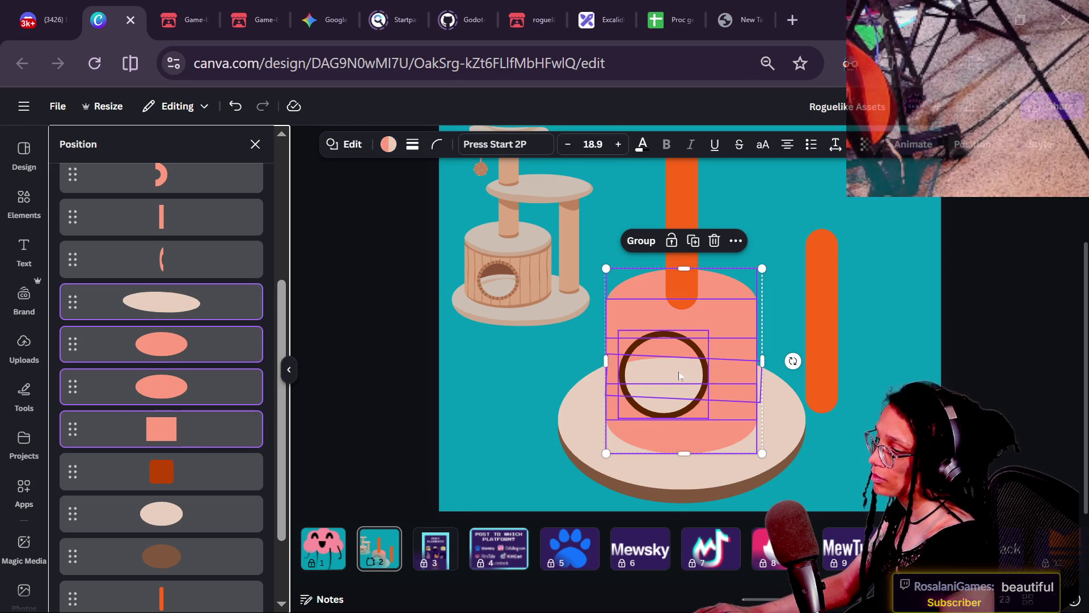
key("ctrl+z")
scroll(153, 363, "down", 6)
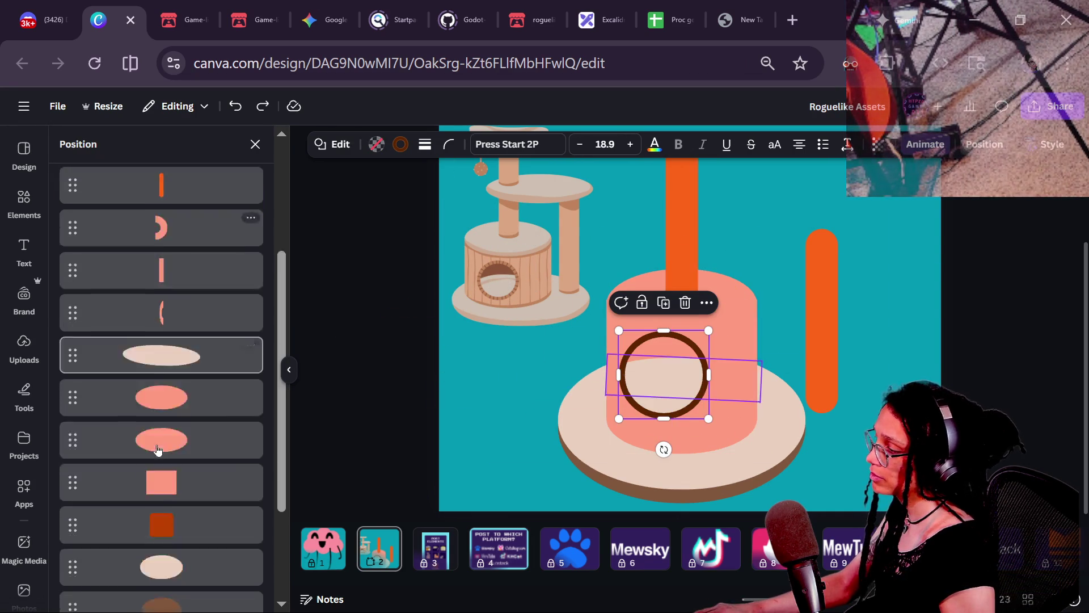
left_click(173, 196)
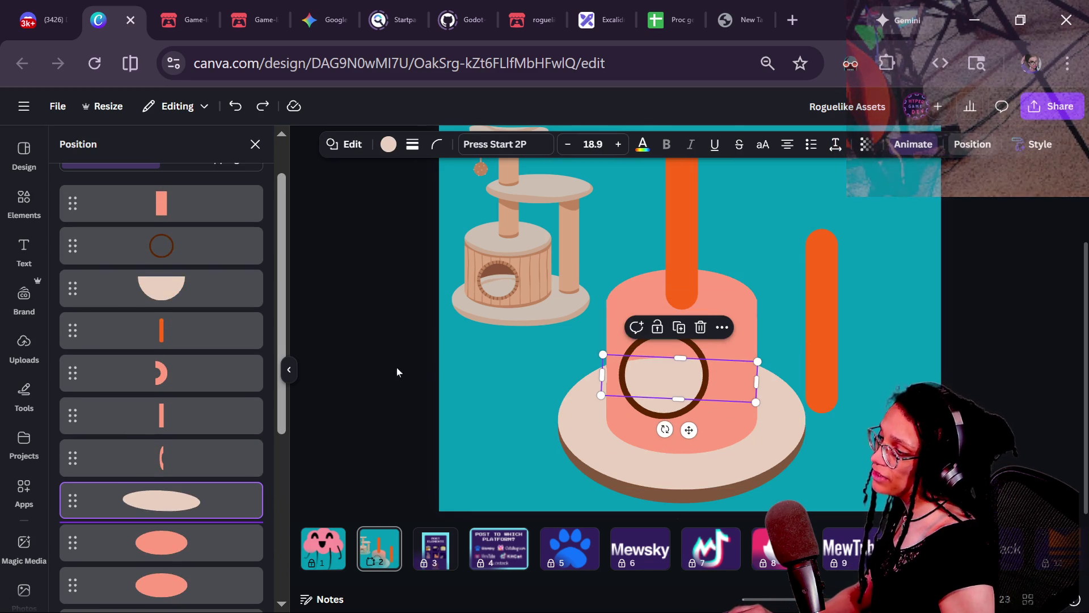
scroll(187, 442, "down", 2)
scroll(158, 296, "up", 2)
left_click(159, 298)
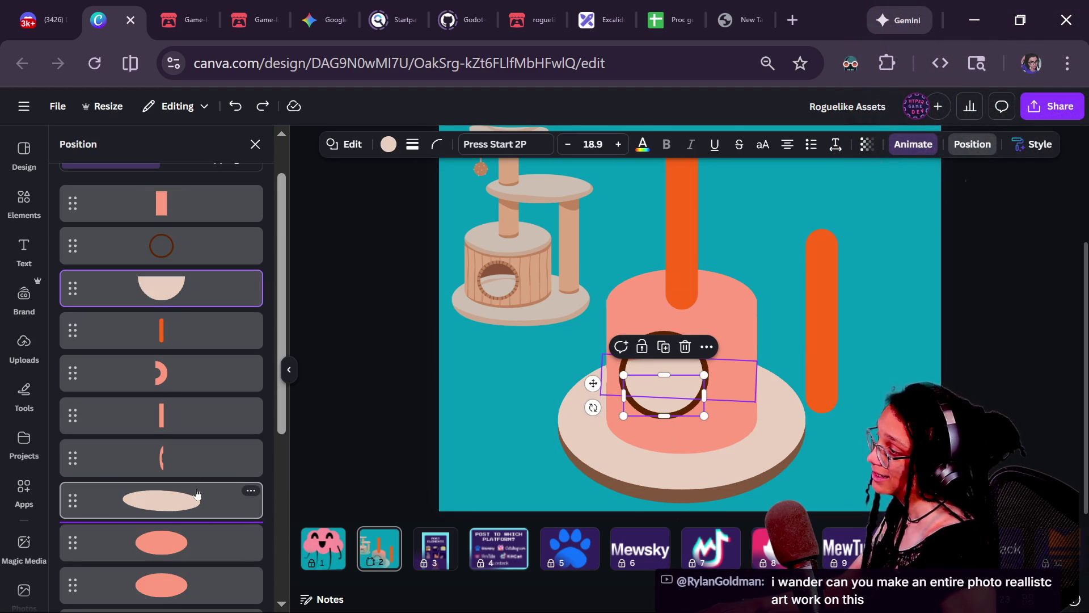
scroll(197, 493, "down", 2)
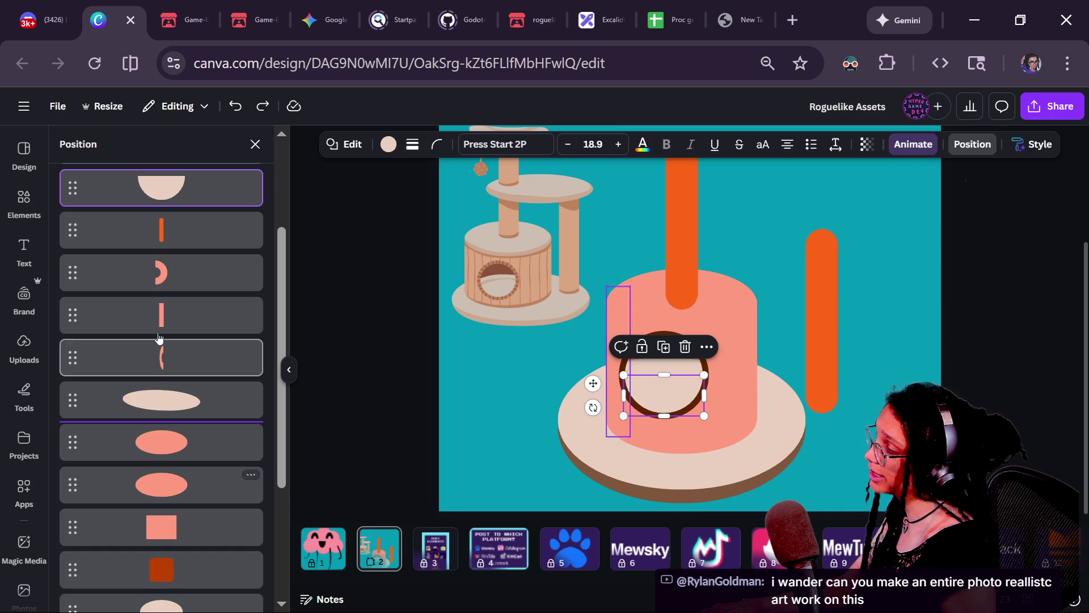
left_click(171, 288, "shift")
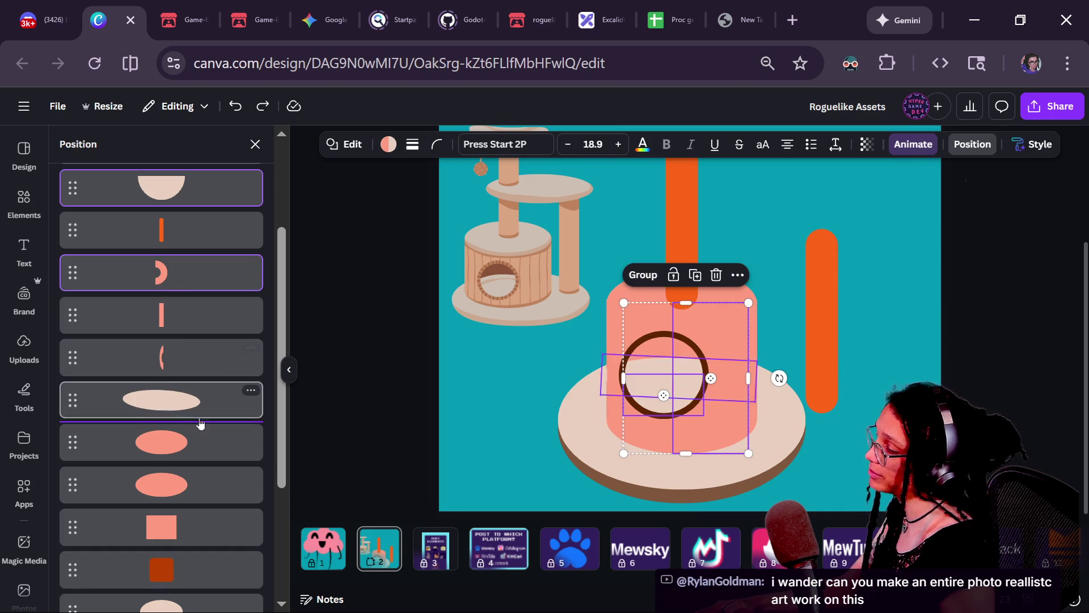
left_click(179, 330, "shift")
left_click(187, 357, "shift")
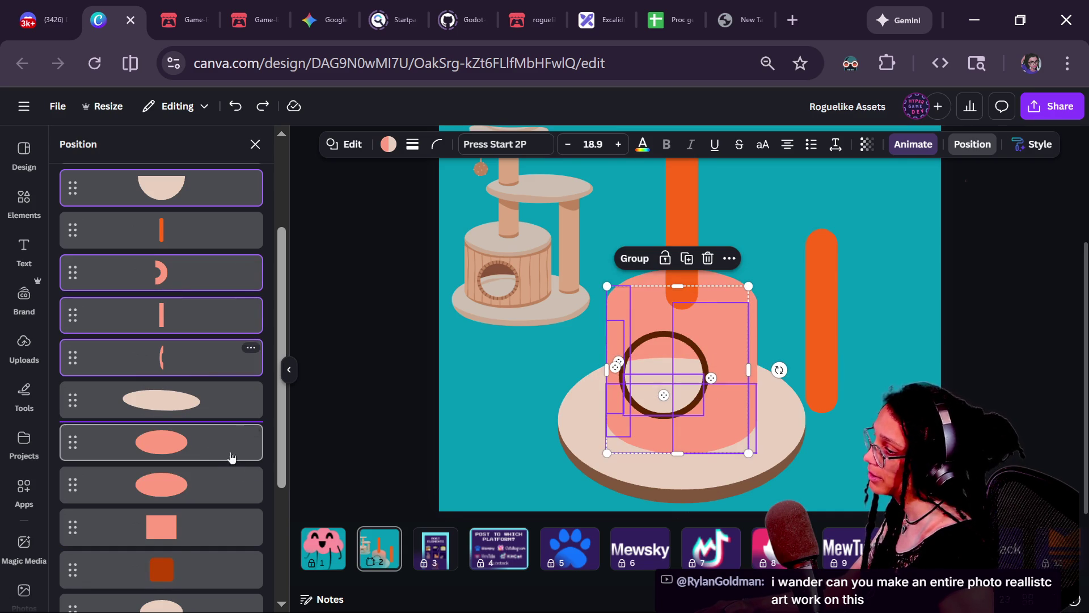
left_click(195, 411, "shift")
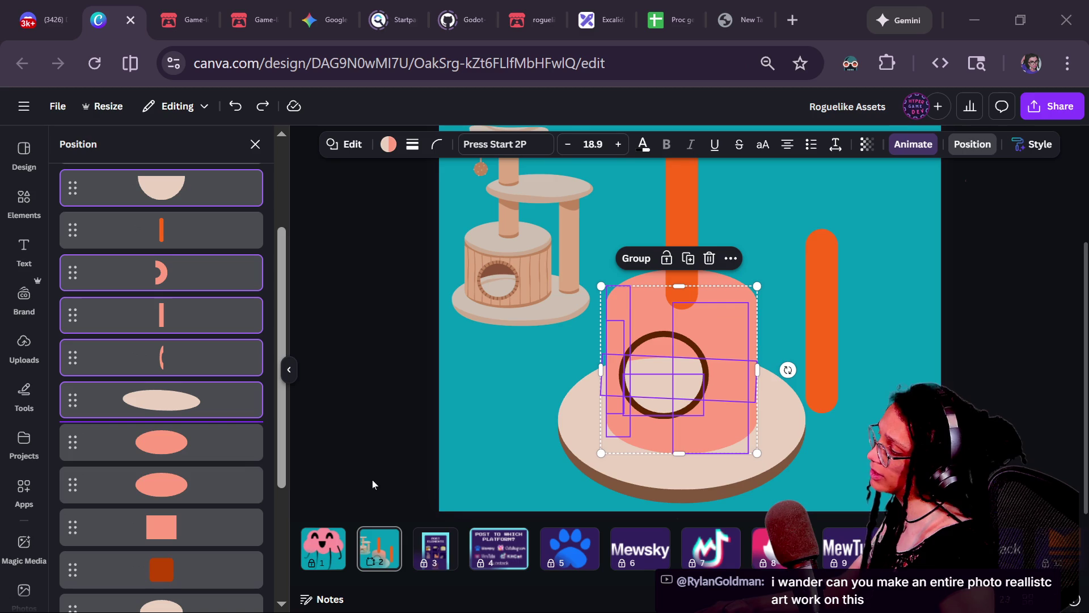
left_click(210, 485)
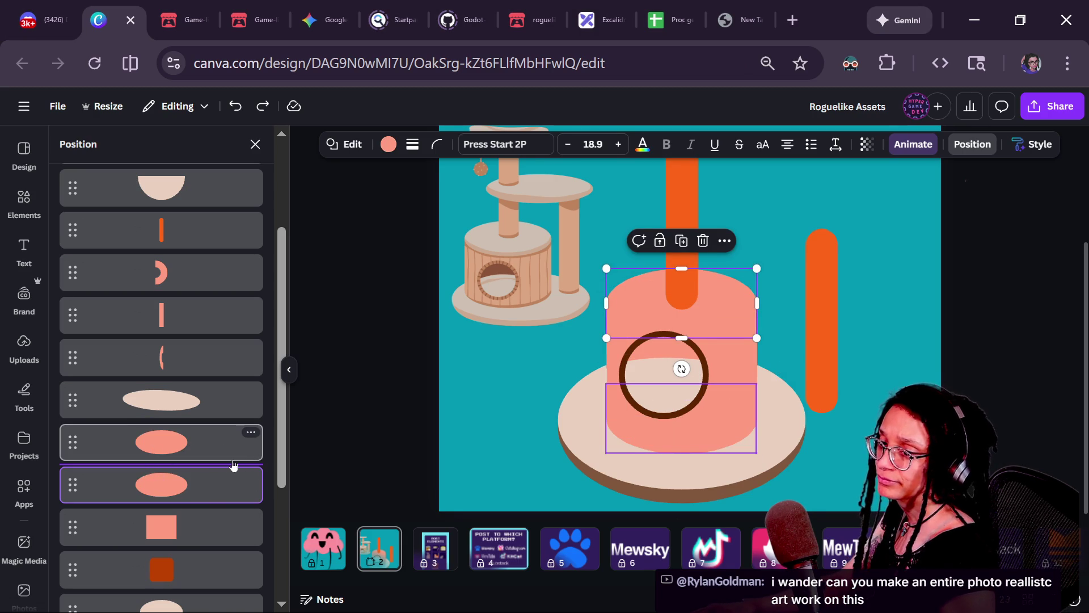
- Select both pink ellipses of the cylinder together with the brown ring
left_click(193, 460)
left_click(181, 417, "shift")
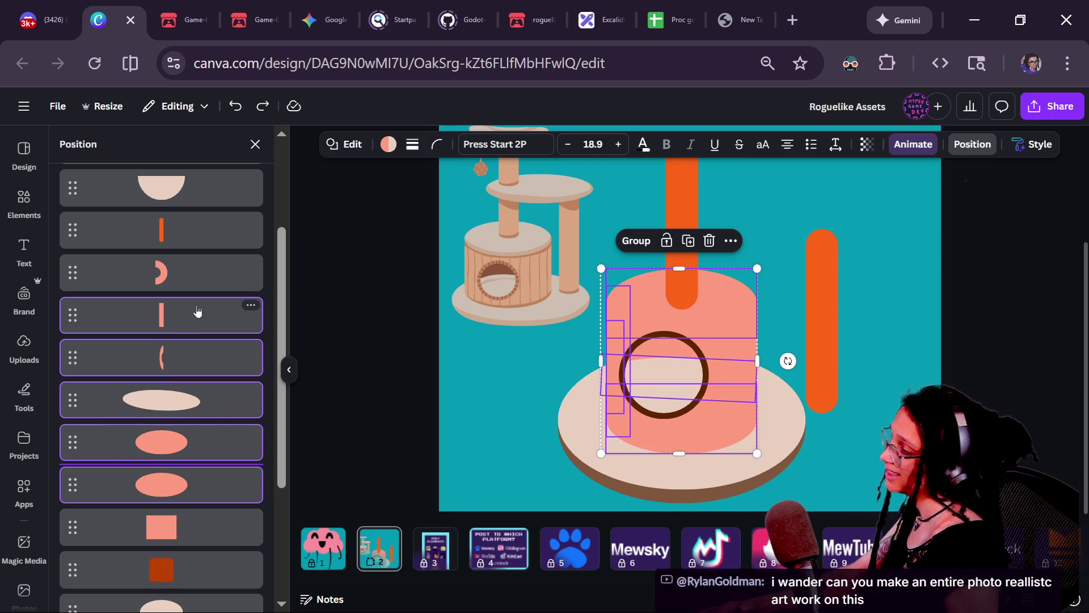
scroll(201, 295, "up", 3)
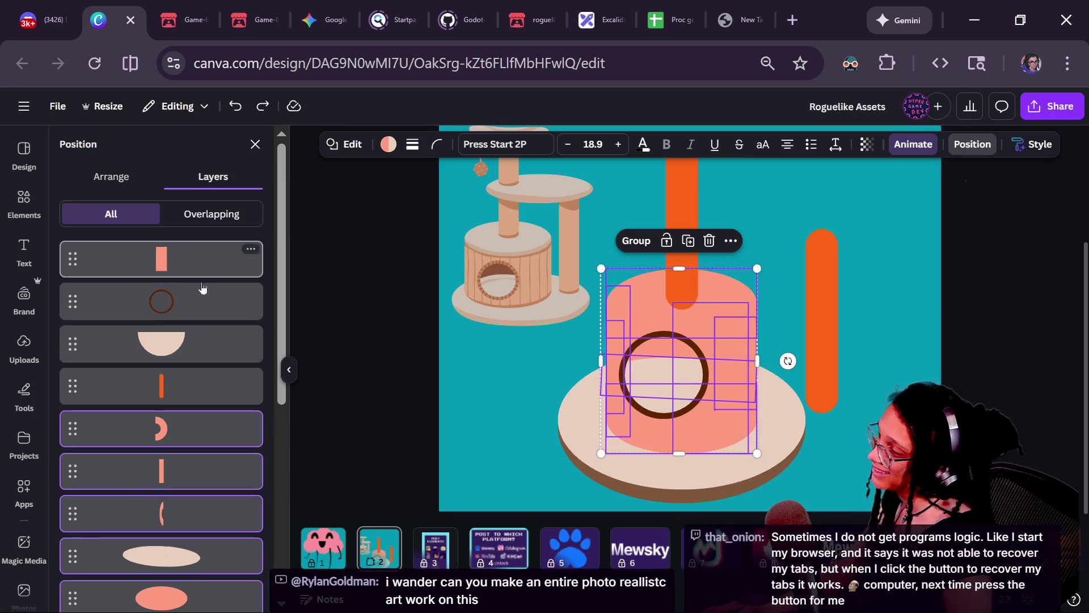
scroll(185, 393, "down", 1)
scroll(182, 401, "up", 1)
left_click(169, 303, "shift")
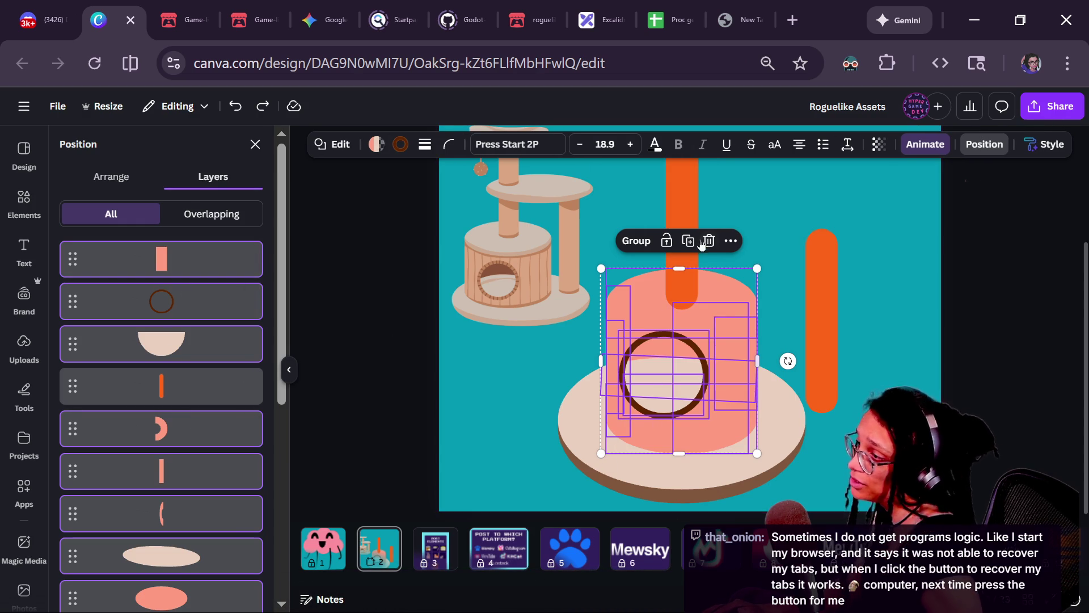
- Test-move the selected cylinder pieces to look beneath, undoing each move
mouse_move(619, 302)
left_mouse_down()
mouse_move(531, 324)
mouse_move(538, 251)
mouse_move(477, 293)
left_mouse_up()
key("ctrl+z")
scroll(40, 426, "down", 5)
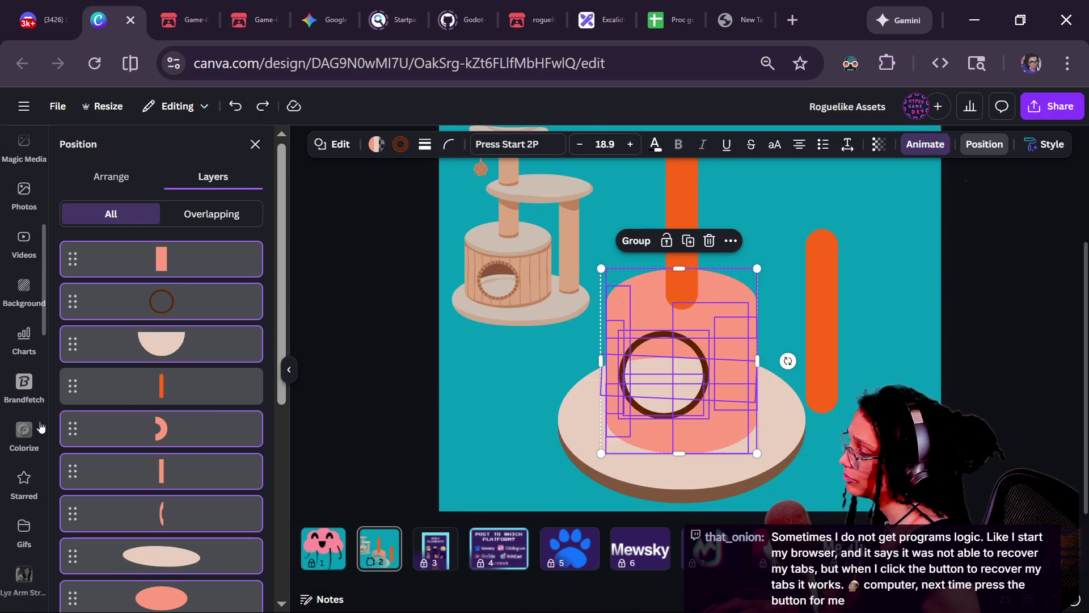
scroll(143, 399, "down", 5)
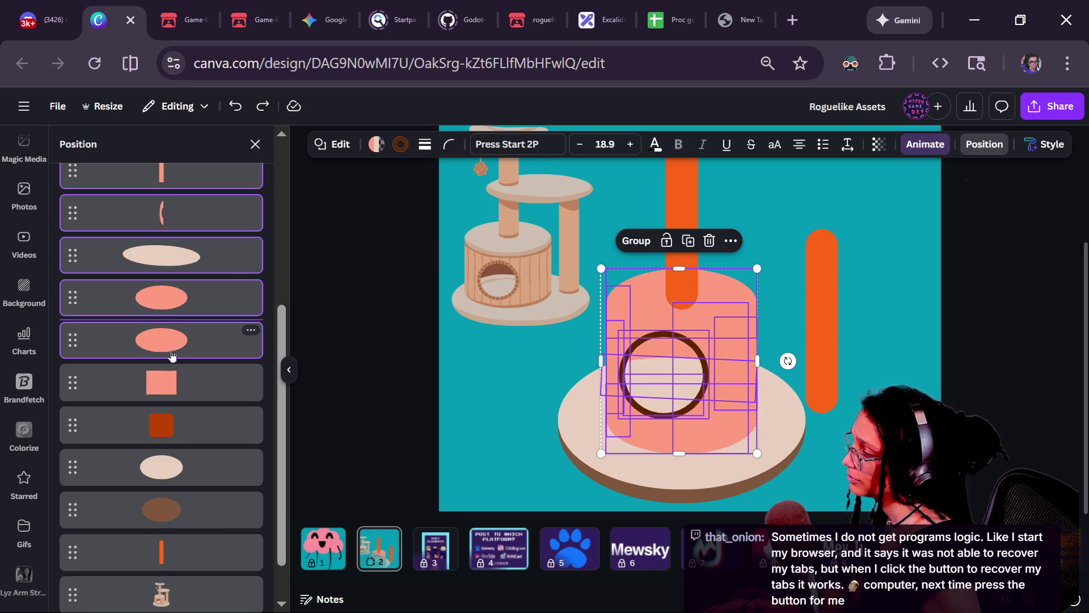
mouse_move(625, 343)
left_mouse_down()
mouse_move(598, 363)
mouse_move(524, 360)
mouse_move(568, 294)
mouse_move(556, 304)
left_mouse_up()
key("ctrl+z")
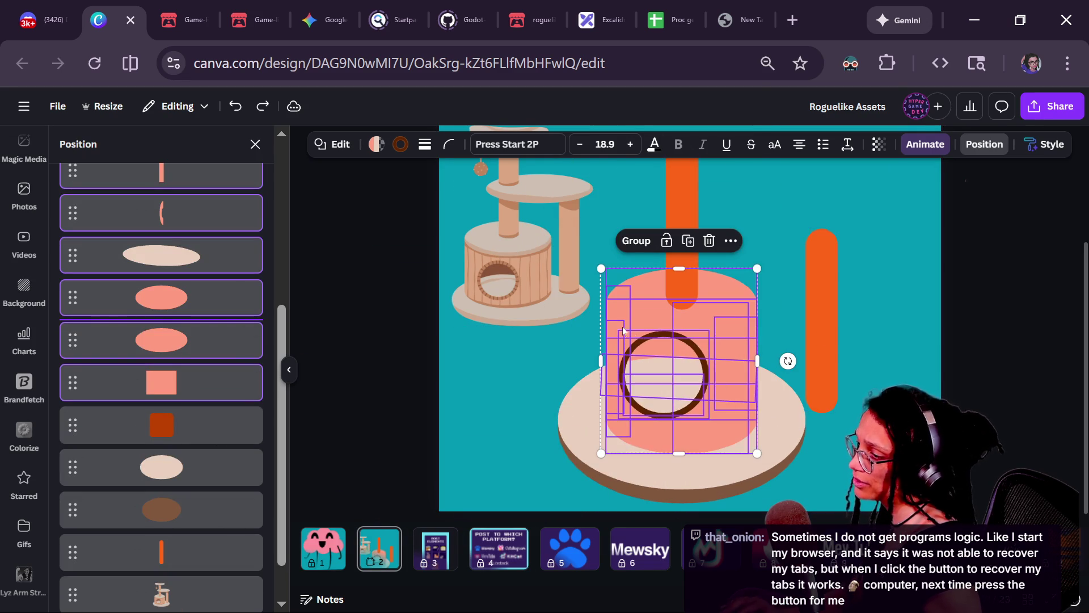
mouse_move(736, 306)
left_mouse_down()
mouse_move(637, 283)
mouse_move(636, 229)
left_mouse_up()
key("ctrl+z")
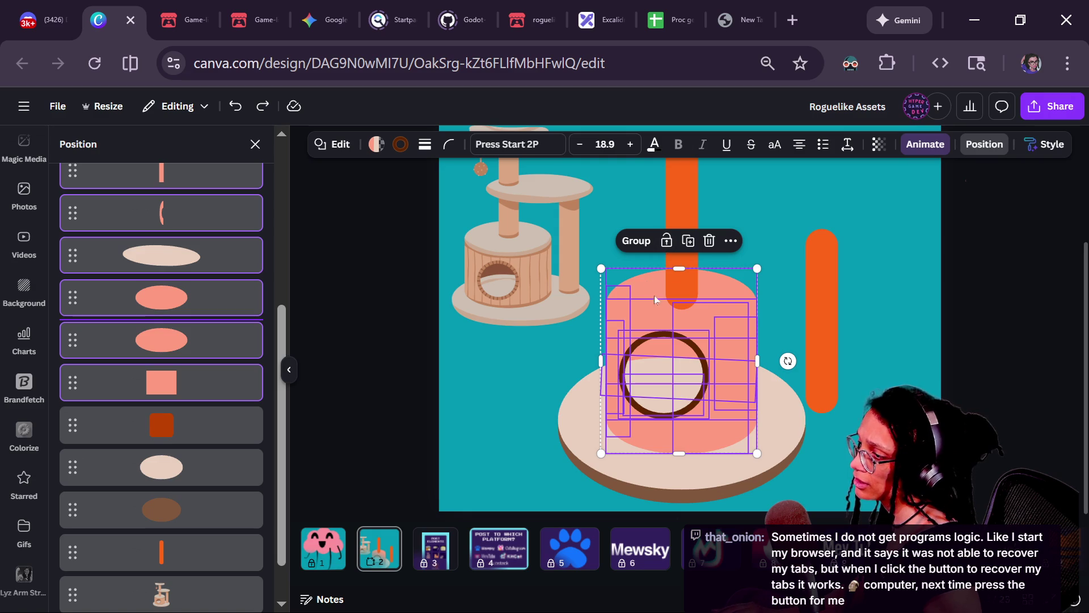
- Group the selected pieces, shift the group aside, and delete the dark rectangle behind
left_click(645, 246)
mouse_move(712, 319)
left_mouse_down()
mouse_move(647, 284)
mouse_move(685, 276)
mouse_move(703, 289)
left_mouse_up()
key("ctrl+z")
mouse_move(679, 325)
left_mouse_down()
mouse_move(756, 344)
mouse_move(648, 323)
mouse_move(639, 303)
left_mouse_up()
left_click(628, 333)
key("Delete")
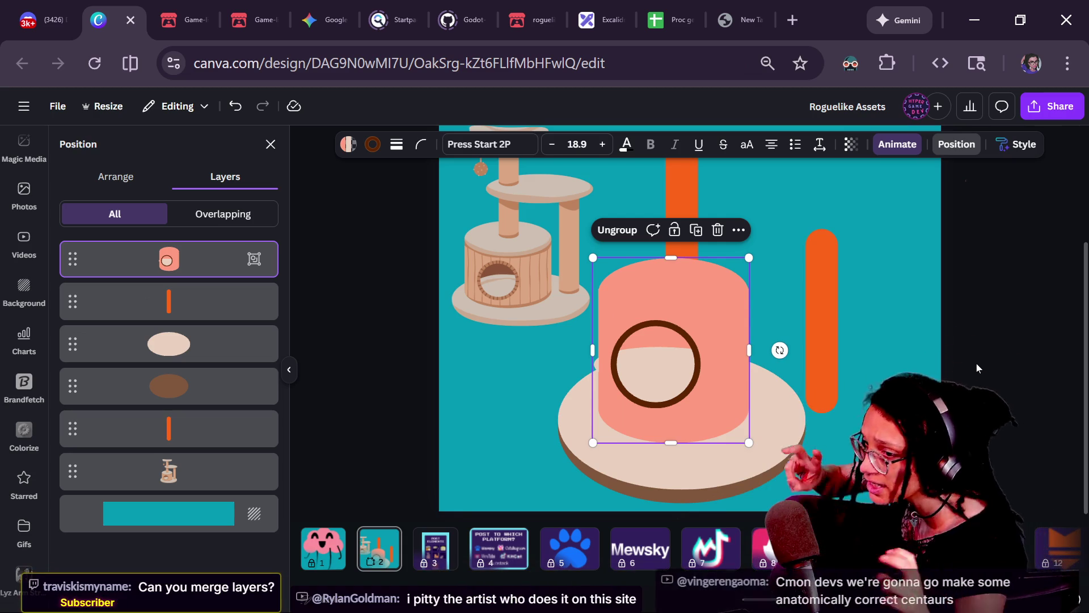
- Cut the cylinder group and paste it onto a new page 3
left_click_drag(713, 379, 713, 397)
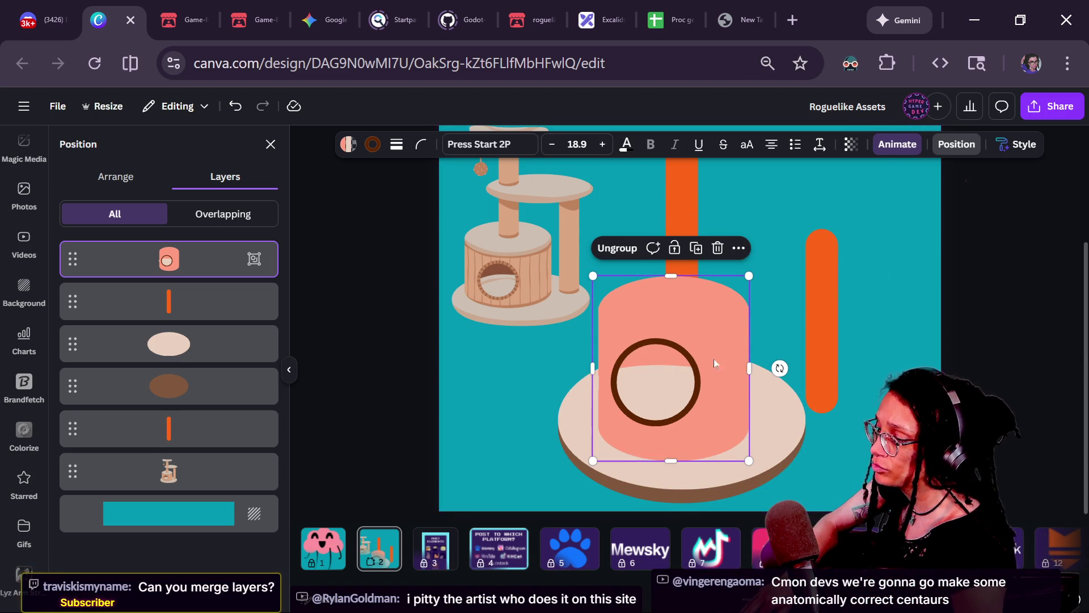
left_click(717, 248)
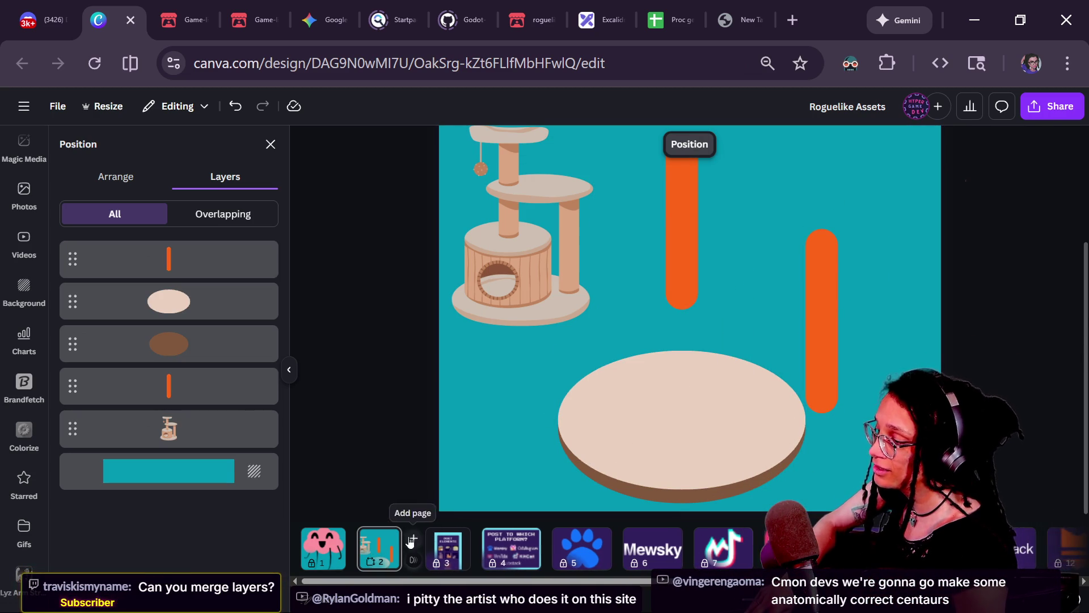
left_click(410, 536)
key("ctrl+v")
key("ctrl+minus")
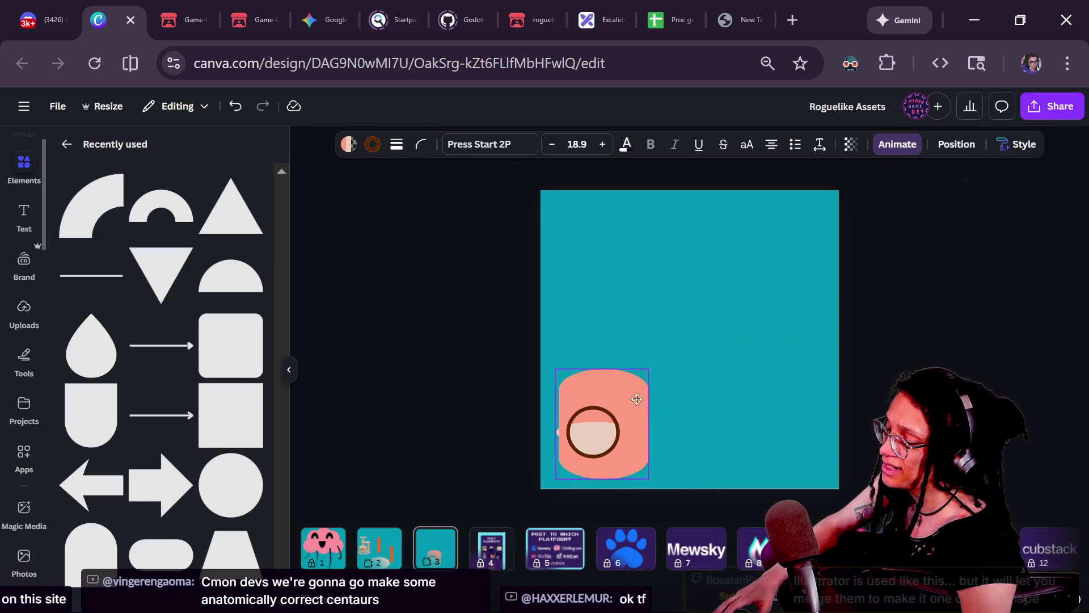
- Open the Share design panel for the design
left_click(1052, 106)
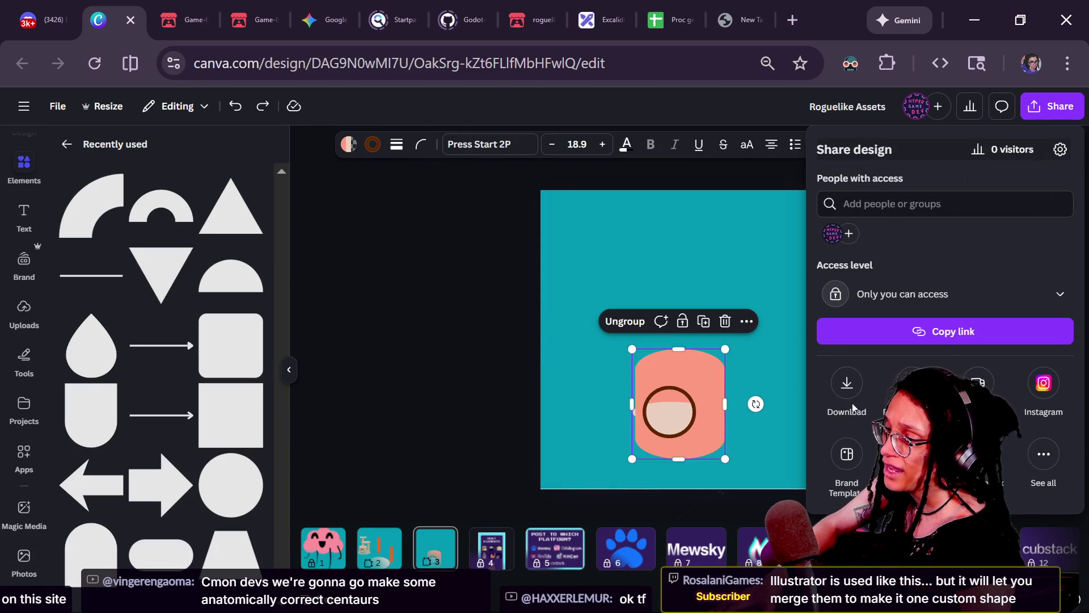
left_click(694, 366)
mouse_move(725, 348)
left_mouse_down()
mouse_move(865, 214)
mouse_move(808, 251)
left_mouse_up()
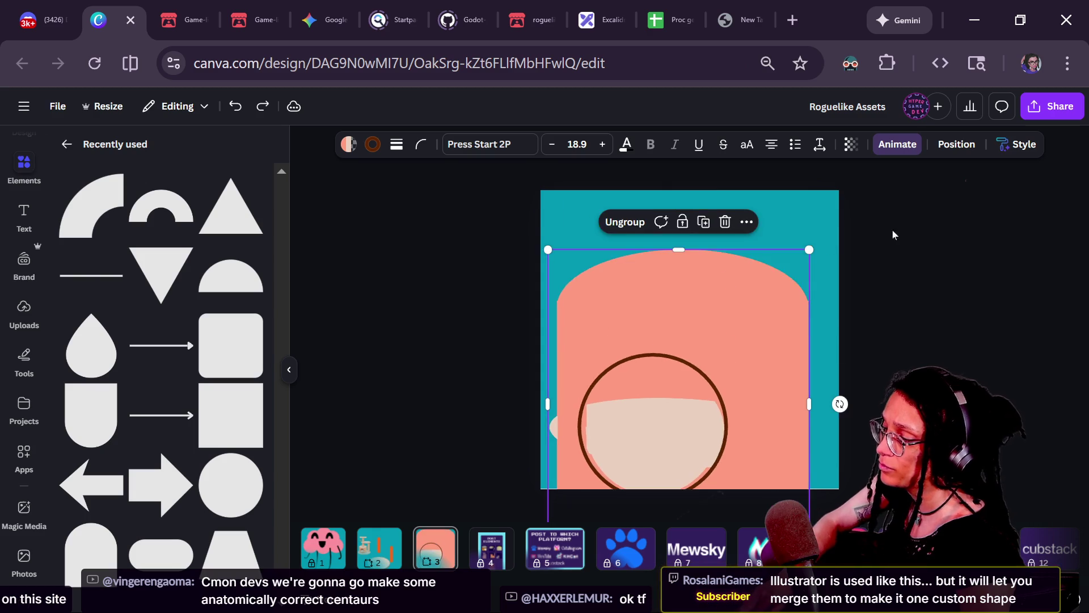
key("ctrl+z")
left_click(1038, 111)
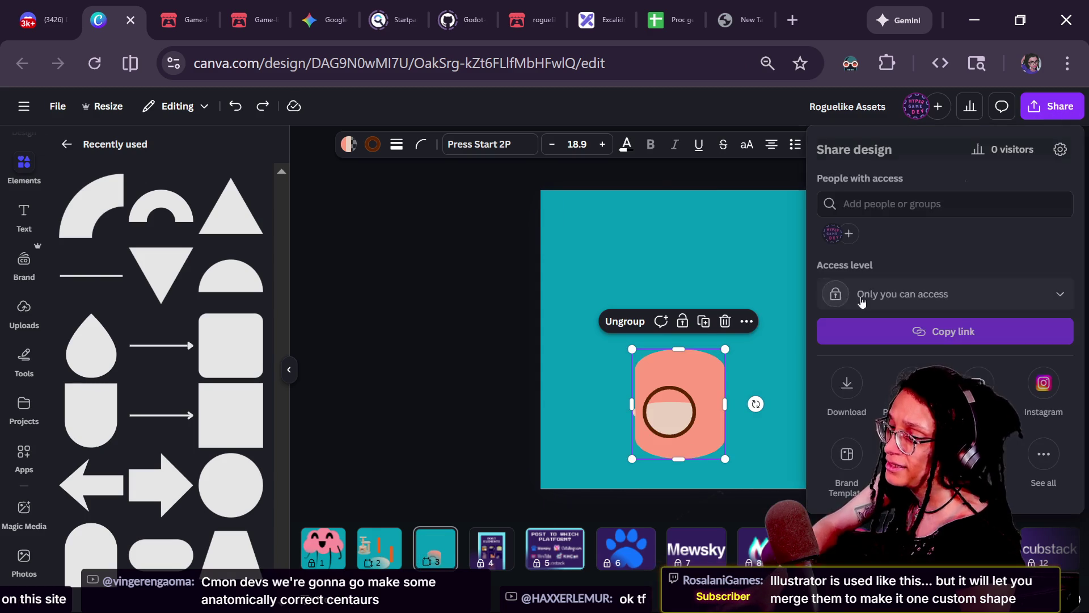
- Dismiss the download options, delete the cylinder and page 3, and return to page 2
left_click(839, 397)
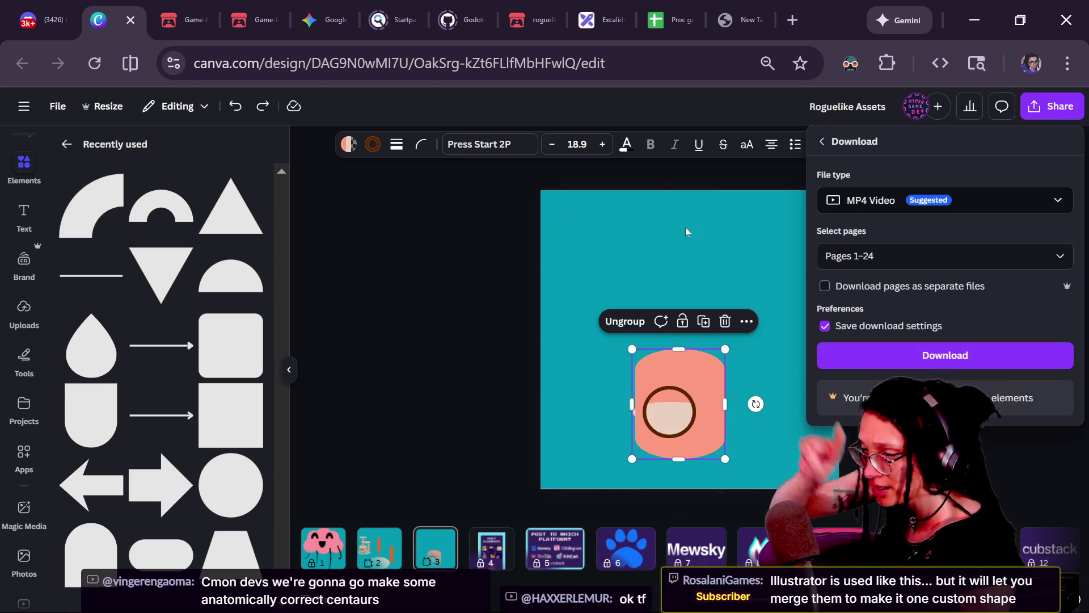
left_click(691, 440)
key("Delete")
key("Delete")
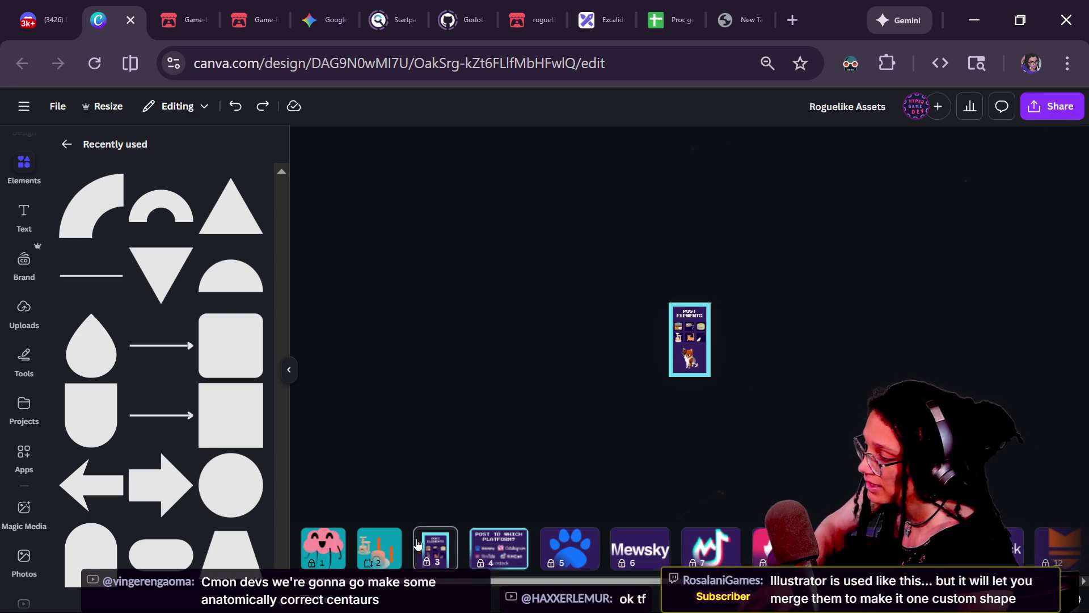
left_click(379, 548)
- Select the pink cylinder group sitting on the base plate
left_click(746, 414)
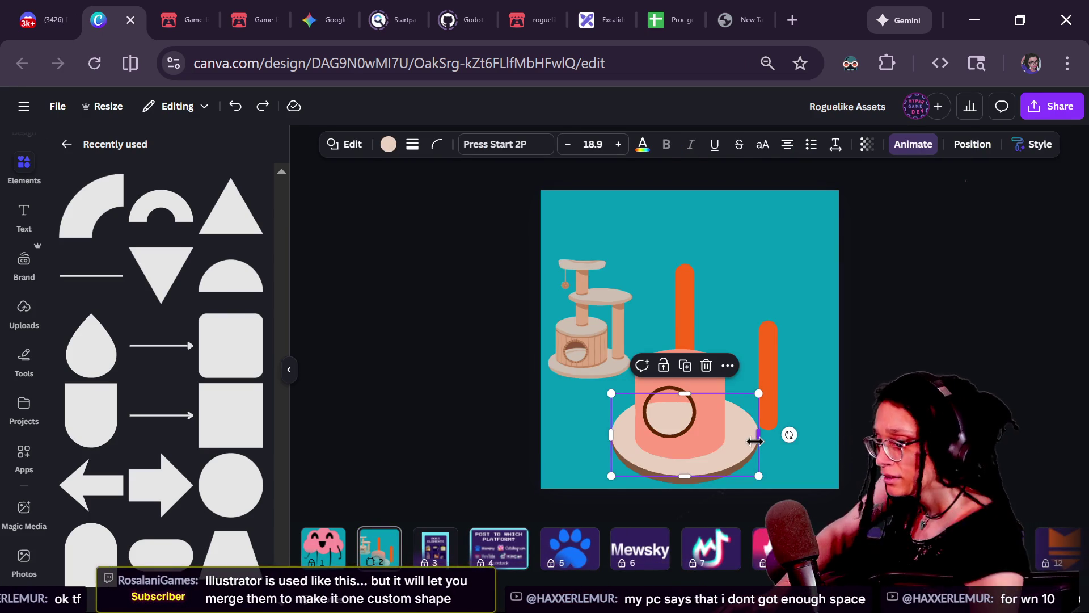
scroll(757, 436, "up", 2, "ctrl")
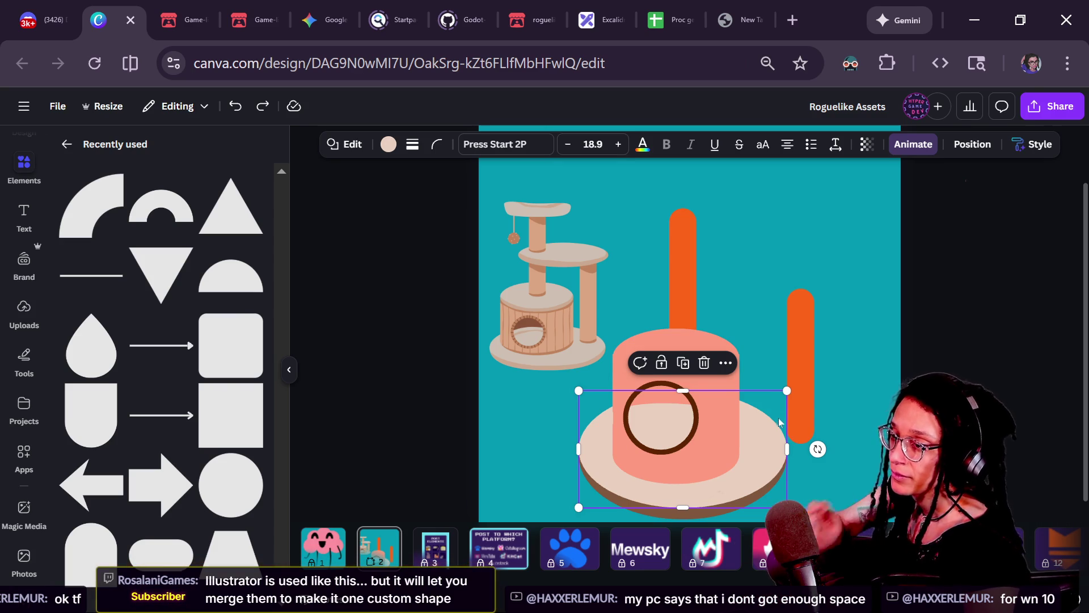
scroll(781, 434, "down", 1)
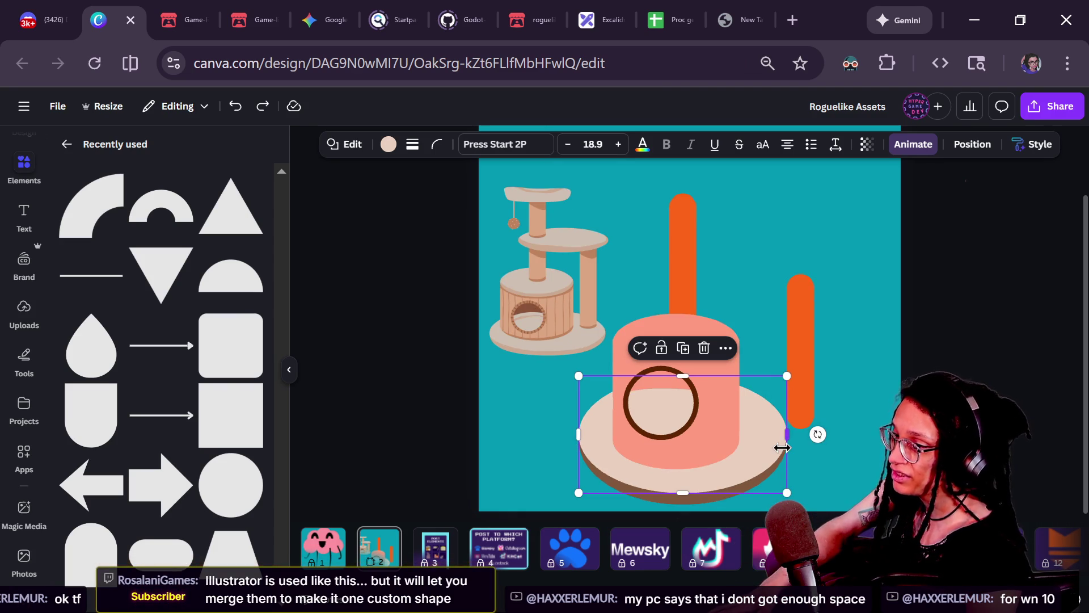
key("Escape")
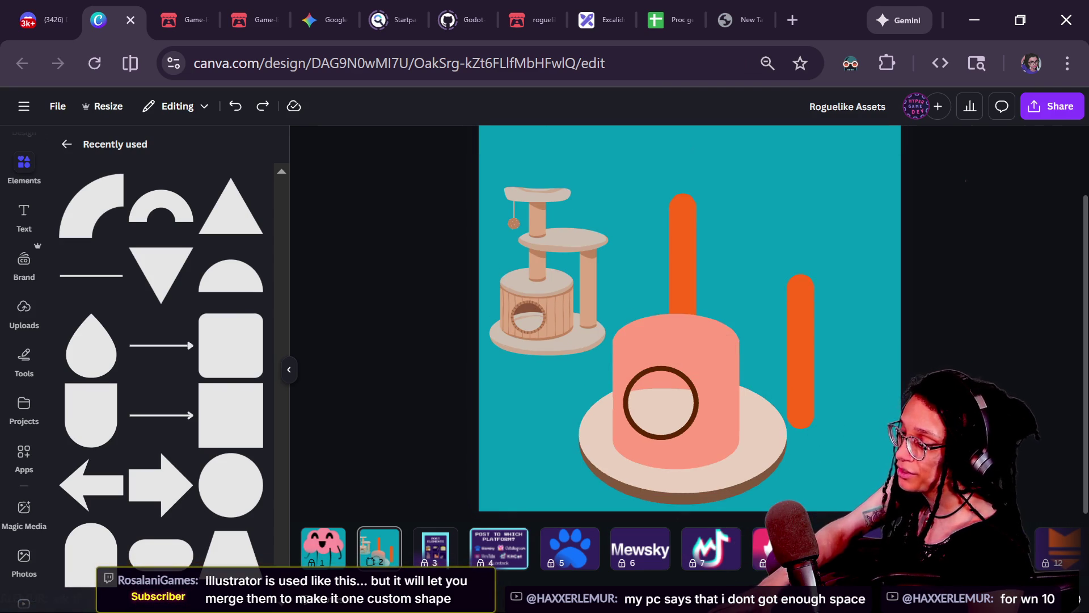
scroll(688, 467, "up", 1)
left_click(649, 406)
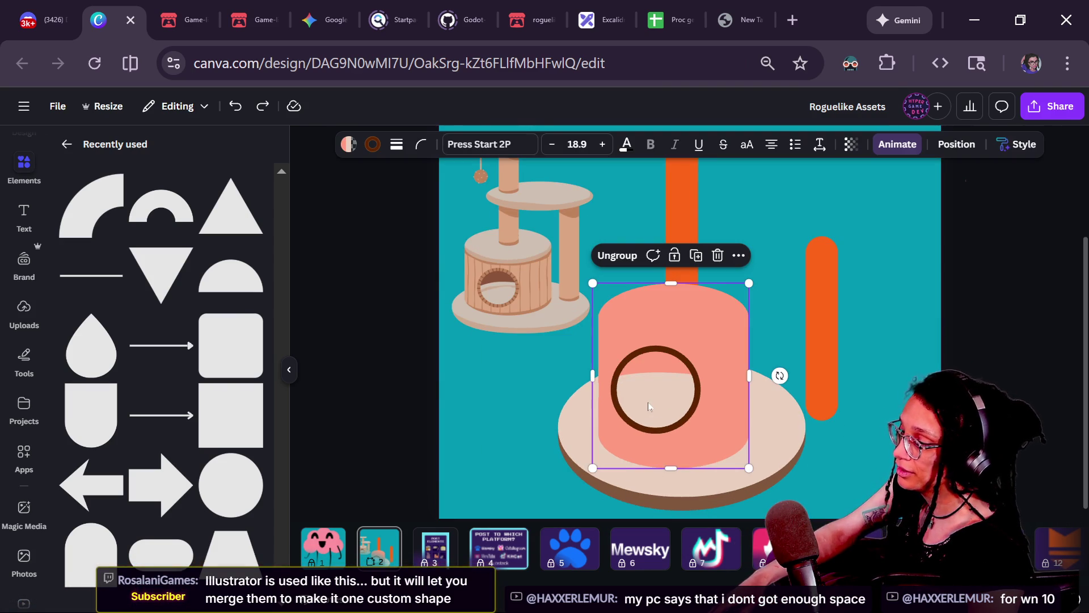
- Ungroup the cylinder, narrow the tilted rectangle from its left, and straighten it to 0°
left_click(617, 255)
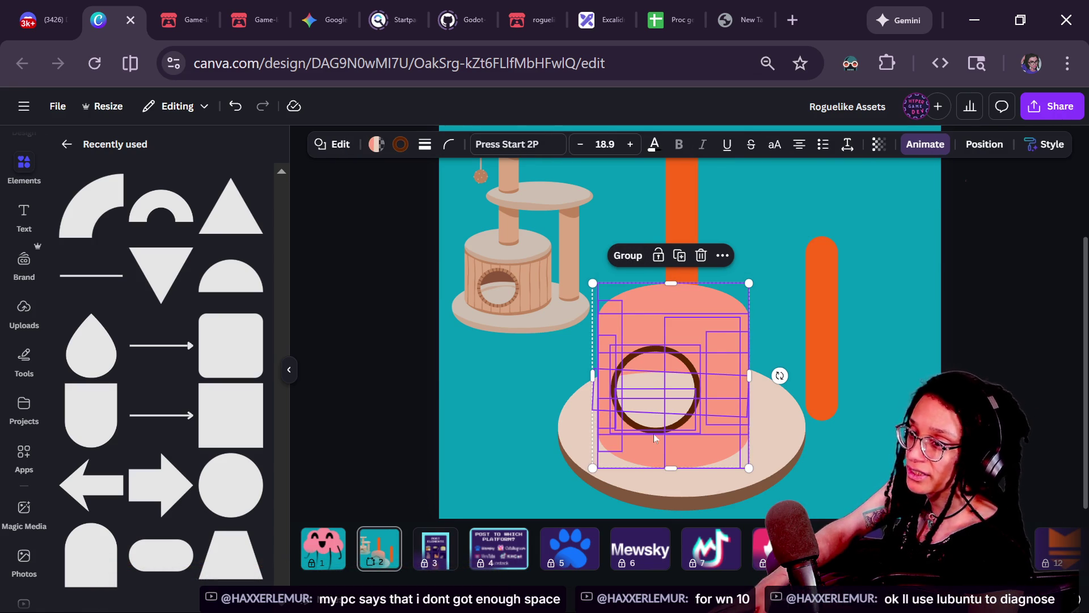
scroll(630, 450, "up", 2)
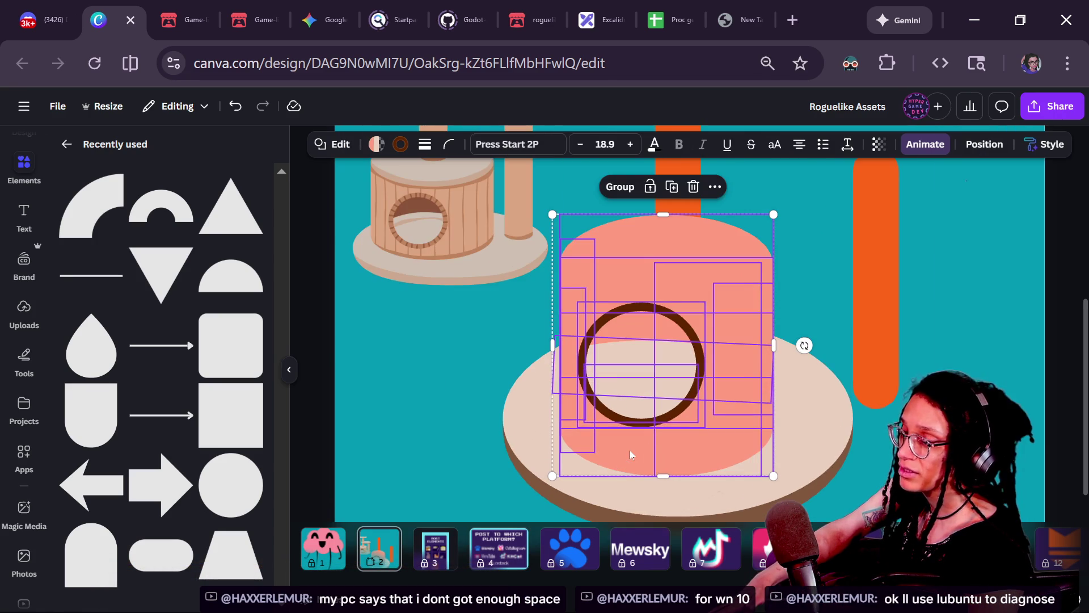
left_click(567, 379)
left_click(546, 376)
left_click(559, 375)
left_click_drag(555, 366, 562, 382)
left_click_drag(662, 431, 660, 433)
left_click(788, 394)
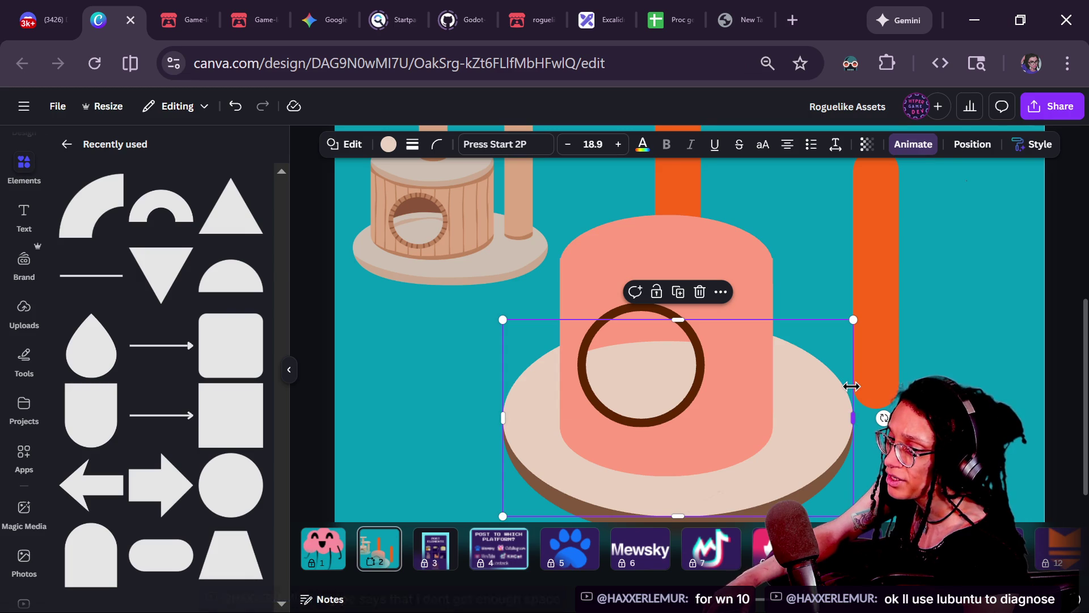
- Tilt the wide light ellipse under the ring about 3°
left_click(643, 314)
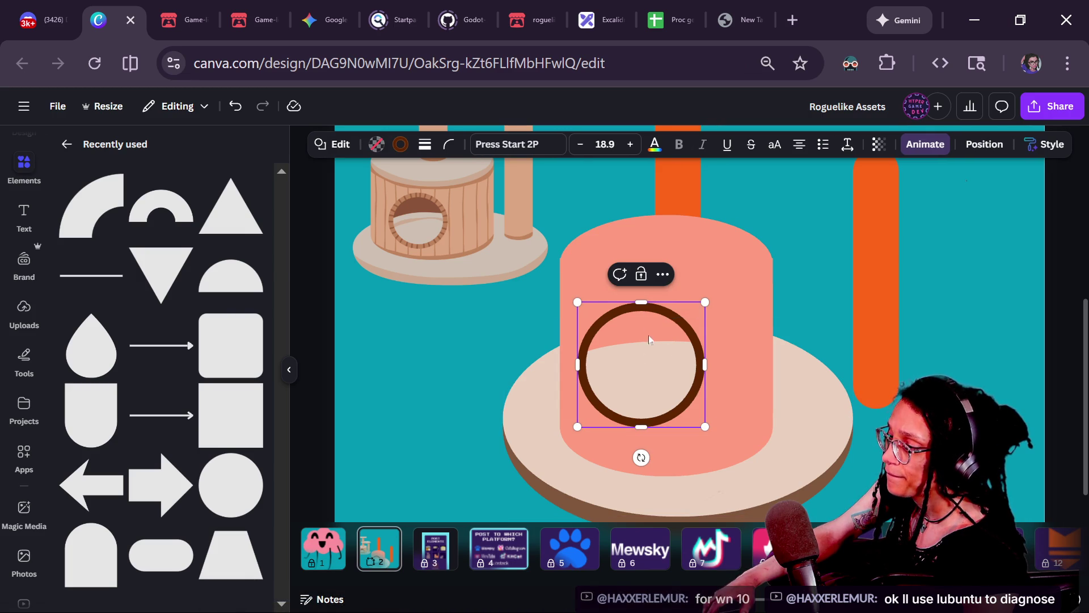
left_click(665, 397)
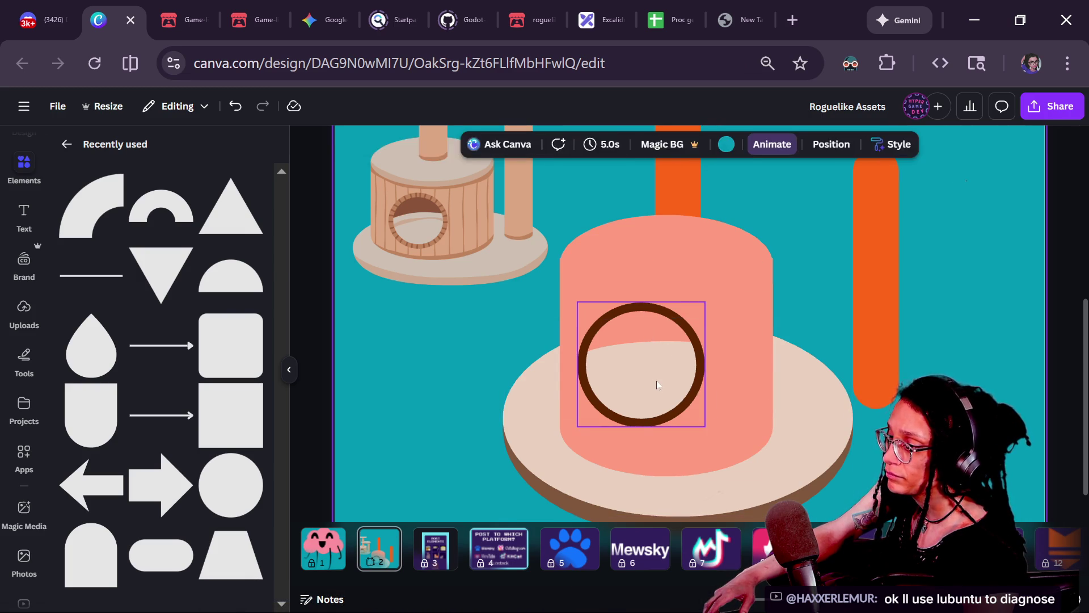
left_click(656, 385)
left_click(669, 359)
left_click(668, 359)
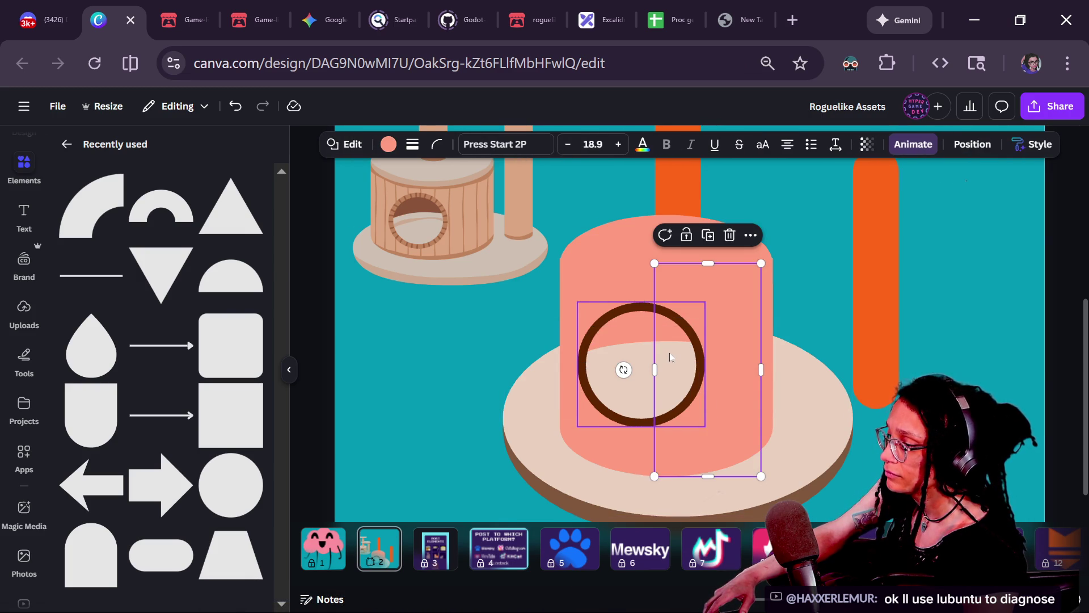
left_click(668, 358)
left_click_drag(666, 428, 663, 428)
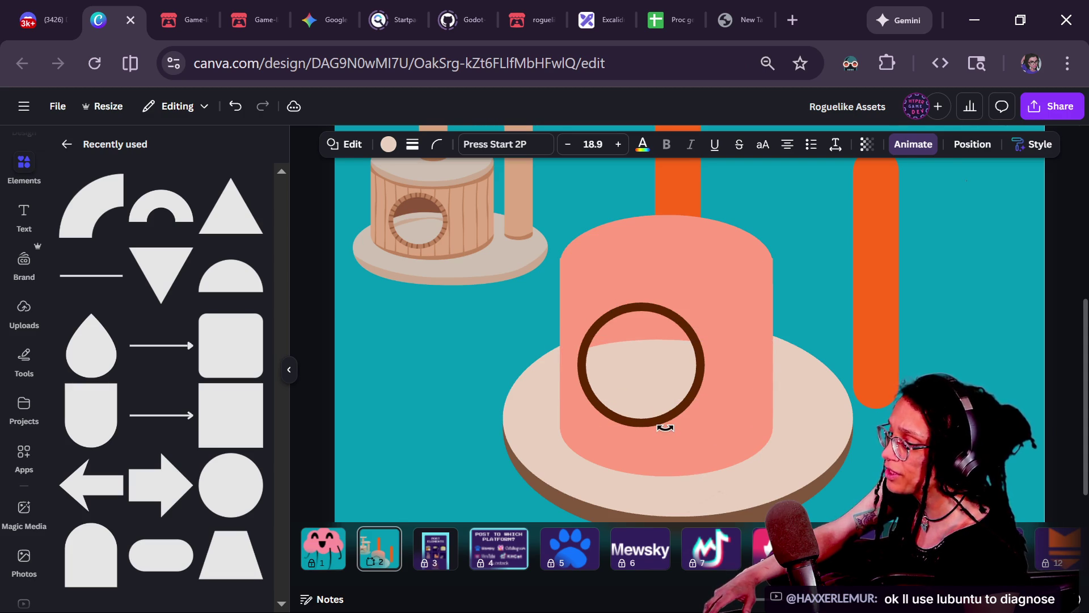
- Clear the selection and select the brown ring
left_click(918, 340)
scroll(918, 340, "down", 3)
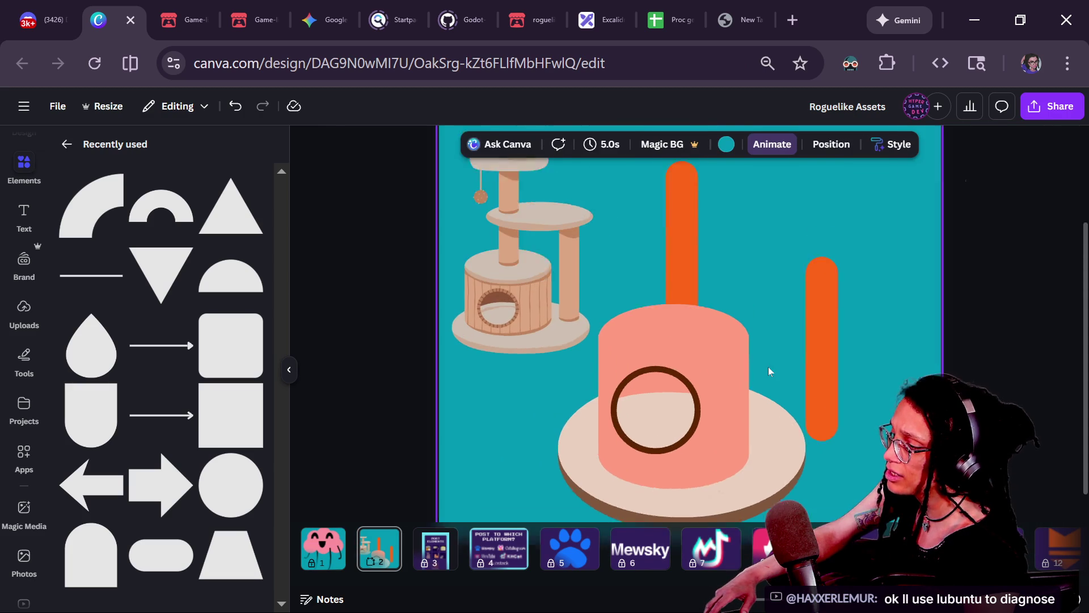
scroll(768, 367, "up", 3)
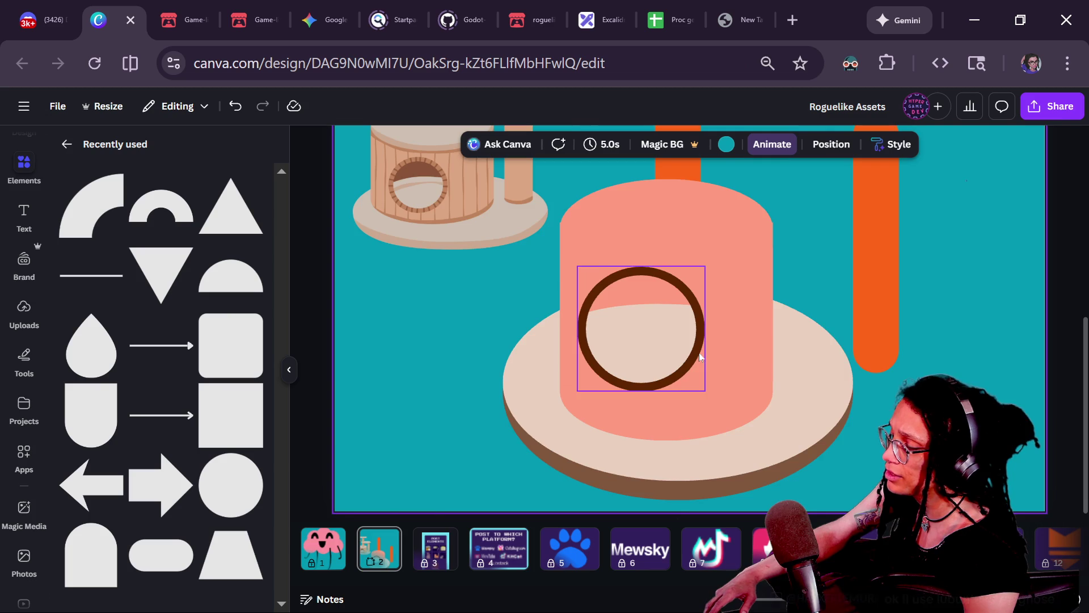
scroll(698, 353, "down", 2)
left_click(696, 391)
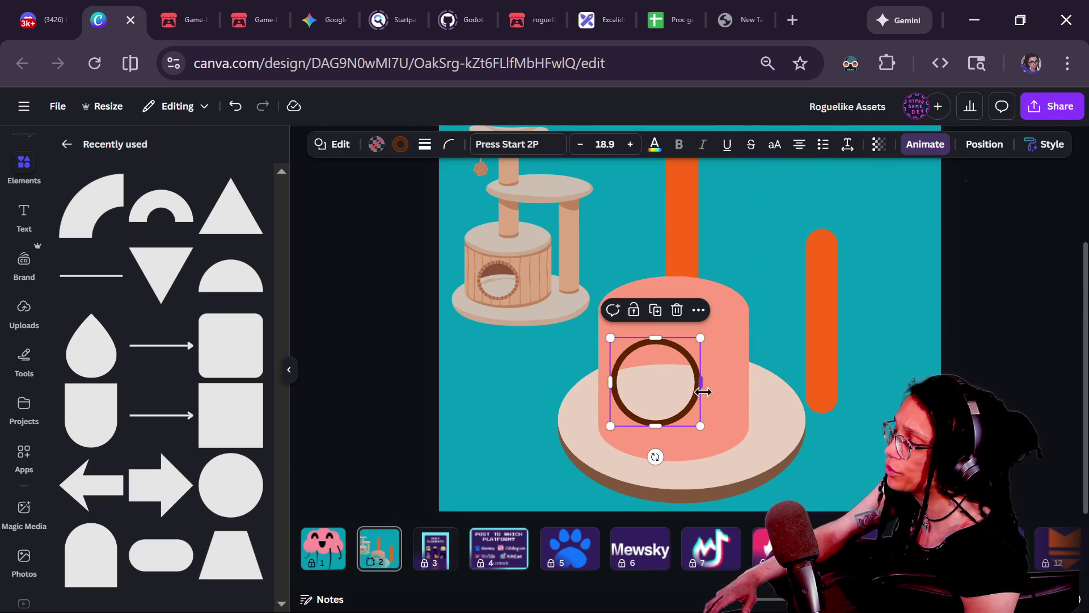
- Stretch the base plate ellipse taller by dragging its bottom edge down
scroll(697, 384, "up", 2)
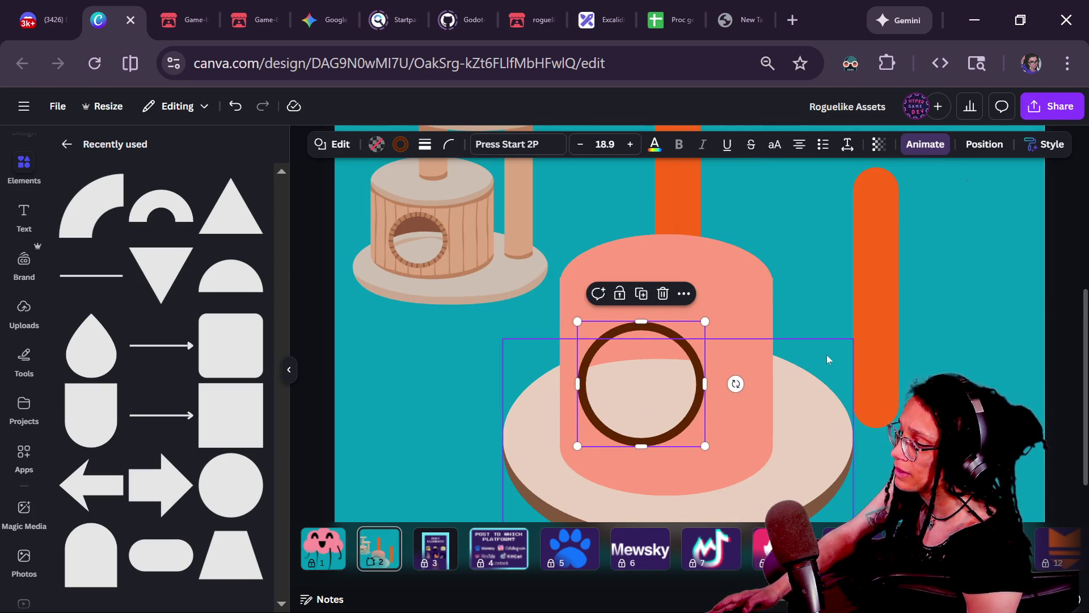
scroll(826, 355, "down", 1)
scroll(801, 457, "down", 1)
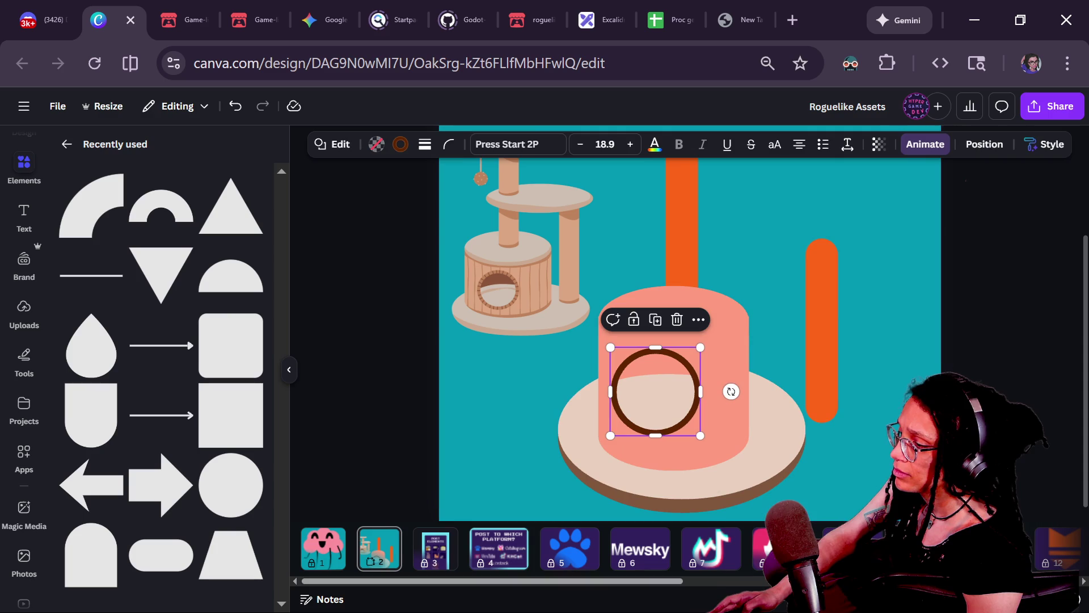
left_click(850, 447)
left_click(743, 494)
left_click_drag(680, 500, 668, 509)
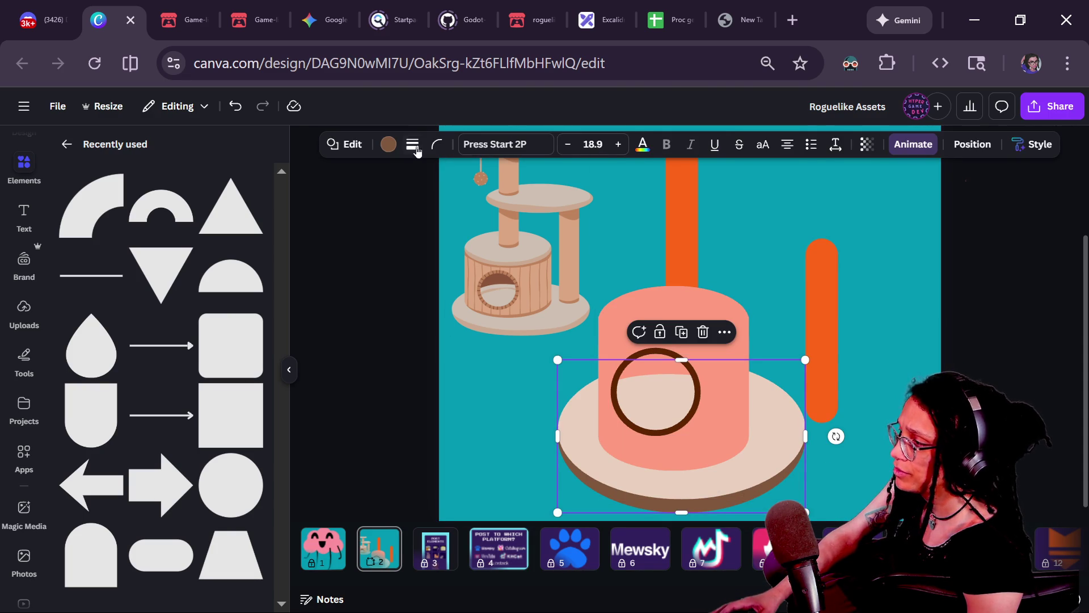
- Colour the base plate's side dark brown #5F2500
left_click(388, 144)
left_click(129, 281)
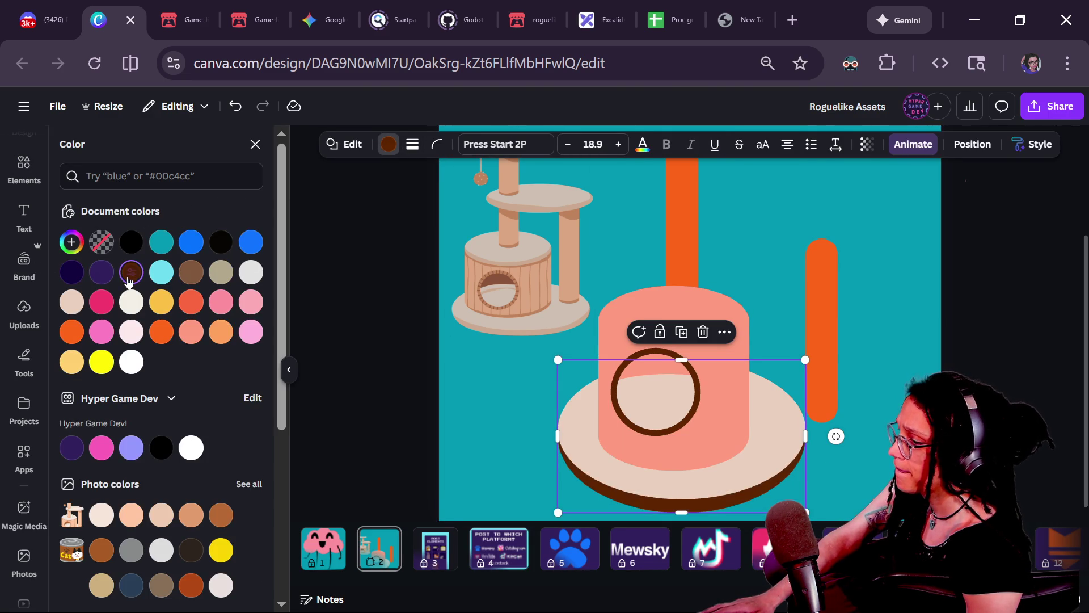
left_click(72, 243)
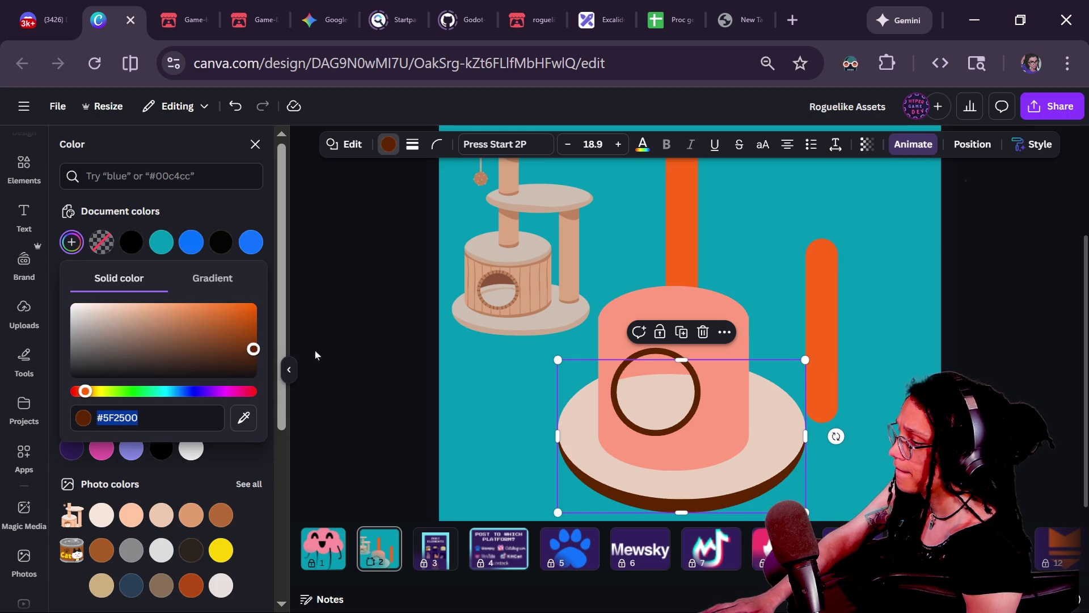
left_click(486, 394)
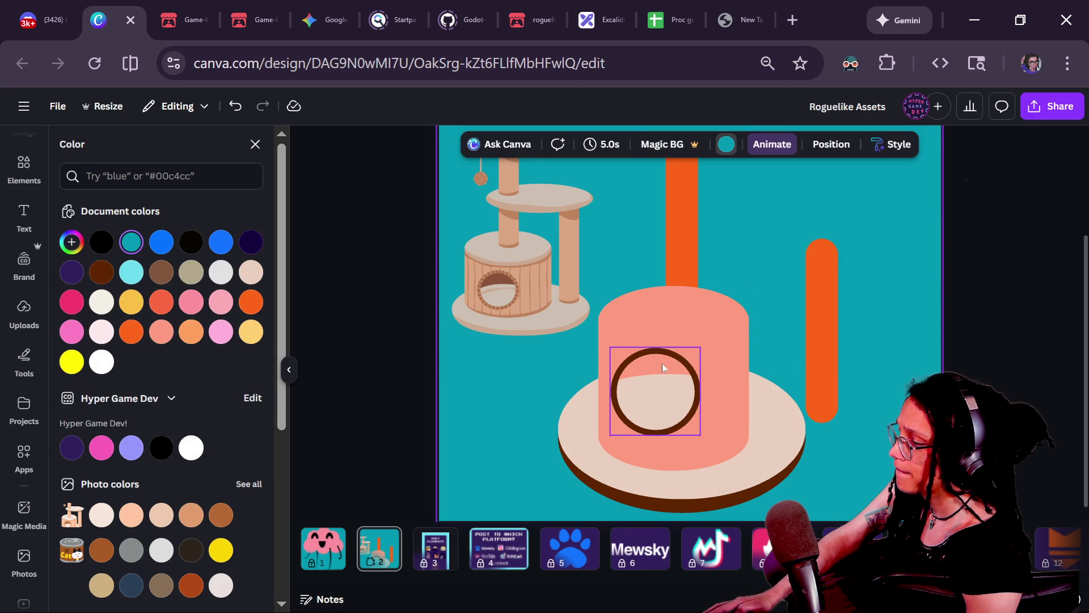
- Deselect everything, then move the thin pink shape on the cylinder to the left
left_click_drag(804, 353, 705, 390)
left_click(849, 369)
left_click(823, 340)
left_click(689, 323)
left_click_drag(689, 323, 620, 316)
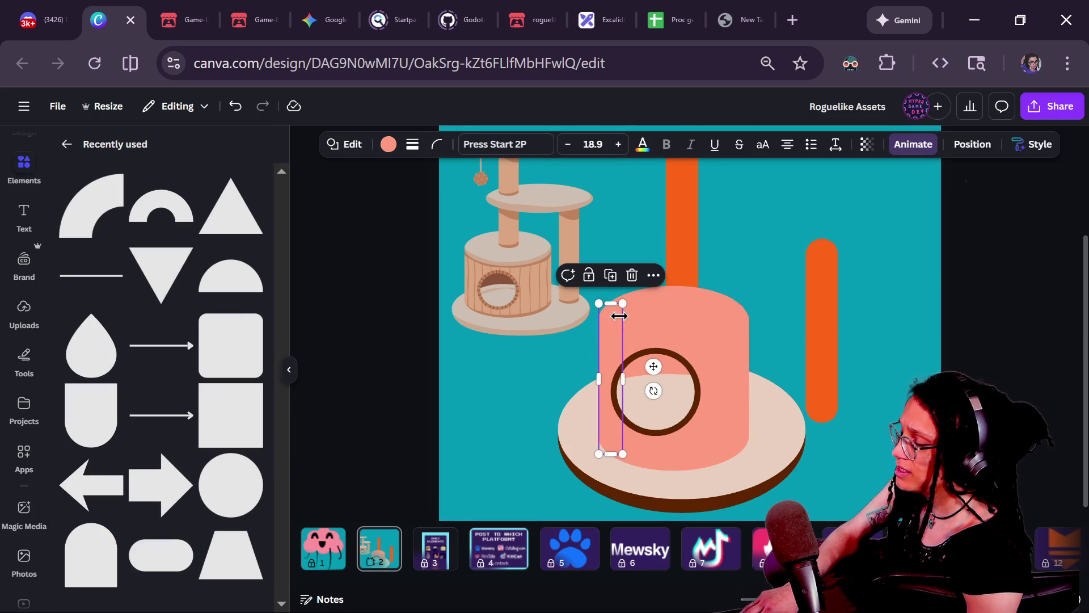
- Seat the cylinder's top ellipse on its rim and shrink it from the corner to fit
left_click(538, 313)
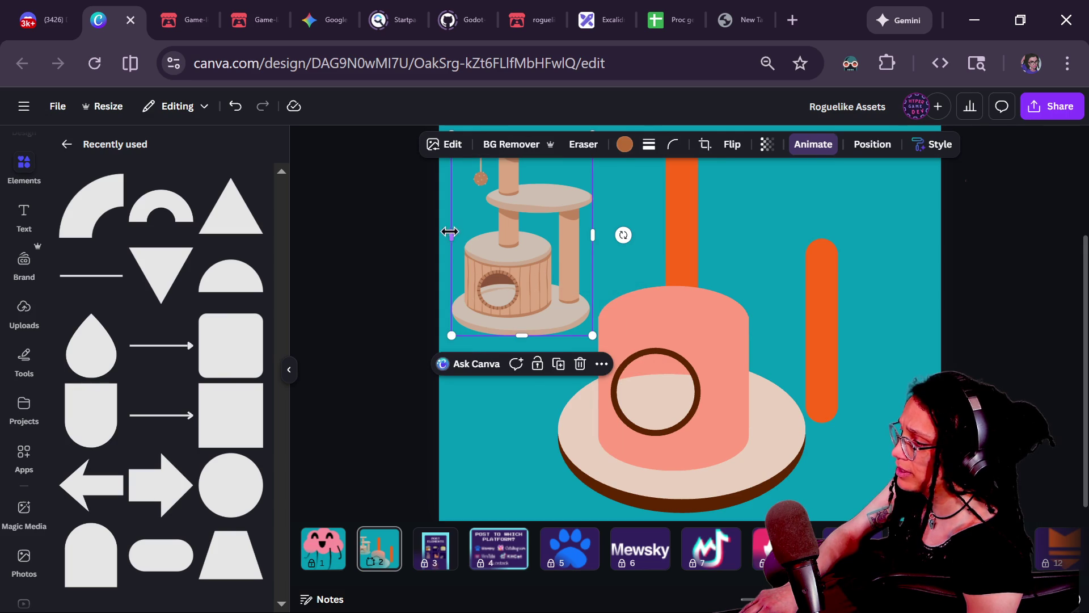
left_click(607, 437)
left_click(696, 300)
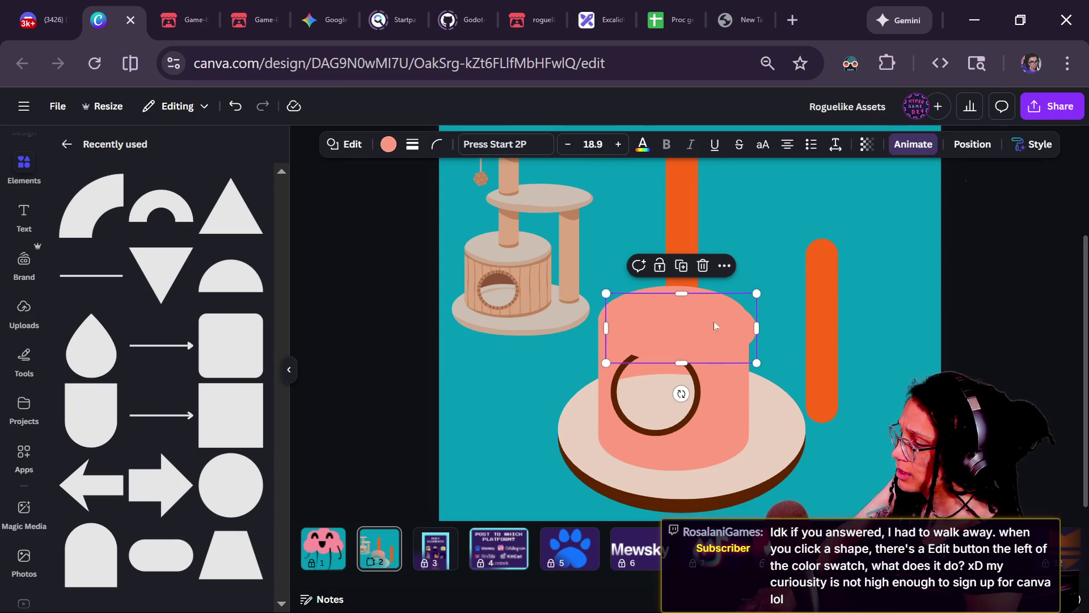
left_click_drag(697, 336, 692, 327)
left_click_drag(749, 355, 740, 349)
- Eyedrop the cream #EAD0C0 from the base onto the top ellipse
left_click(389, 146)
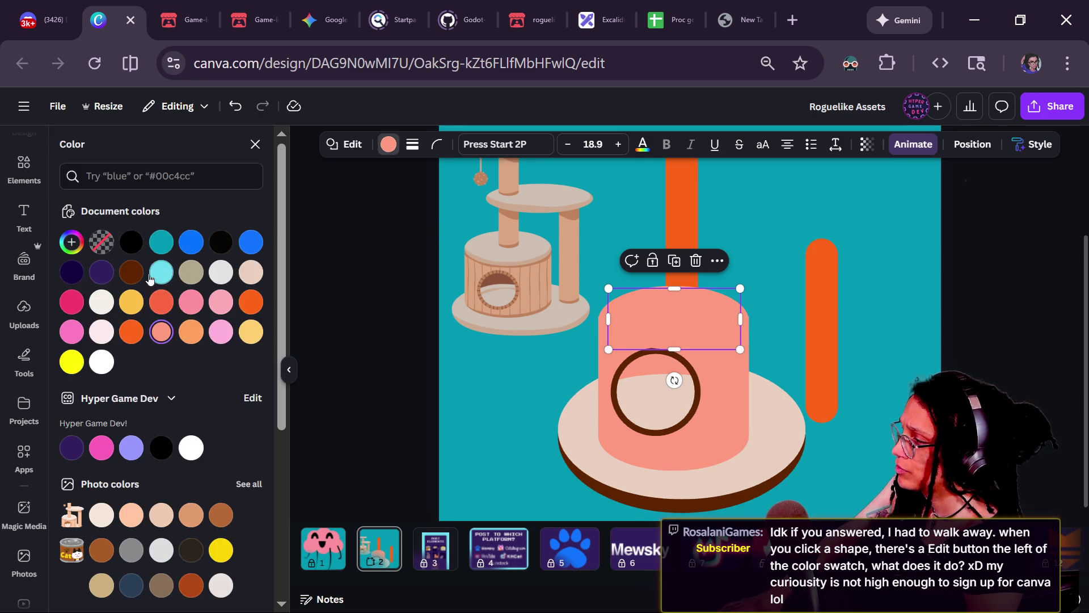
left_click(71, 242)
left_click(244, 417)
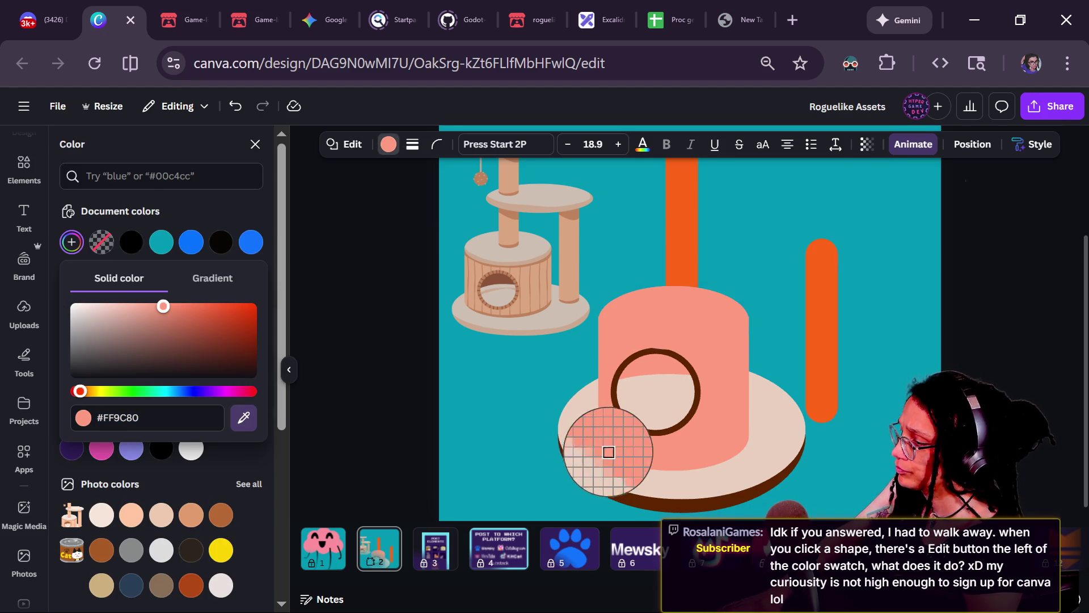
left_click(606, 449)
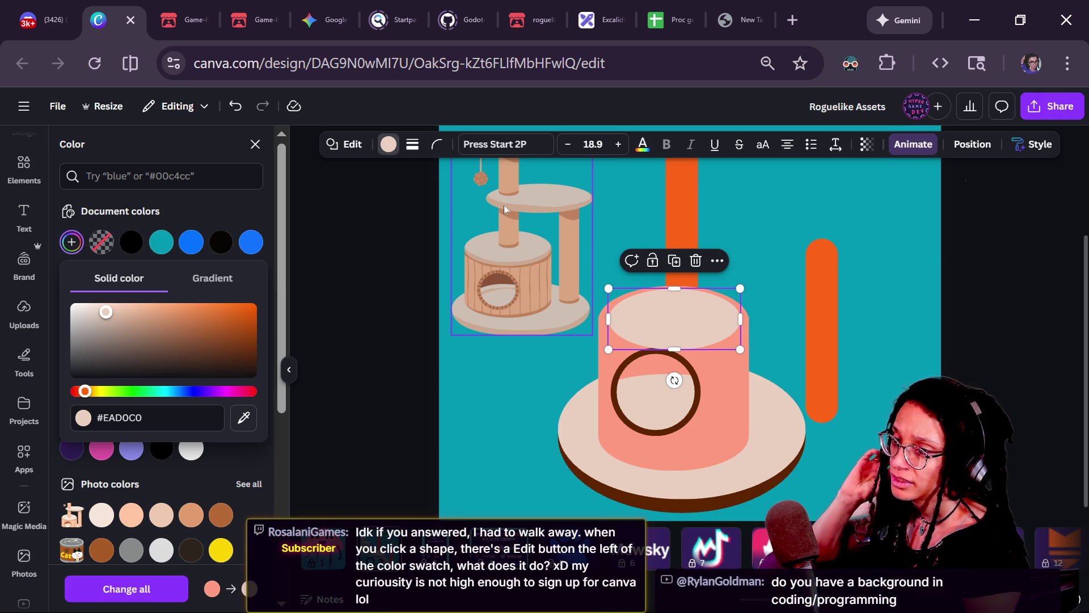
left_click(344, 148)
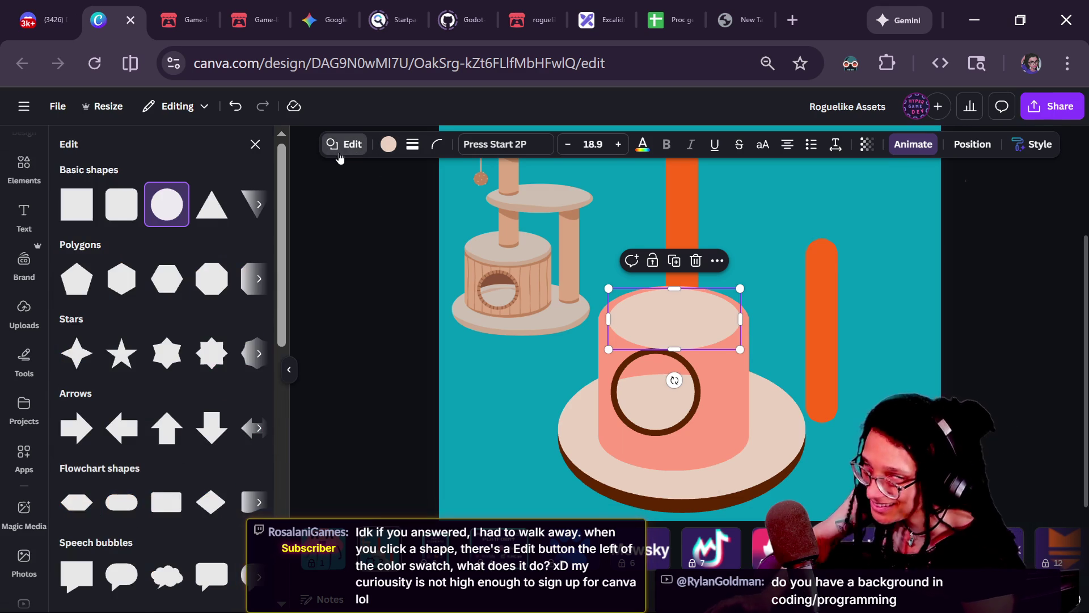
- Keep the top ellipse seated atop the cylinder, undoing a stray upward move
left_click(362, 152)
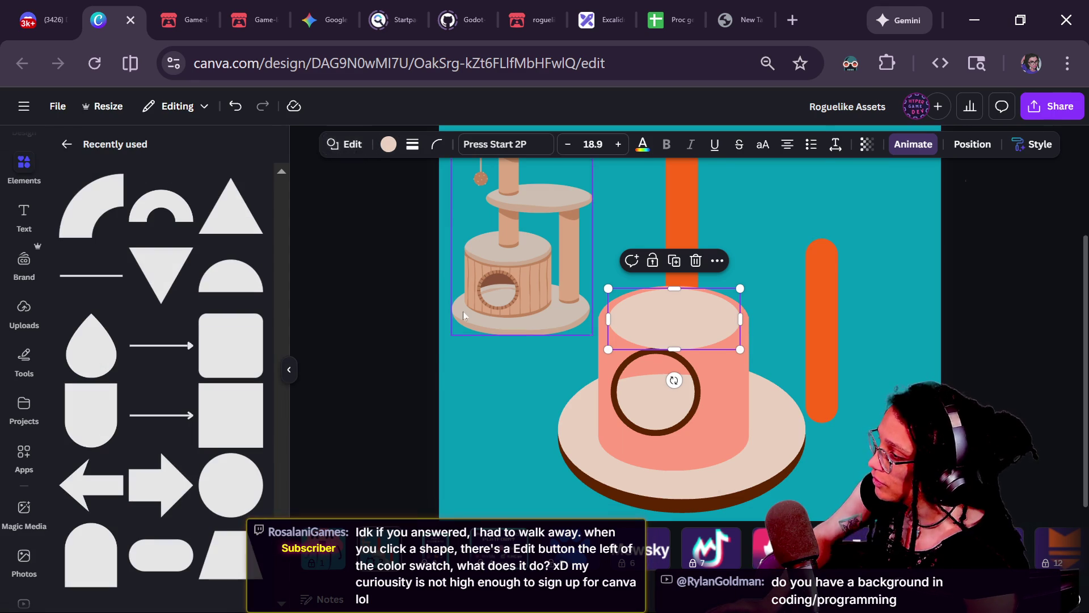
left_click(463, 312)
left_click(422, 329)
left_click(684, 378)
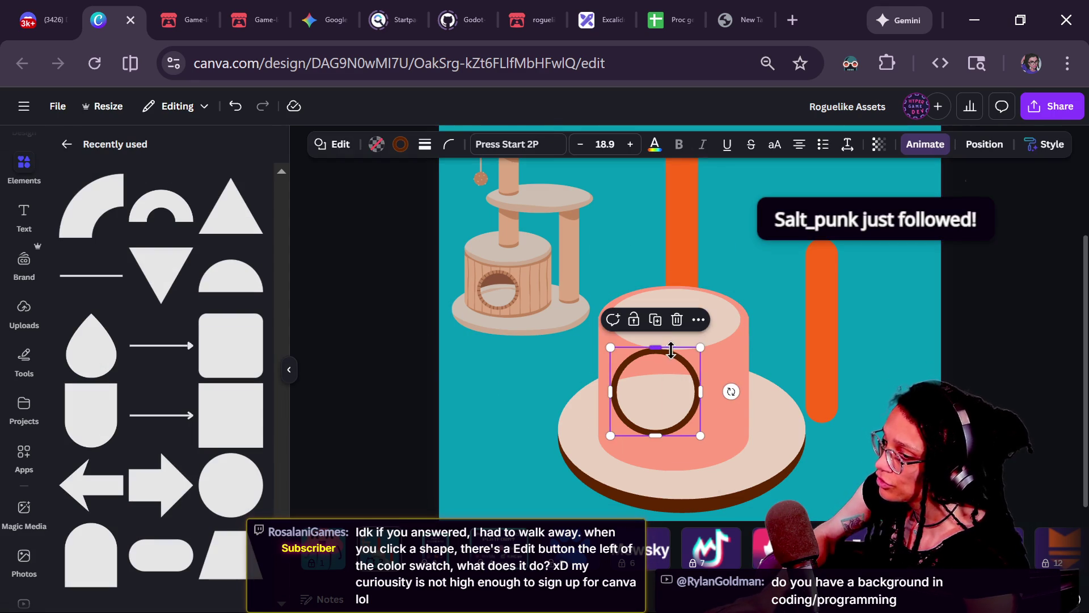
left_click(709, 345)
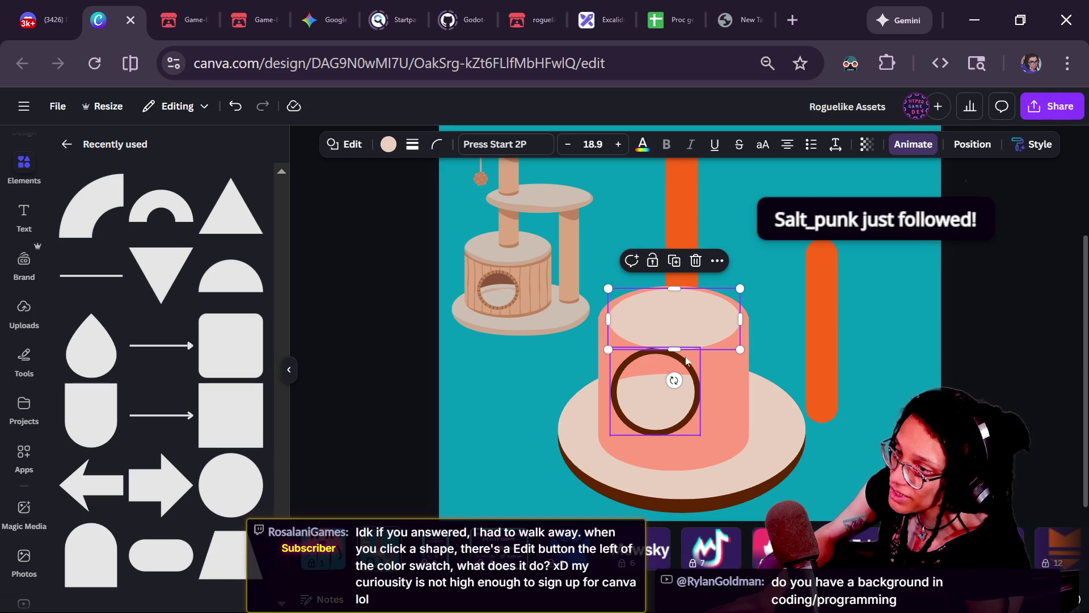
mouse_move(674, 321)
left_mouse_down()
mouse_move(624, 303)
mouse_move(699, 267)
left_mouse_up()
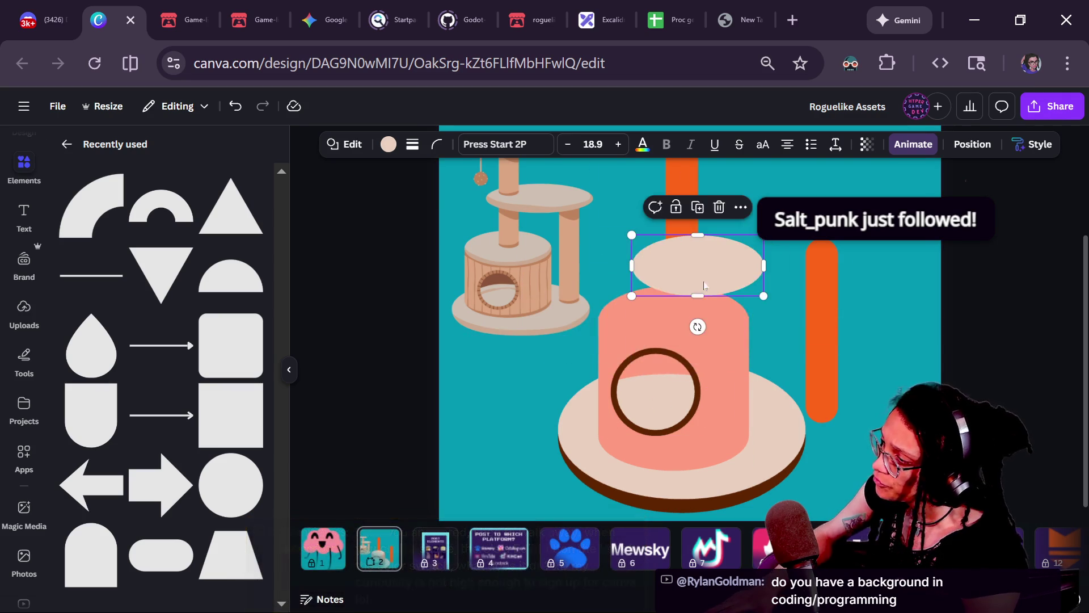
key("ctrl+z")
left_click_drag(713, 323, 696, 318)
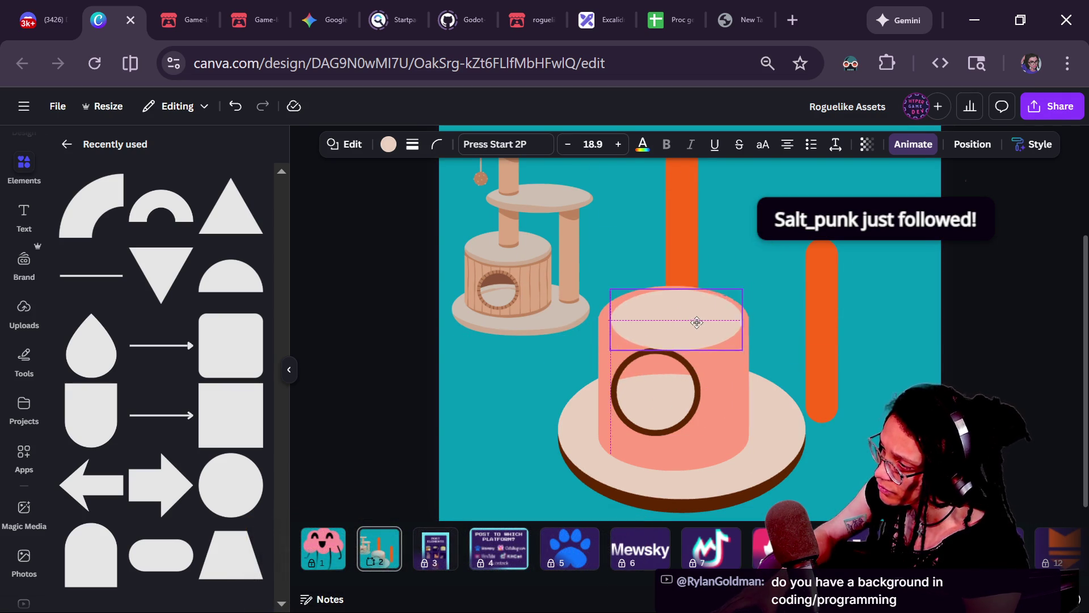
- Try hexagon, star and rectangle shapes on the top ellipse
left_click(357, 144)
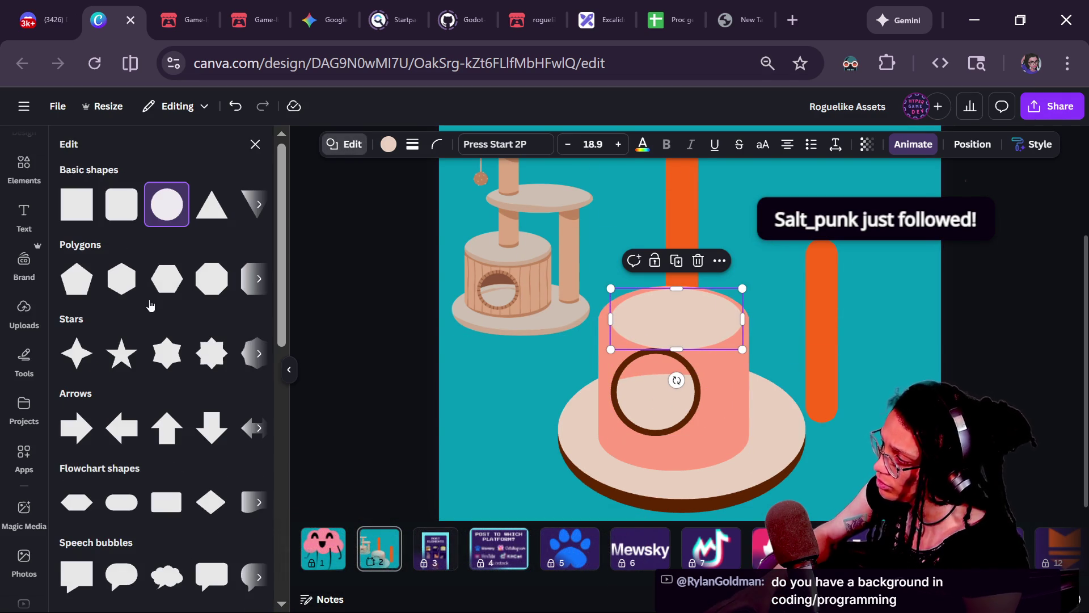
left_click(152, 298)
left_click(163, 368)
left_click(166, 501)
scroll(166, 485, "down", 5)
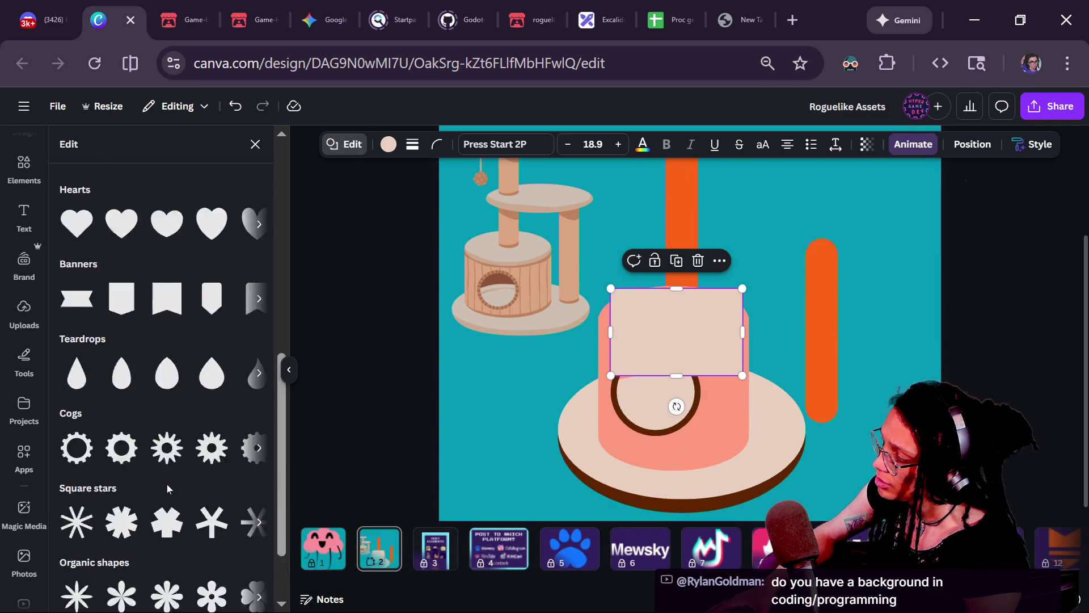
key("ctrl+z")
- Revert the top to an ellipse and nudge the cat-tree image slightly lower-right
left_click(491, 288)
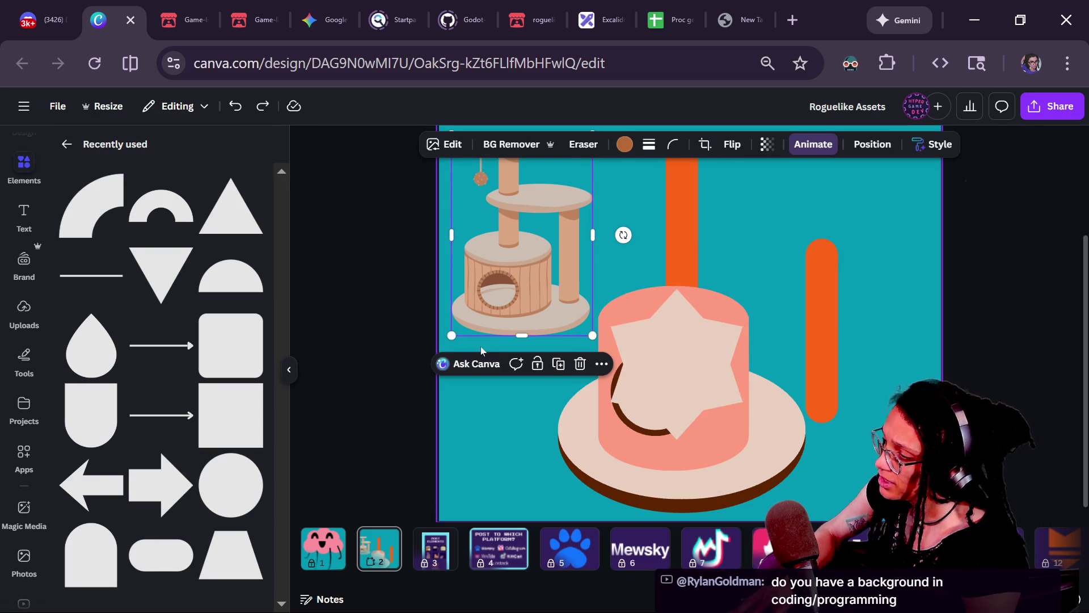
key("ctrl+z")
key("ctrl+z")
mouse_move(533, 267)
left_mouse_down()
mouse_move(594, 296)
mouse_move(539, 287)
left_mouse_up()
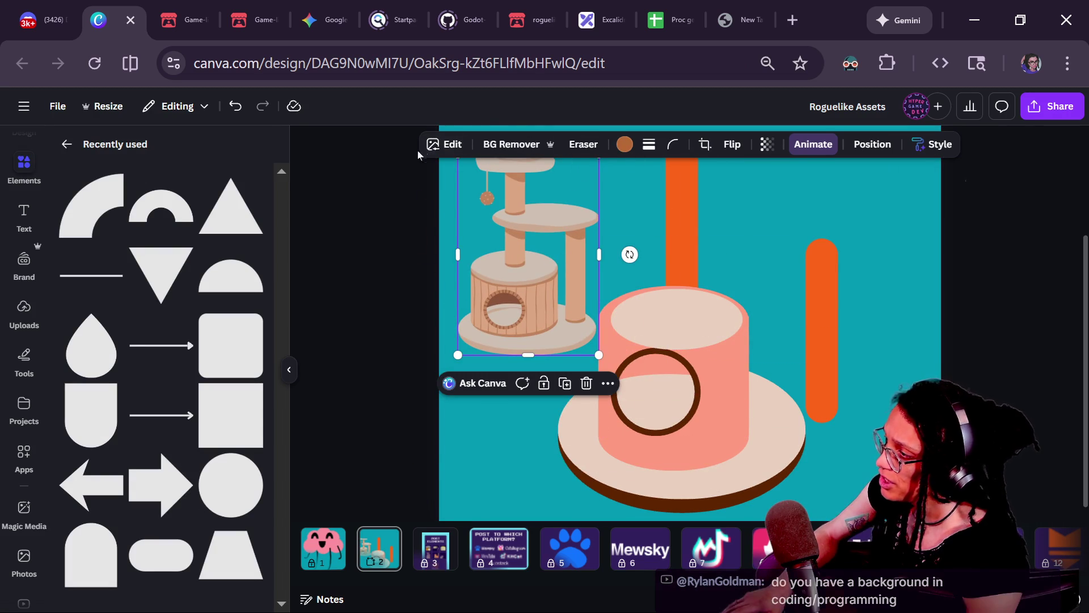
left_click(447, 144)
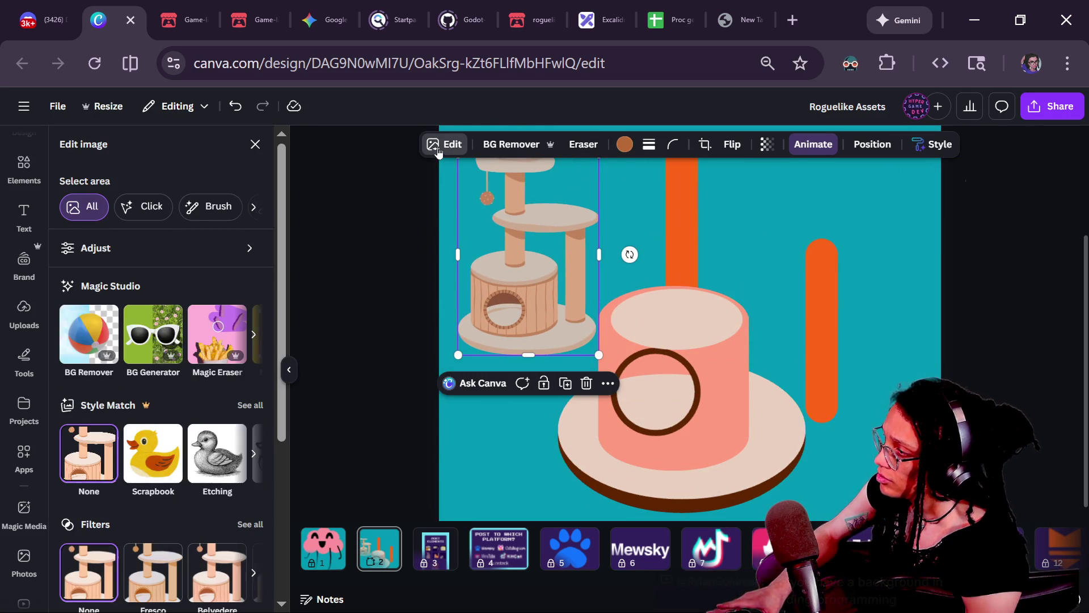
- Adjust the cat-tree image's whites, contrast, brightness and shadows
left_click(134, 258)
scroll(131, 386, "down", 3)
mouse_move(67, 435)
left_mouse_down()
mouse_move(80, 437)
mouse_move(47, 475)
mouse_move(348, 494)
mouse_move(364, 480)
left_mouse_up()
mouse_move(217, 306)
left_mouse_down()
mouse_move(163, 296)
mouse_move(226, 296)
left_mouse_up()
mouse_move(143, 248)
left_mouse_down()
mouse_move(163, 248)
mouse_move(111, 253)
mouse_move(150, 256)
left_mouse_up()
left_click_drag(162, 397, 221, 391)
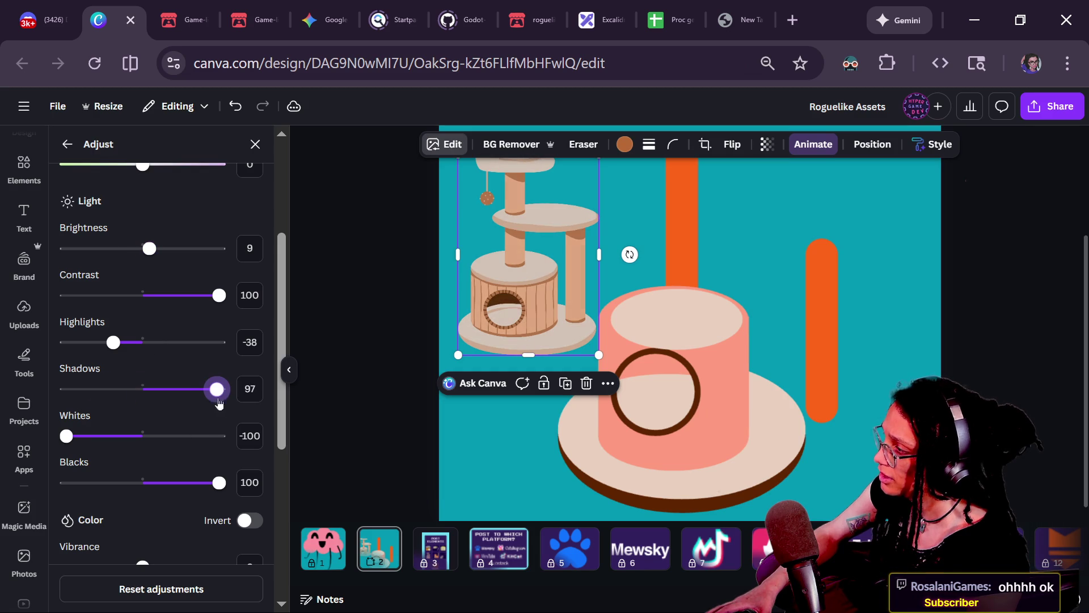
left_click(67, 144)
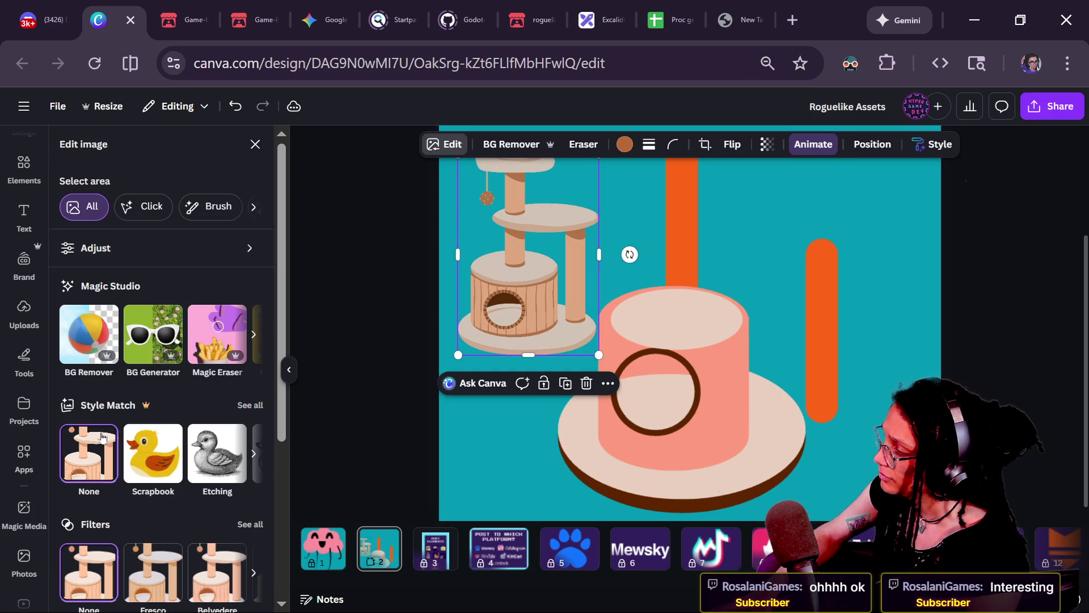
- Apply a Glow shadow to the cat-tree image with size 79 and blur 100
scroll(99, 340, "down", 4)
left_click(90, 457)
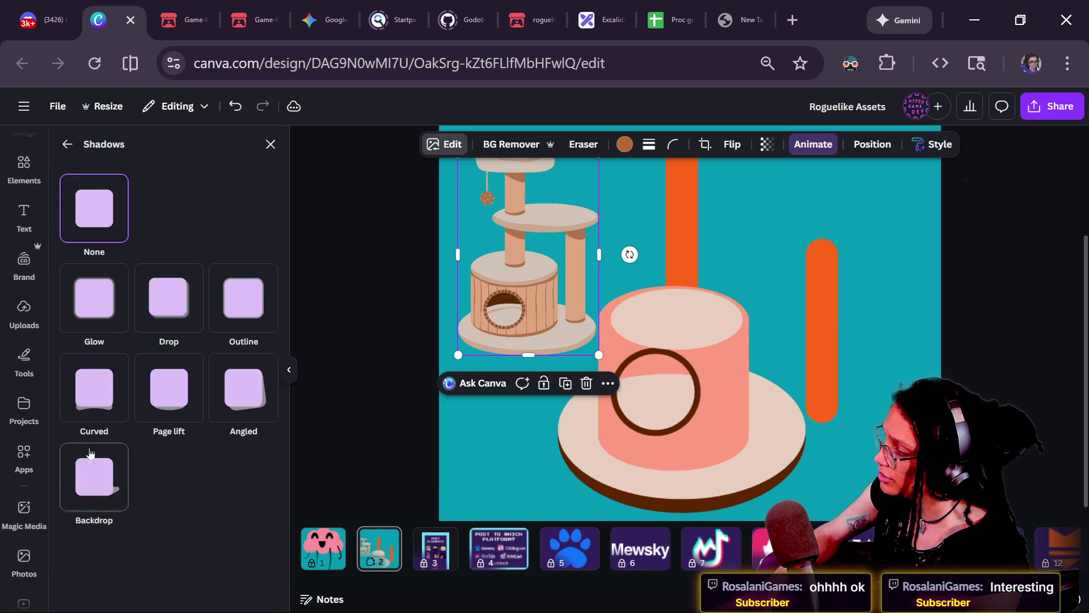
left_click(97, 293)
left_click_drag(105, 551, 188, 546)
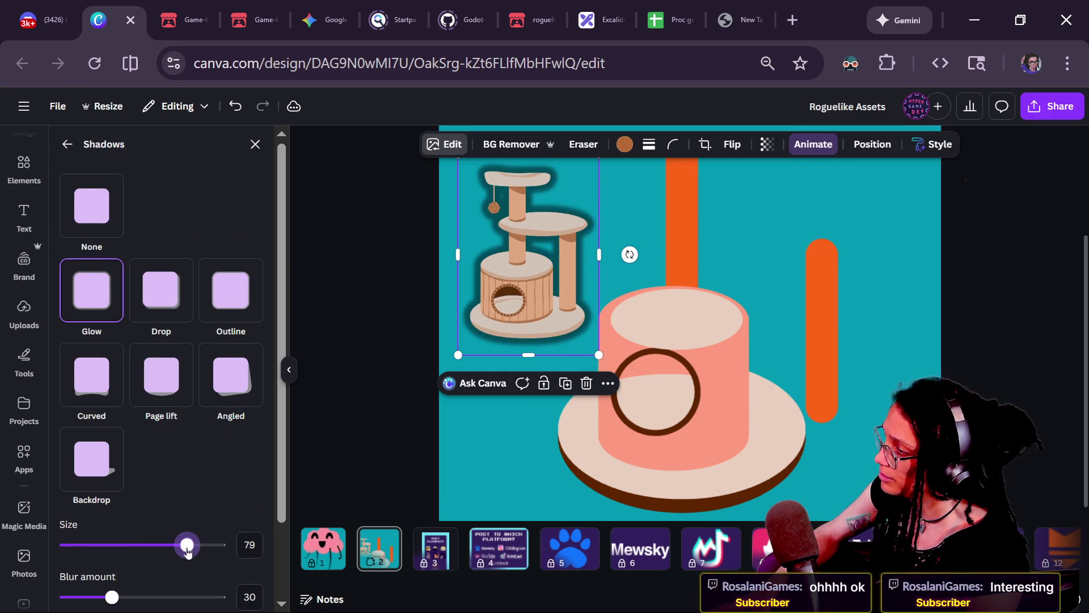
left_click_drag(111, 592, 219, 596)
scroll(171, 479, "down", 2)
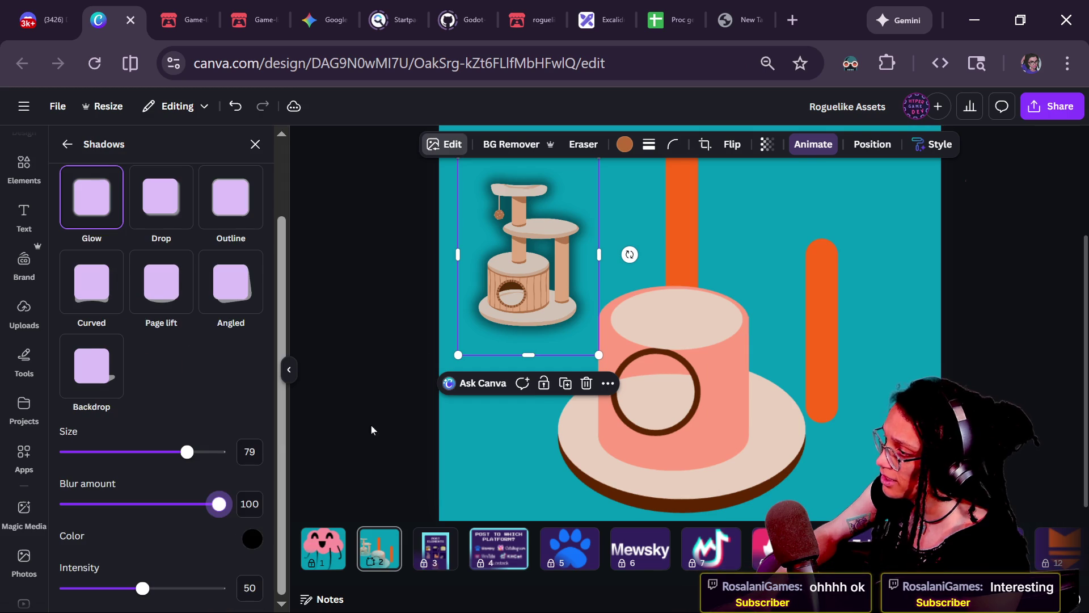
- Move the cat-tree image lower-right, undoing a trial enlargement
left_click_drag(499, 300, 511, 332)
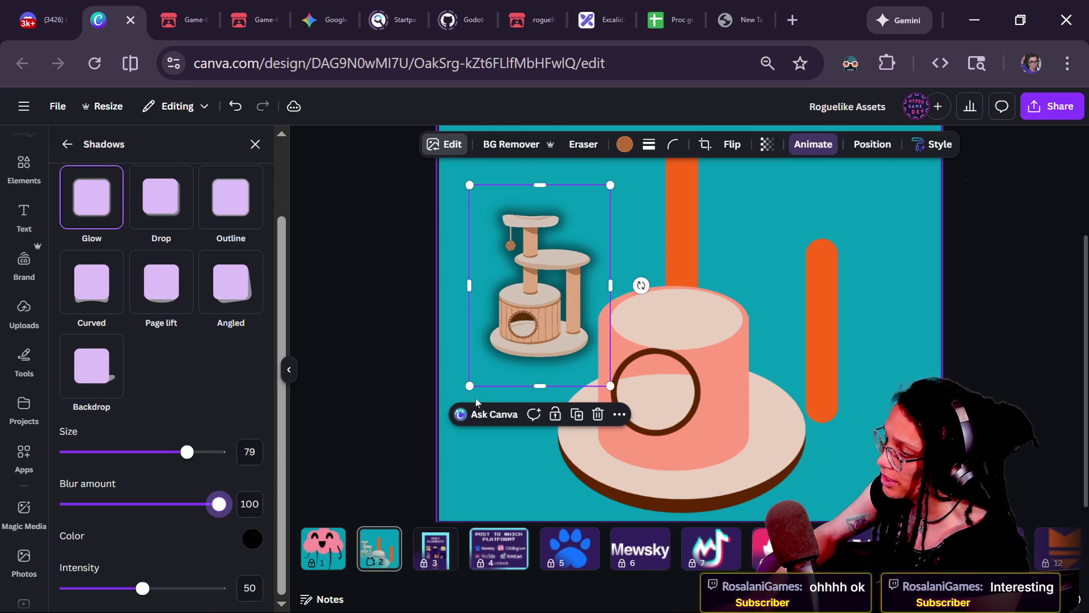
left_click_drag(435, 433, 440, 448)
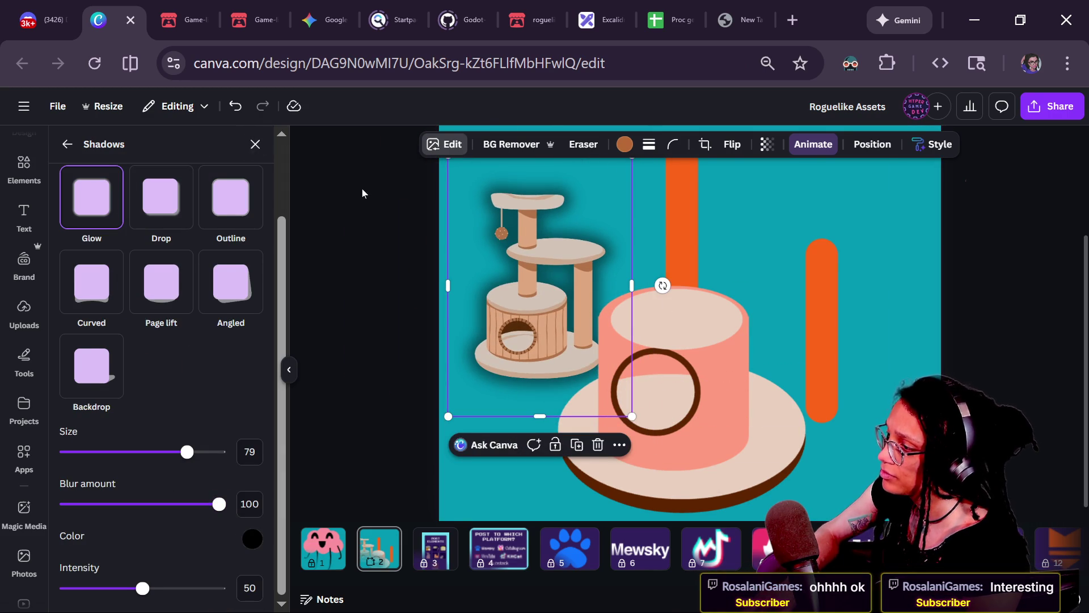
key("ctrl+z")
key("ctrl+z")
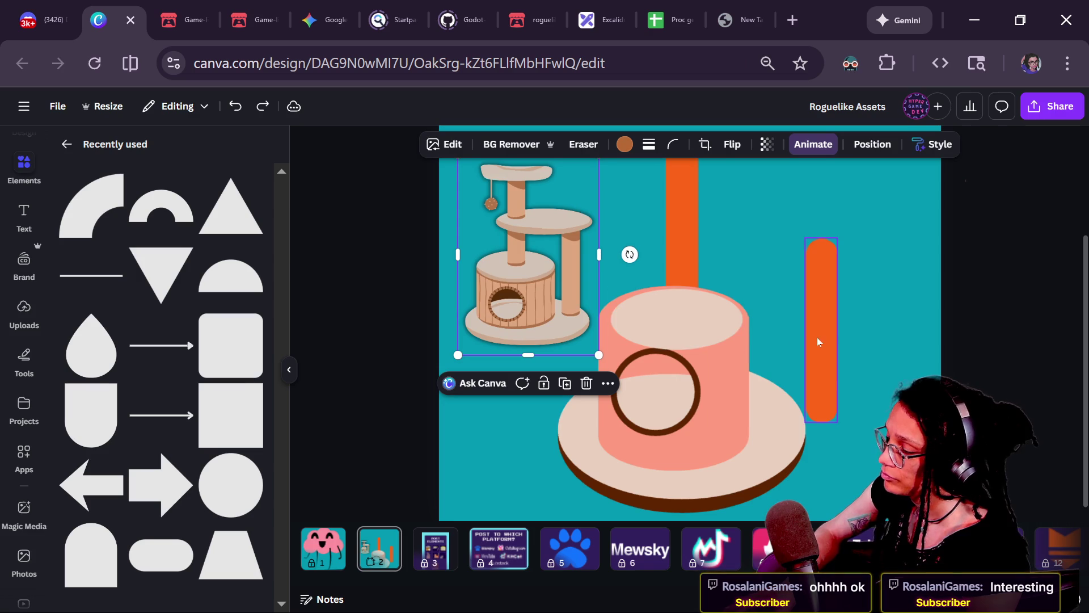
- Move the orange pill shape slightly left into place
left_click(807, 353)
left_click_drag(807, 353, 789, 358)
left_click(767, 268)
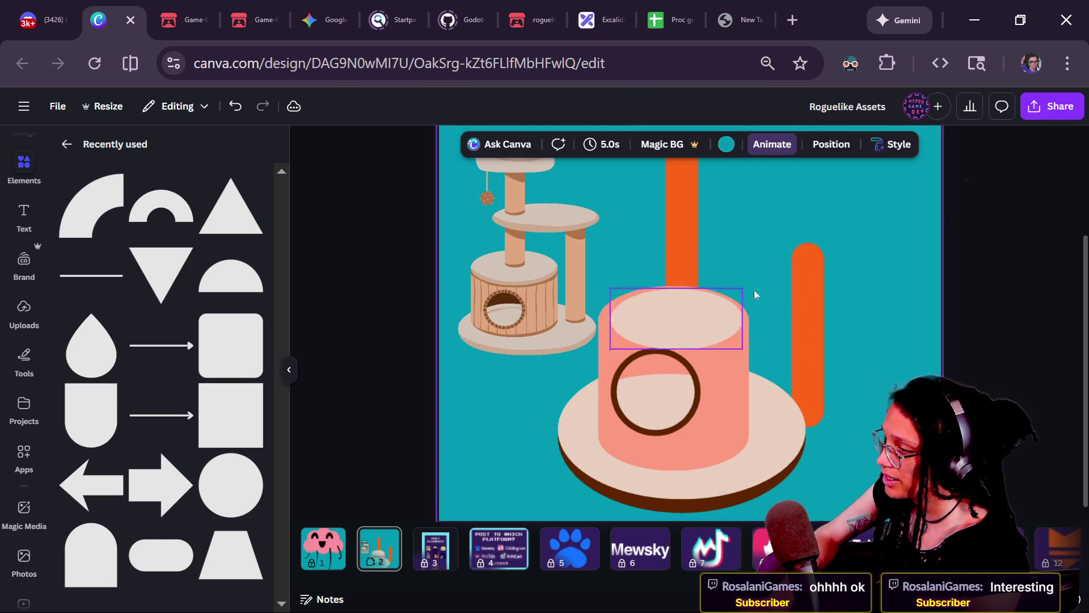
scroll(753, 450, "up", 1)
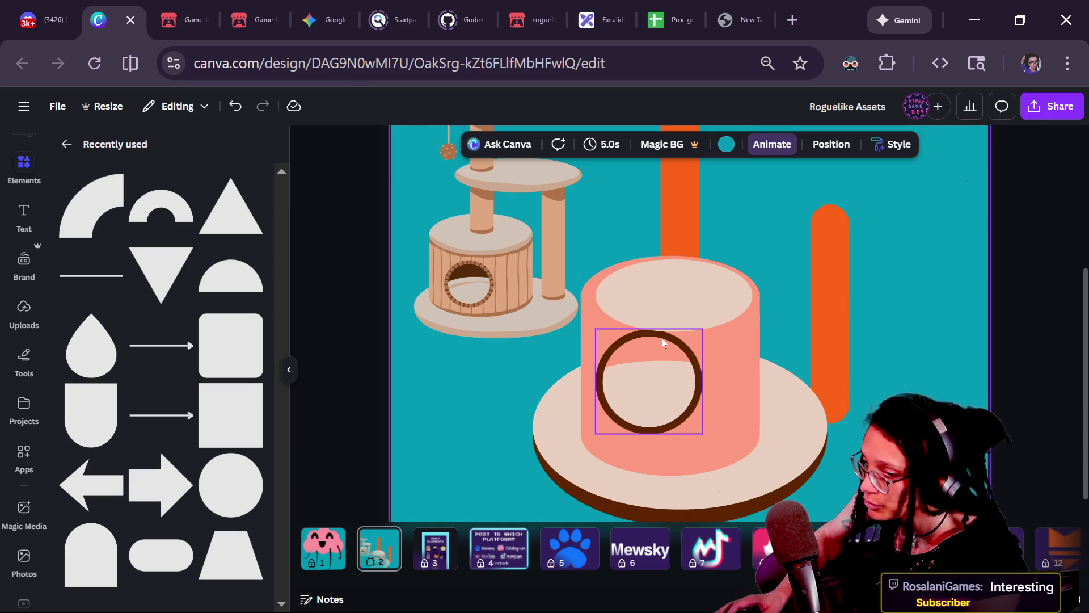
- Select the cream top ellipse and nudge it slightly left with the arrow keys
left_click(738, 407)
left_click(839, 375)
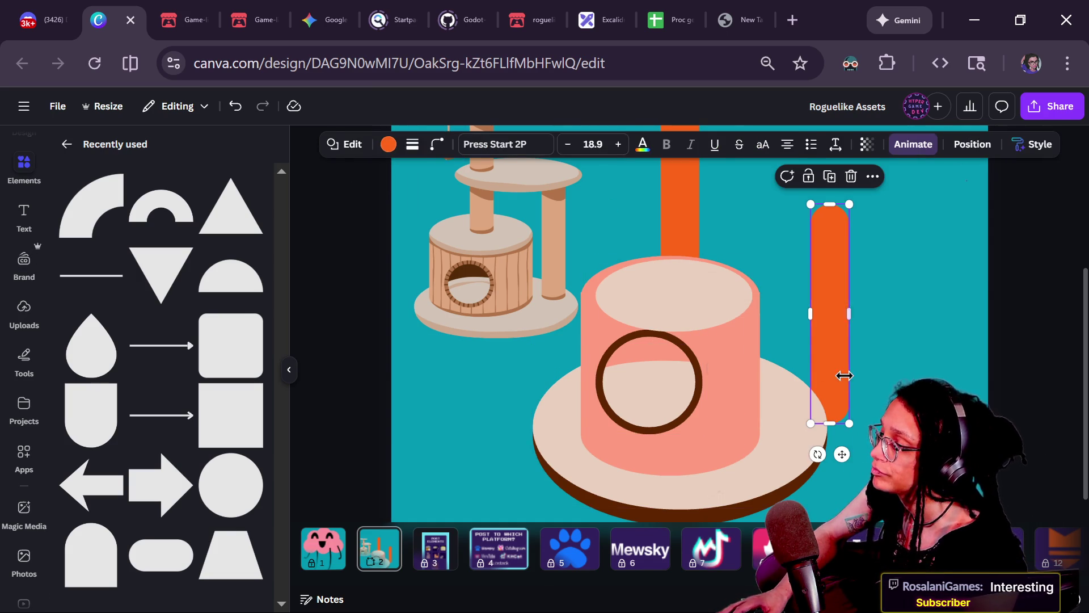
left_click(716, 326)
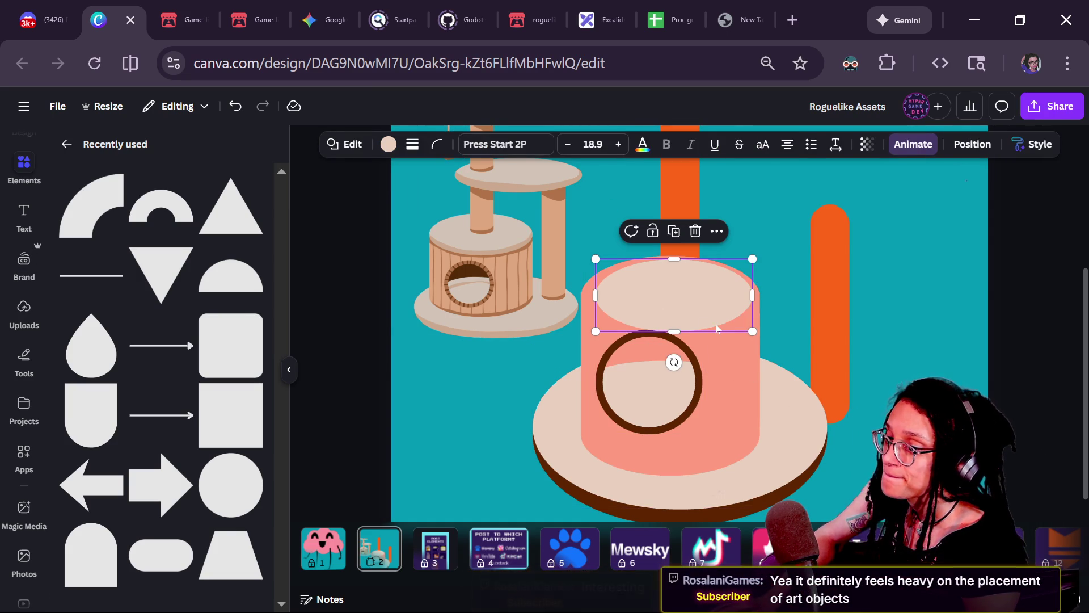
key("shift+Down")
key("shift+Down")
key("shift+Up")
key("Left")
key("Left")
key("Left")
key("Left")
key("Left")
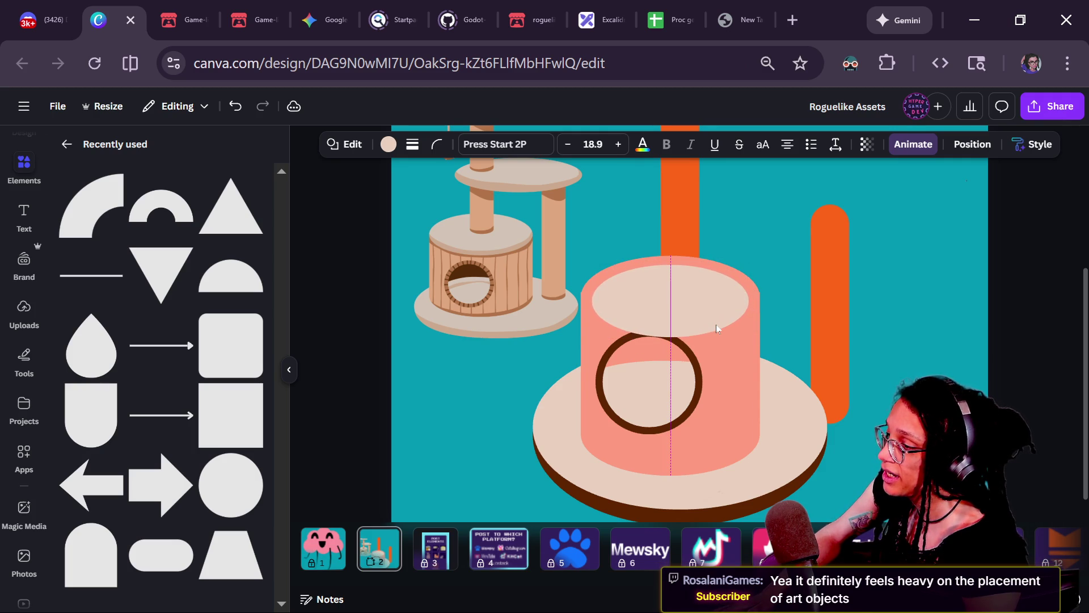
- Flatten and widen the top ellipse to about 298×101 px across the cylinder
left_click(737, 368)
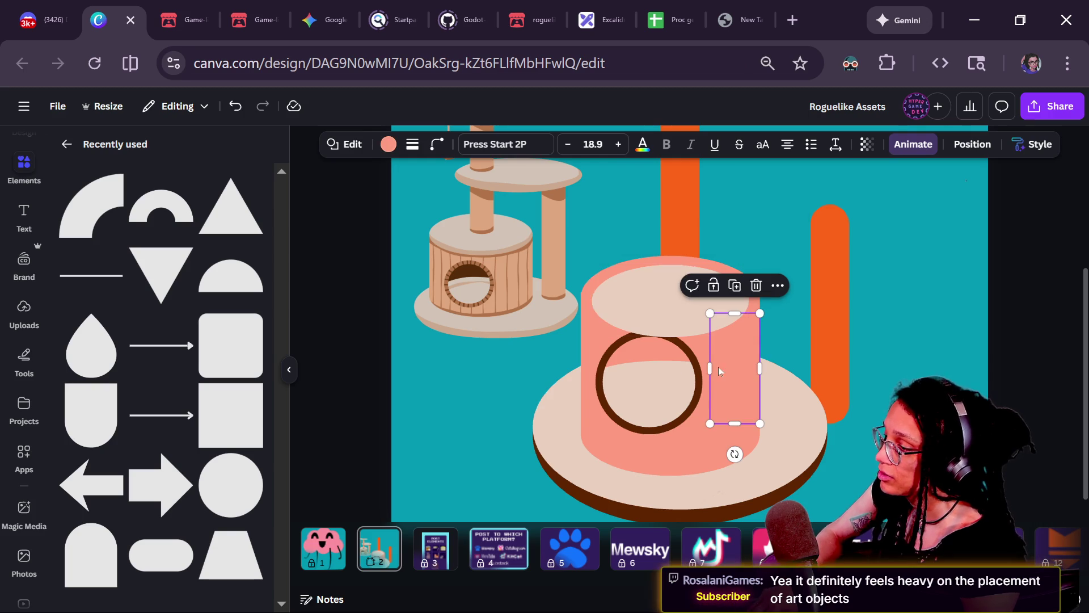
left_click(615, 319)
left_click_drag(667, 331, 664, 324)
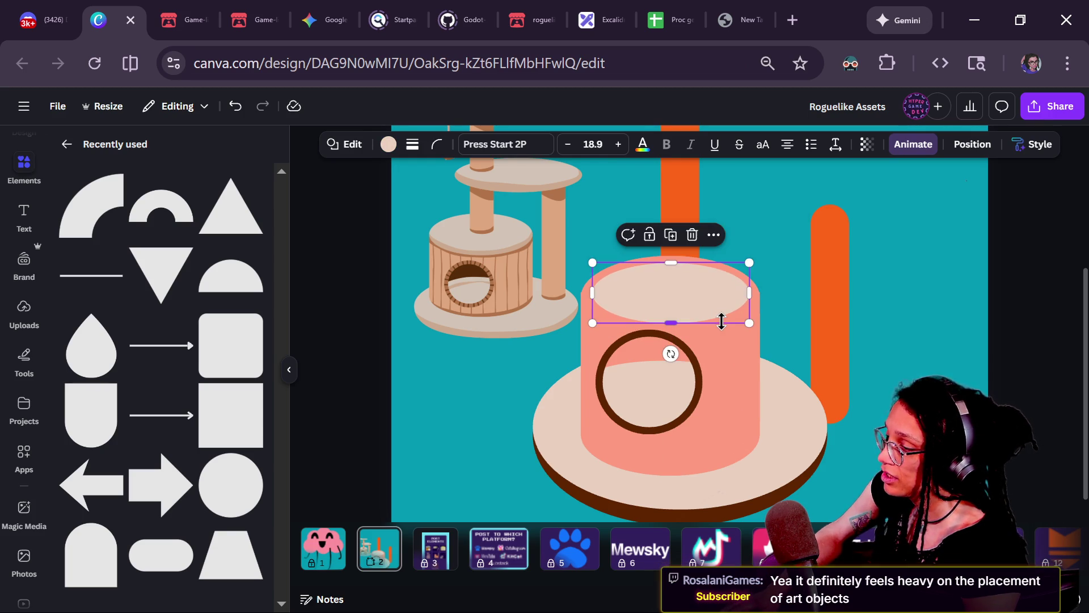
left_click(735, 407)
left_click(604, 300)
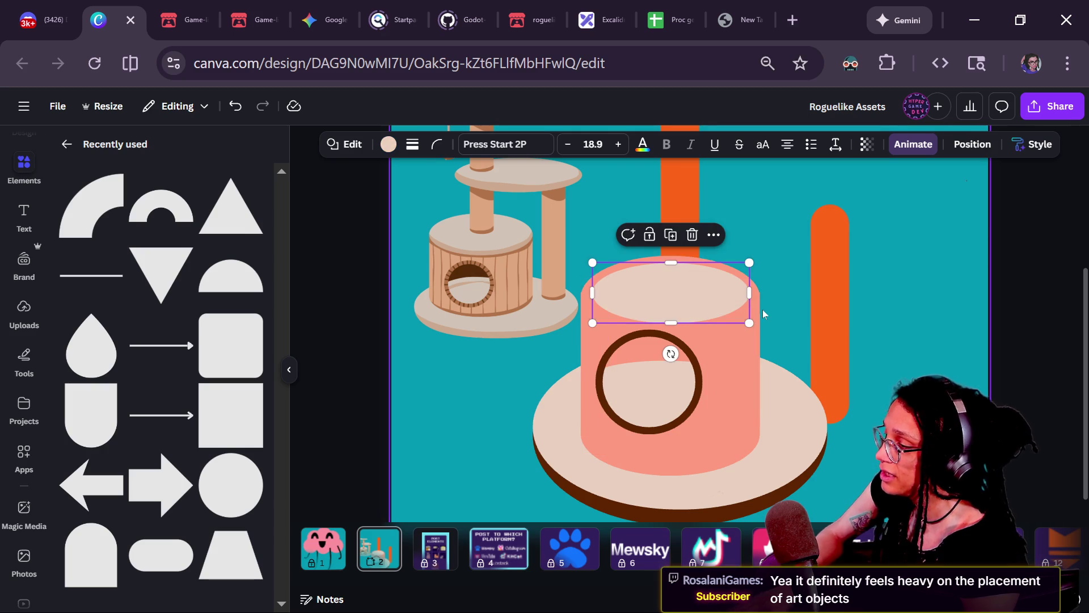
key("Up")
key("Up")
key("Up")
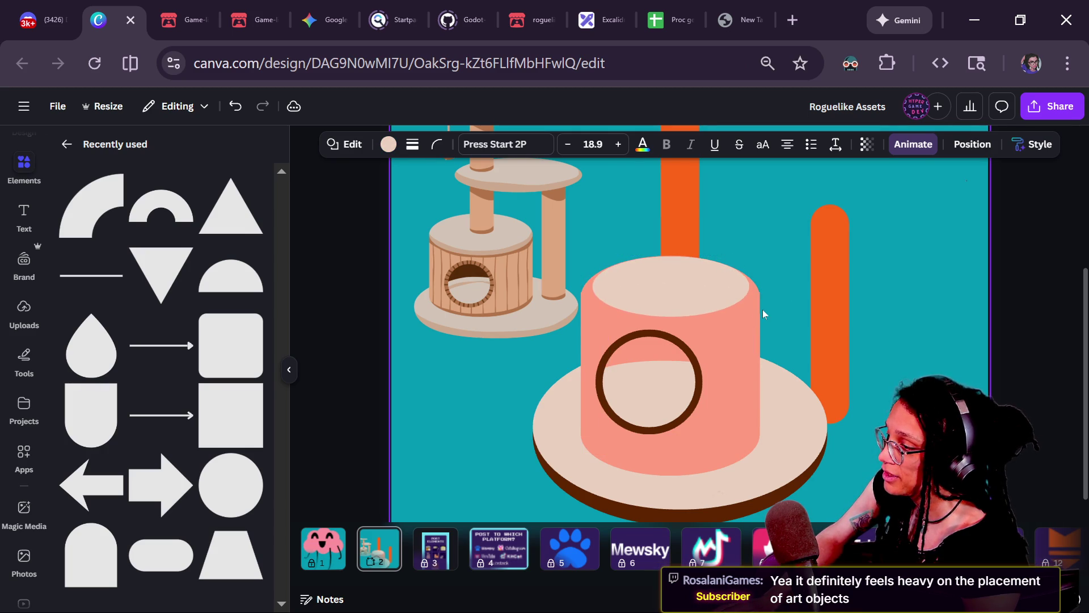
left_click_drag(594, 300, 583, 300)
left_click_drag(754, 290, 761, 295)
- Select the salmon shape covering the cylinder top
left_click(577, 351)
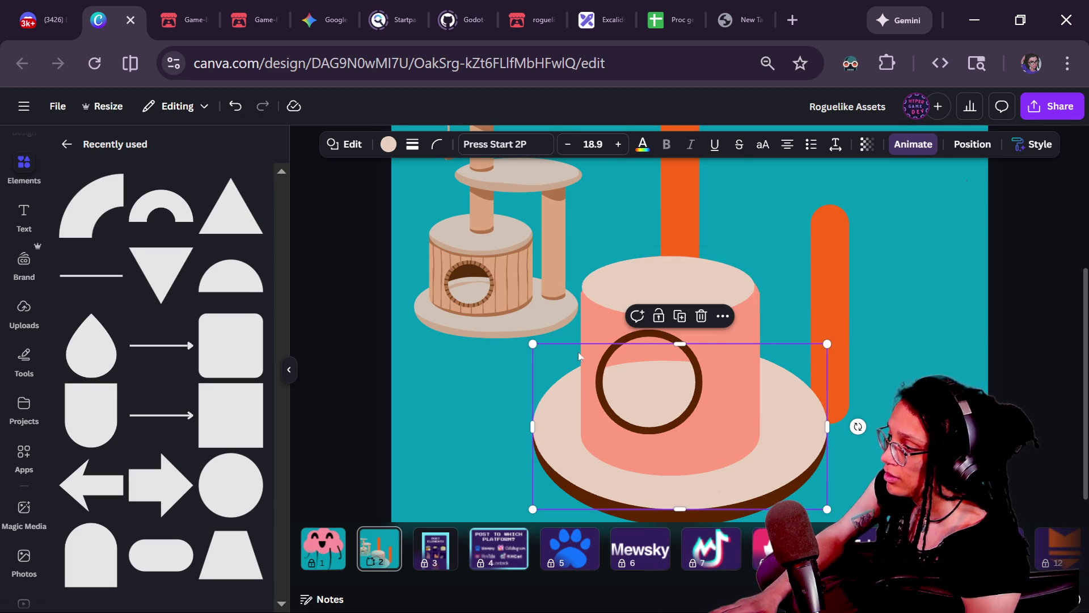
left_click(612, 318)
mouse_move(613, 317)
left_mouse_down()
mouse_move(624, 285)
mouse_move(670, 284)
left_mouse_up()
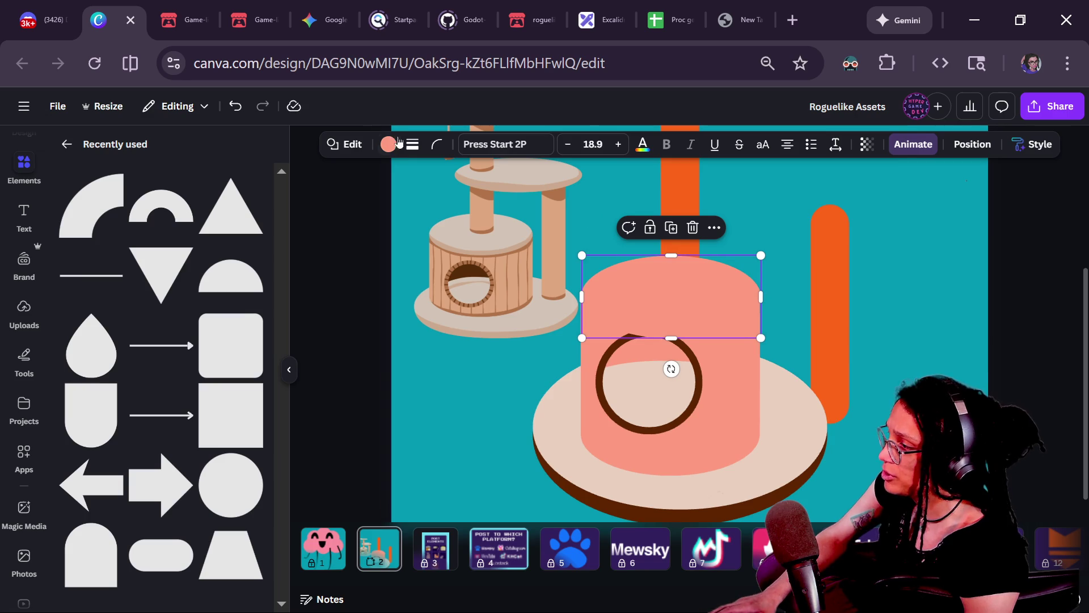
- Eyedrop the cream #EAD0C0 onto the salmon shape over the cylinder top
left_click(387, 144)
left_click(71, 242)
left_click(244, 417)
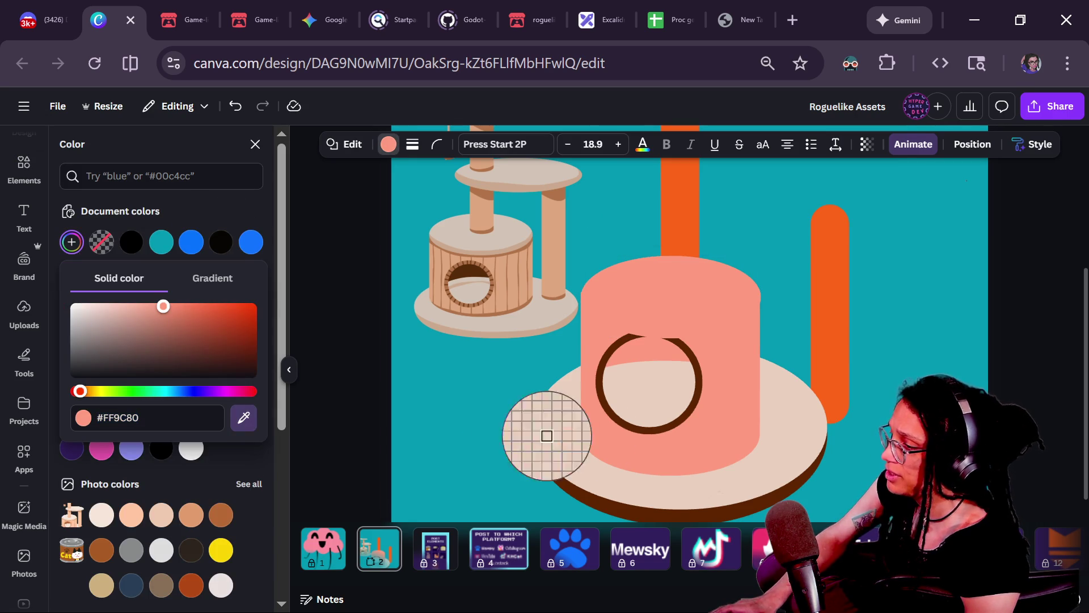
left_click(558, 434)
left_click(717, 310)
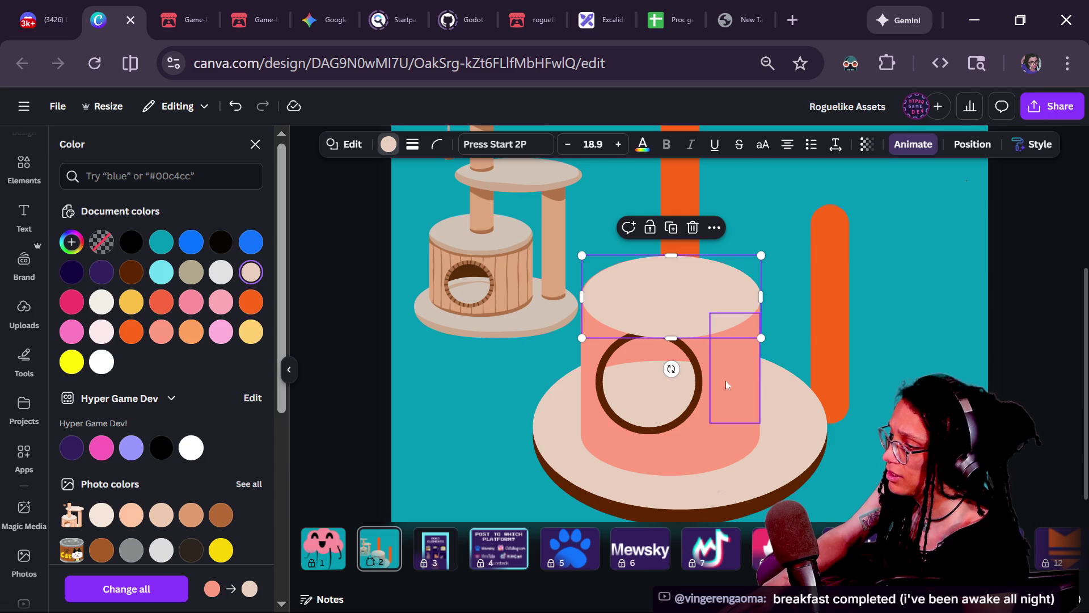
- Check the brown ring's spacing to the base and try moving the ring group, then undo
left_click(670, 411)
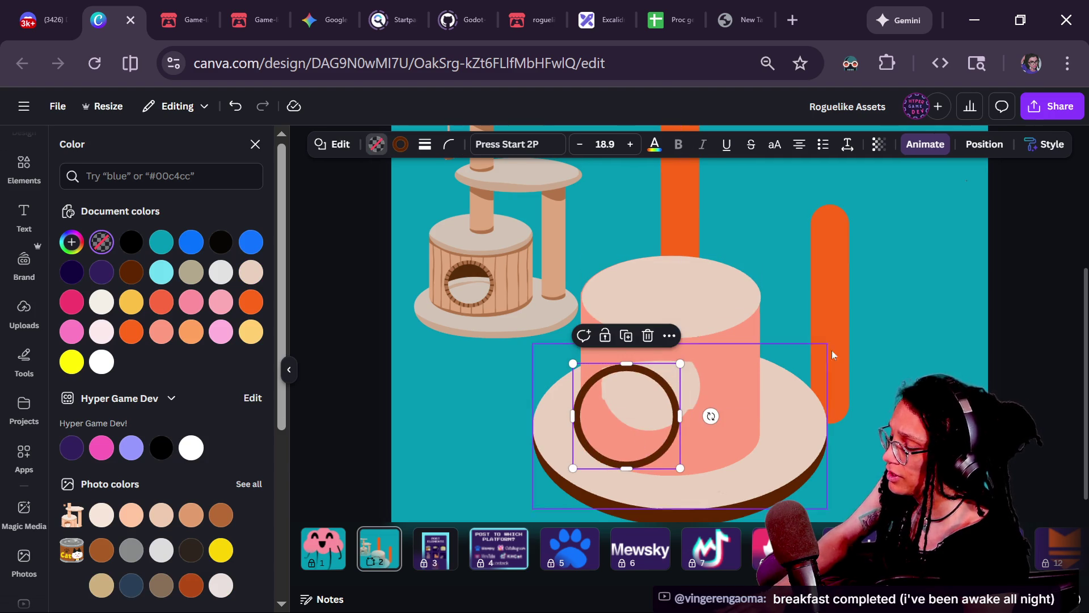
key("alt")
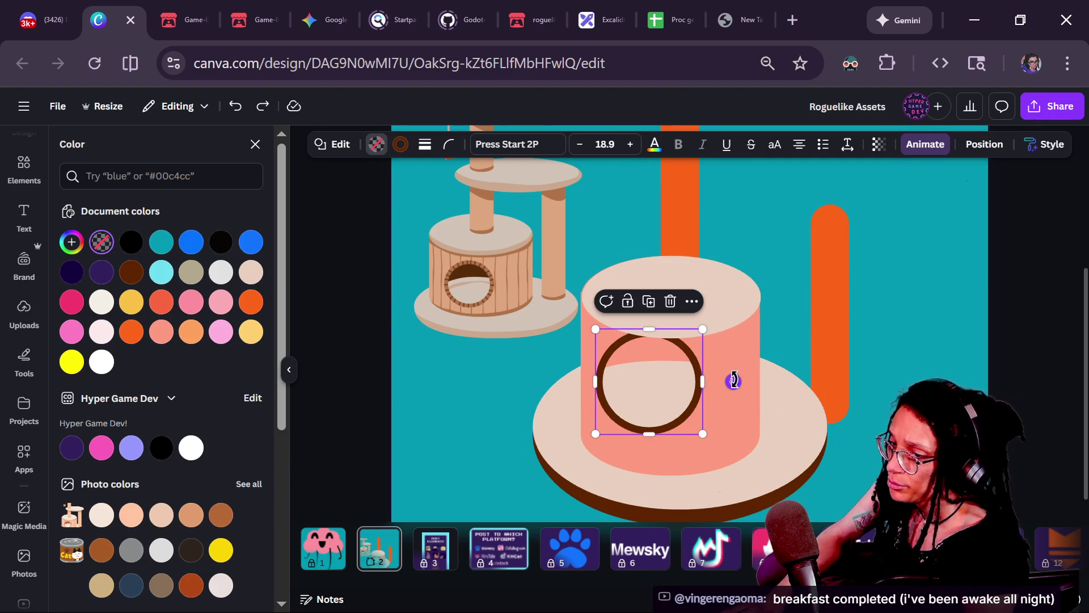
left_click(639, 395)
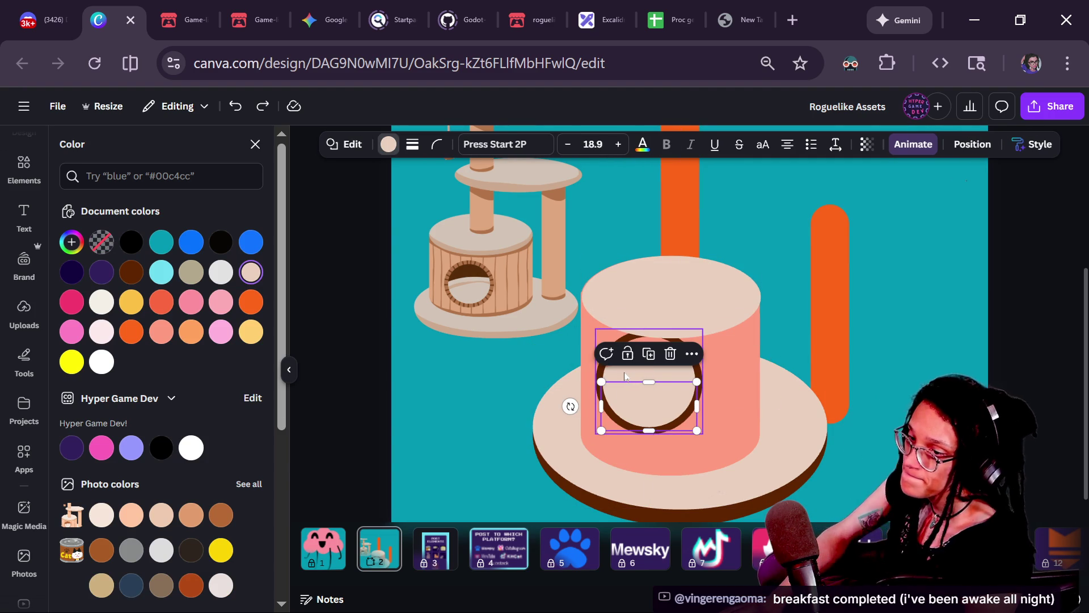
left_click(624, 376, "shift")
left_click_drag(636, 385, 558, 392)
key("ctrl+z")
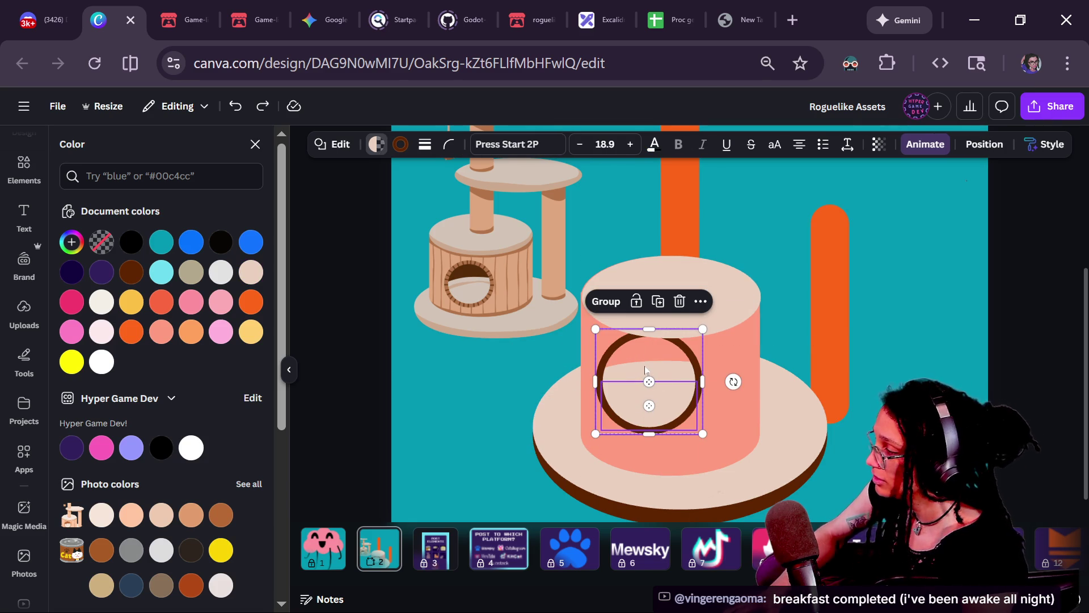
- Open the Layers list, select the top and cream ellipse layers, and undo a trial move
left_click(984, 144)
left_click(184, 260, "shift")
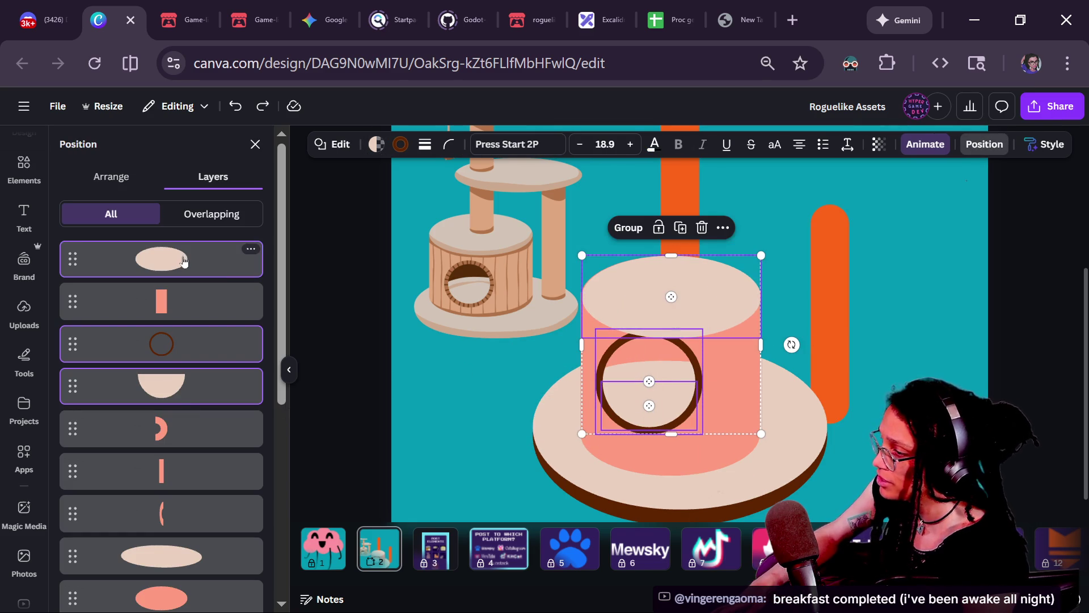
left_click(183, 260, "shift")
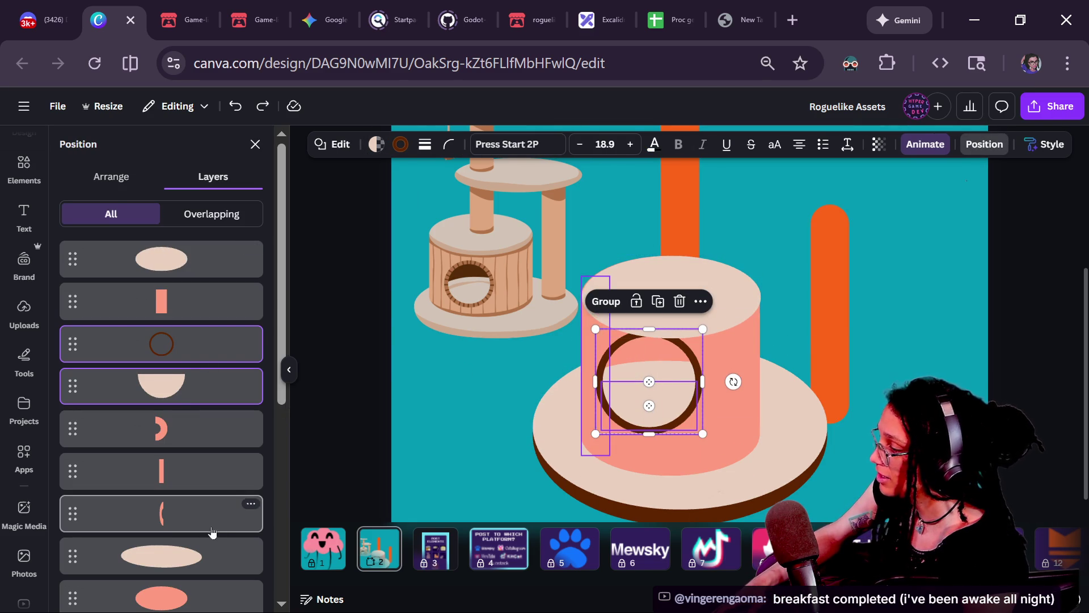
left_click(211, 553, "shift")
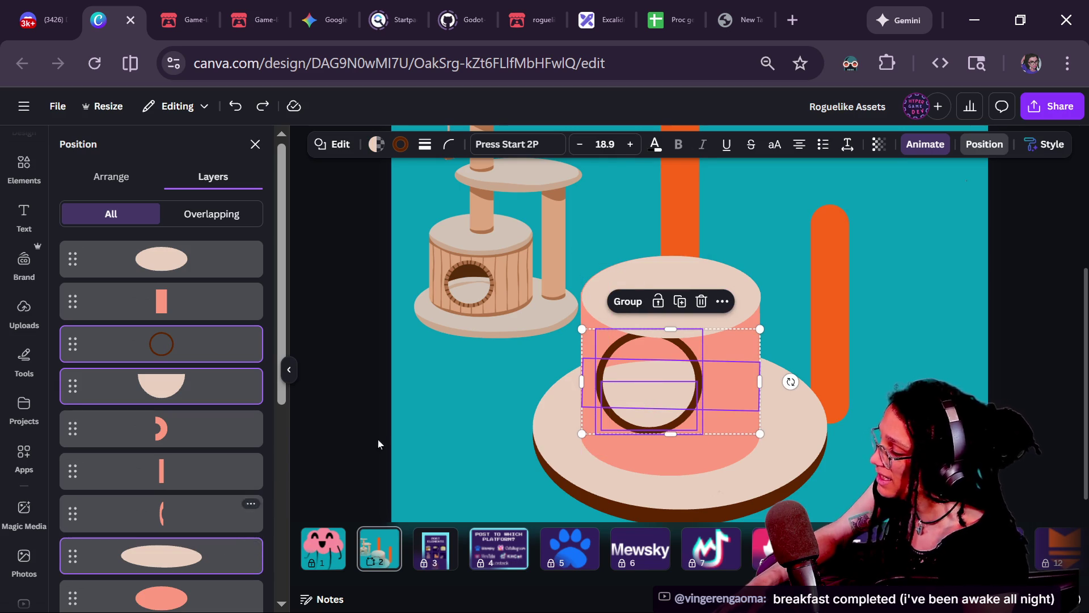
left_click_drag(709, 397, 601, 431)
key("ctrl+z")
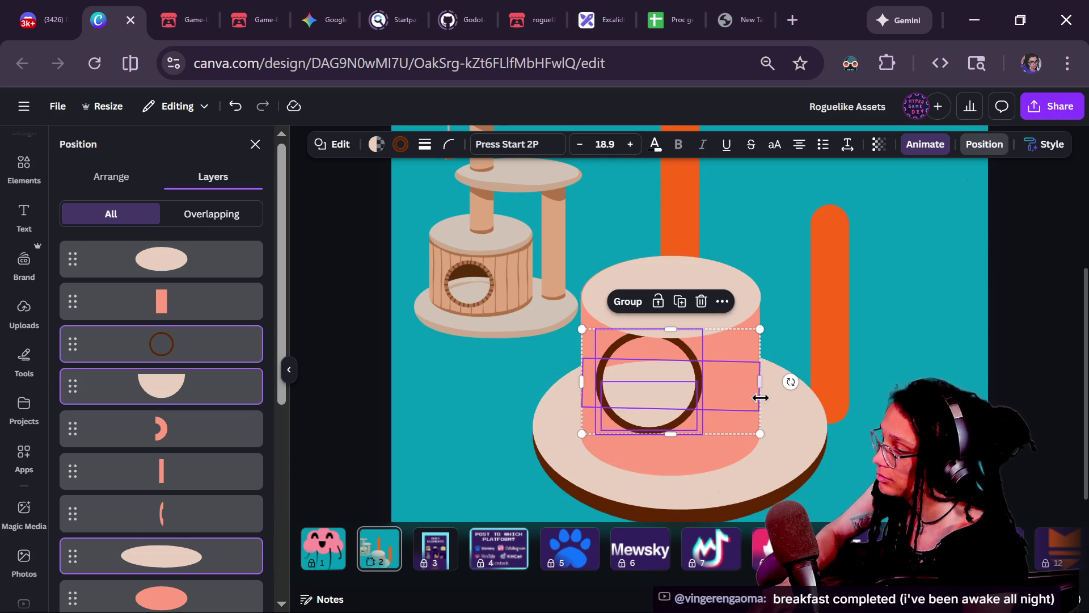
- Try repositioning the ring group on the cylinder, then undo back to its original spot
mouse_move(706, 349)
left_mouse_down()
mouse_move(638, 358)
mouse_move(778, 346)
left_mouse_up()
key("ctrl+z")
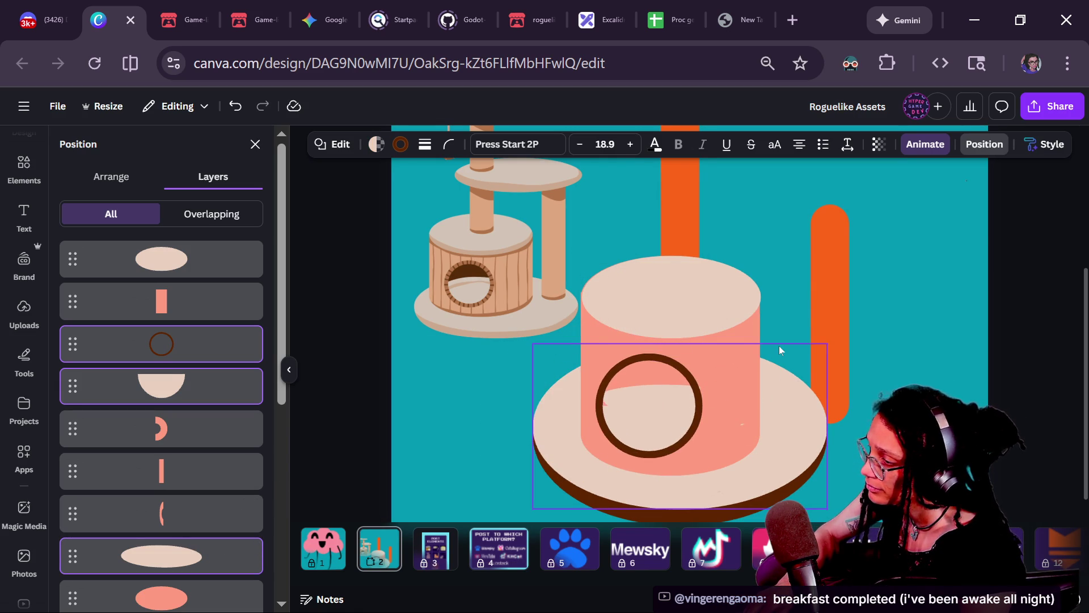
left_click(617, 361)
left_click_drag(617, 362, 614, 345)
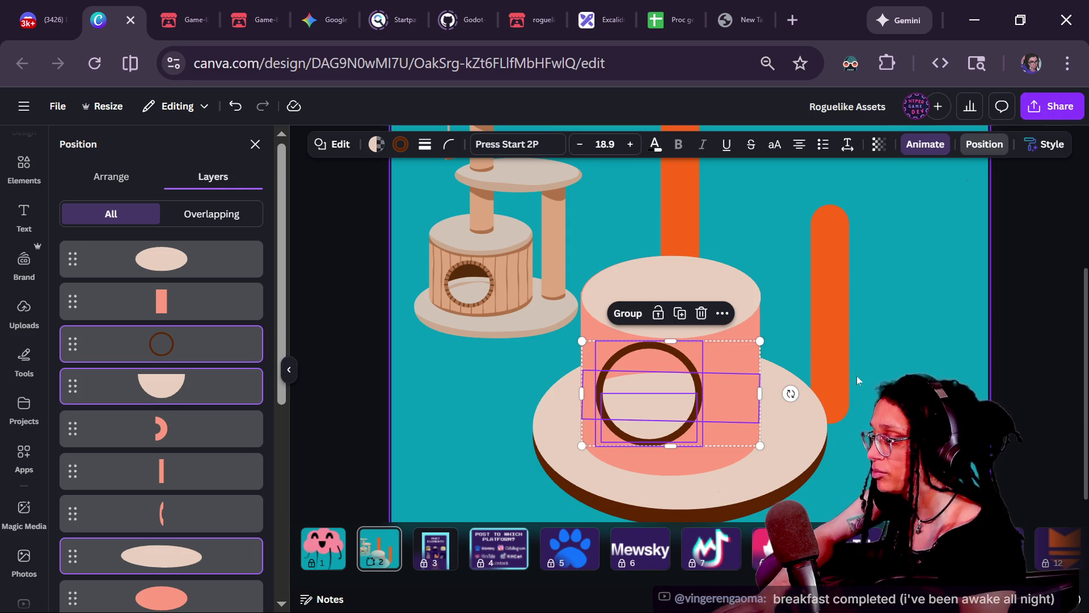
left_click(842, 369)
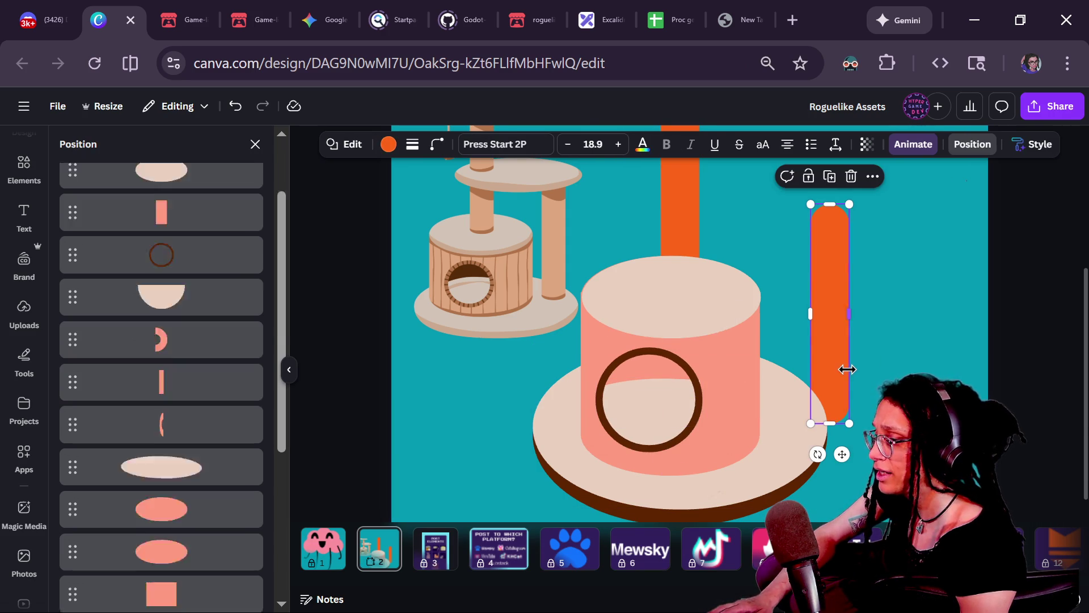
left_click(720, 330)
key("ctrl+z")
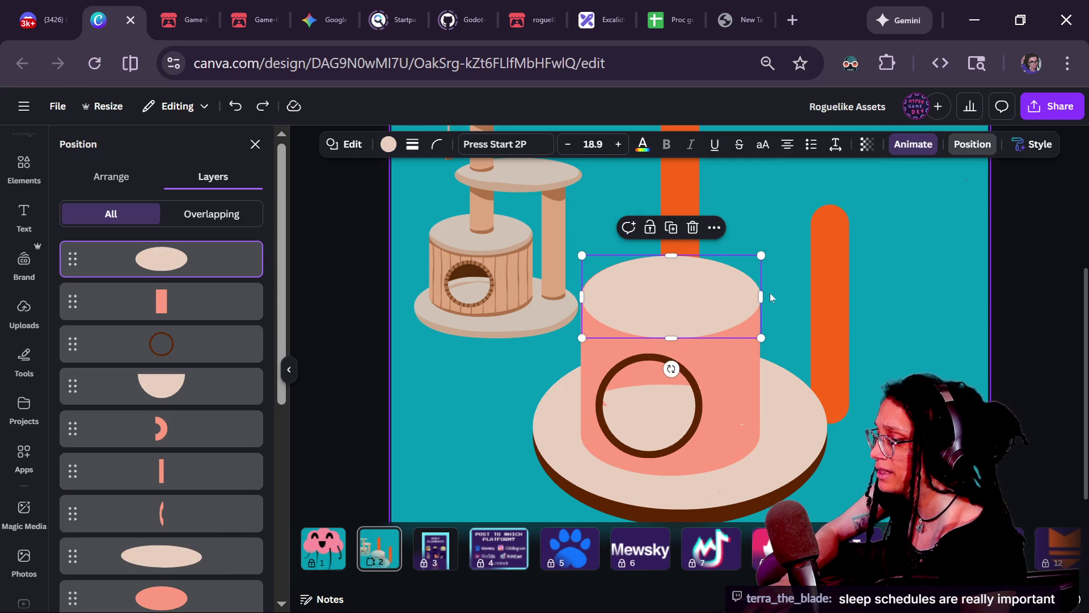
key("ctrl+y")
key("ctrl+y")
key("ctrl+y")
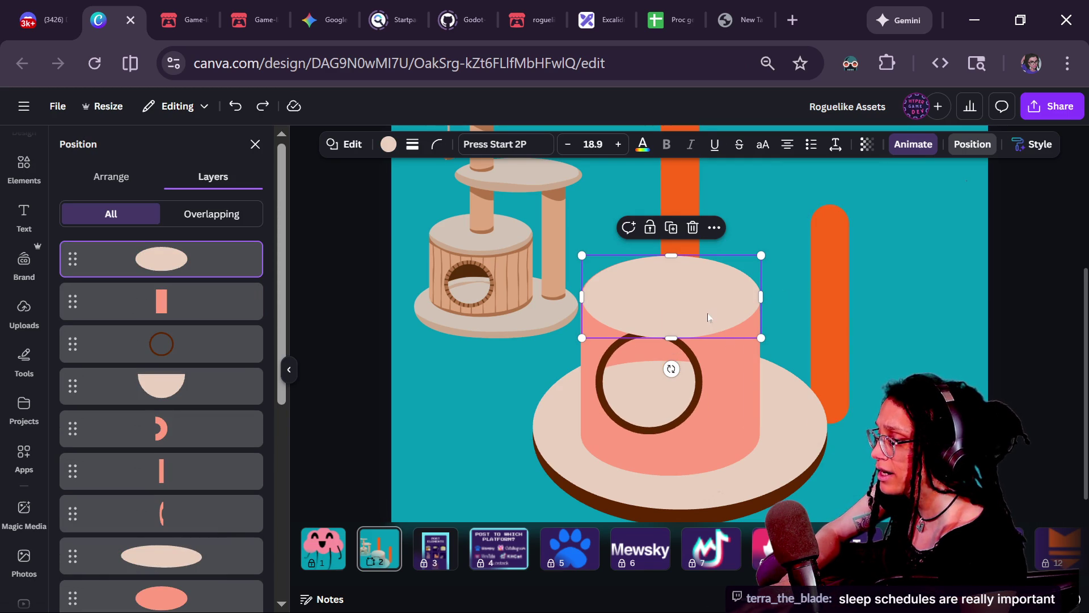
- Reopen the Layers list and multi-select the ( arc, thin rectangle and ) arc layers
left_click(553, 362)
left_click(604, 356)
left_click(669, 295)
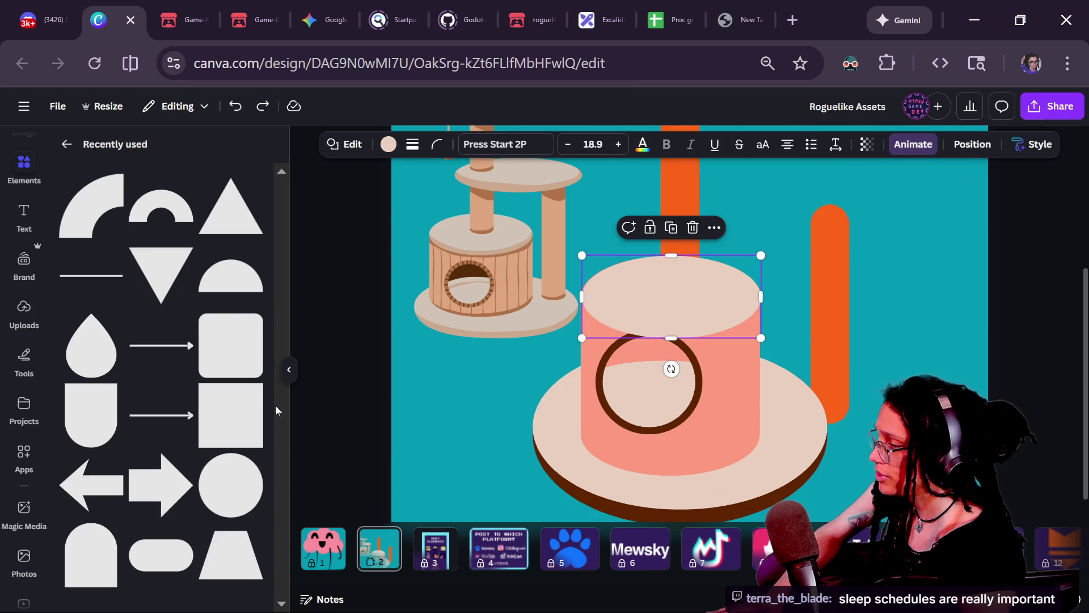
key("alt+1")
scroll(126, 371, "down", 2)
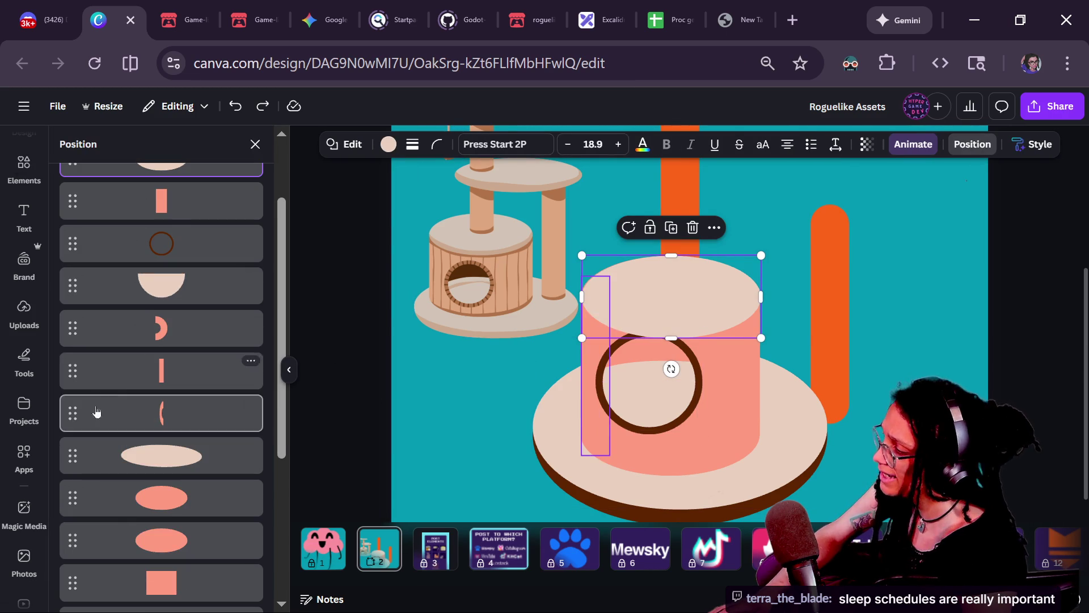
right_click(126, 372)
left_click(122, 420)
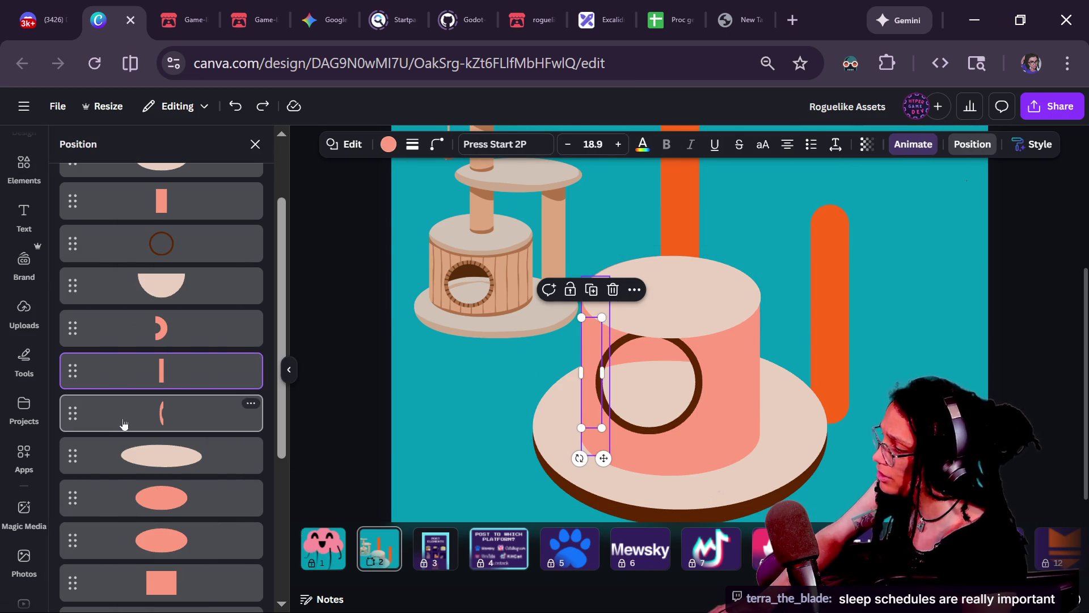
left_click(212, 371, "shift")
left_click(211, 328, "shift")
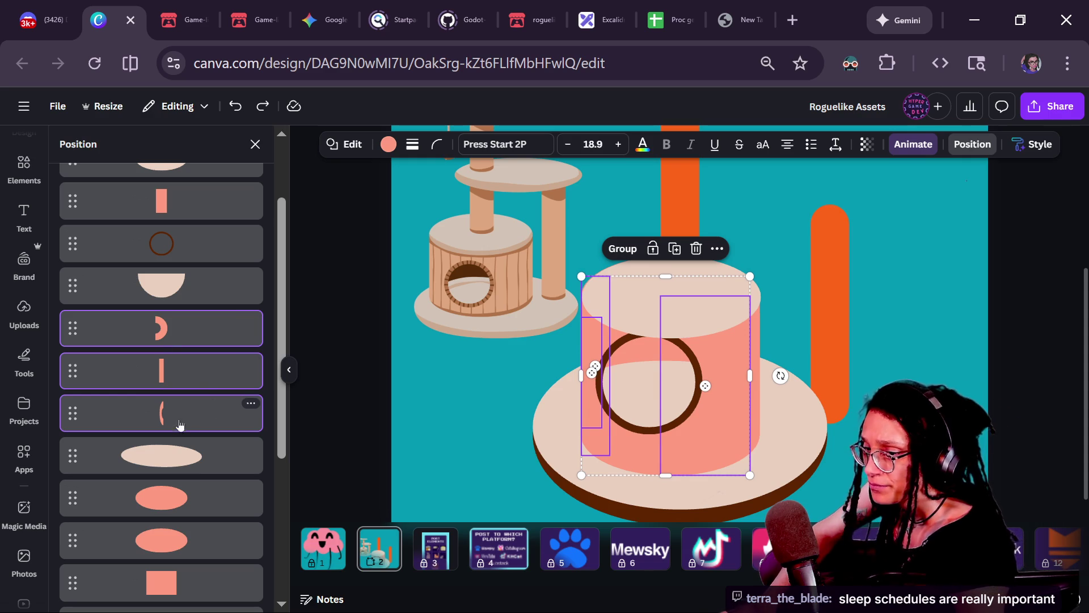
- Switch the selection to the cream ellipse and both salmon cylinder-body ellipses
left_click(165, 451)
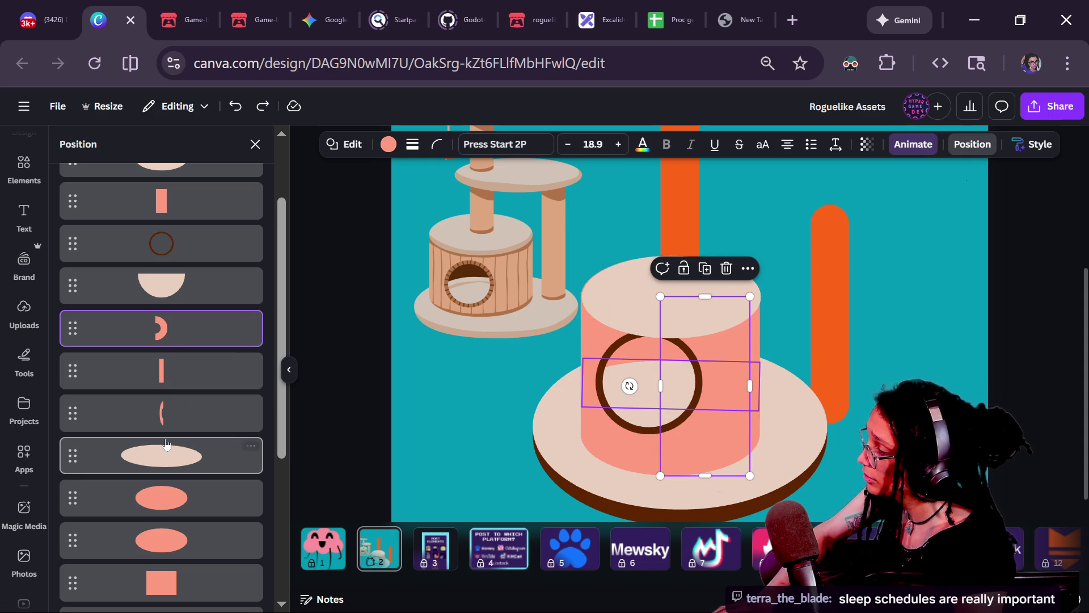
left_click(161, 497)
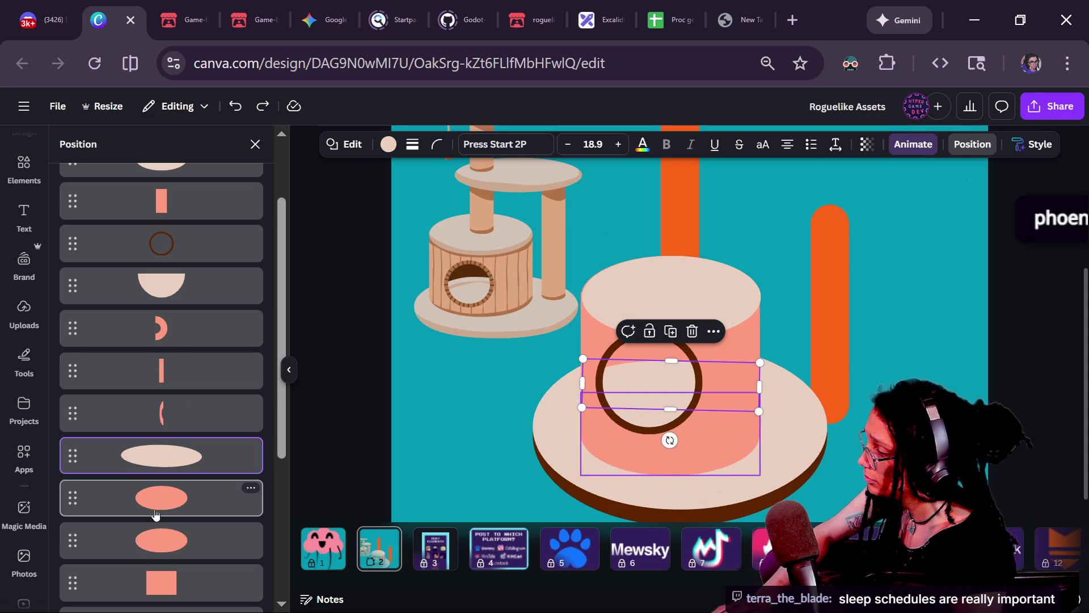
scroll(162, 510, "down", 2)
left_click(161, 441, "shift")
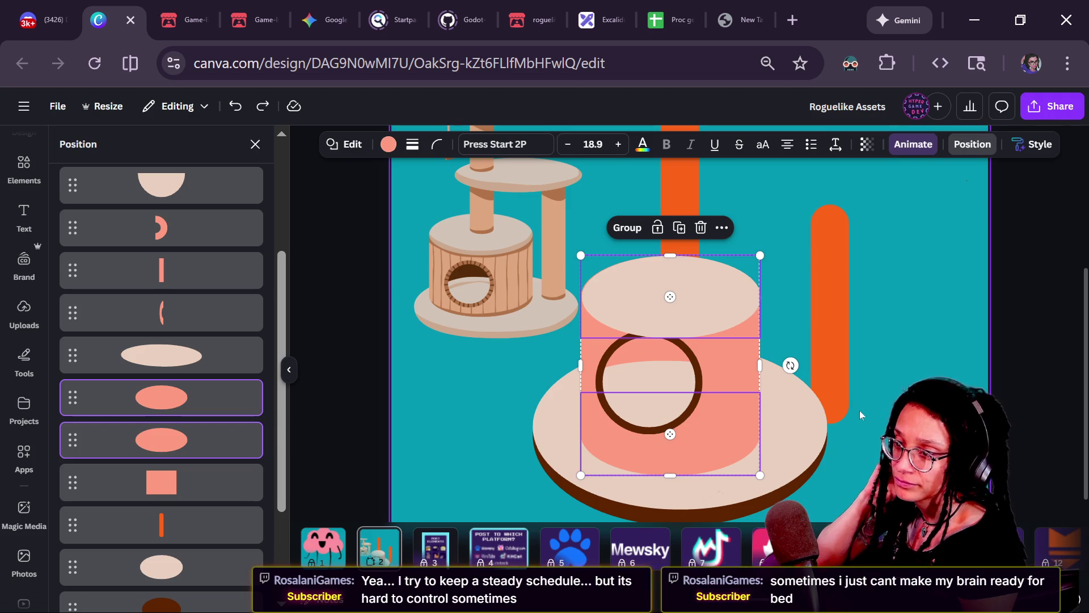
- Select the cylinder's cream top and brown ring, then switch to the Twitch chat popout
left_click(800, 281)
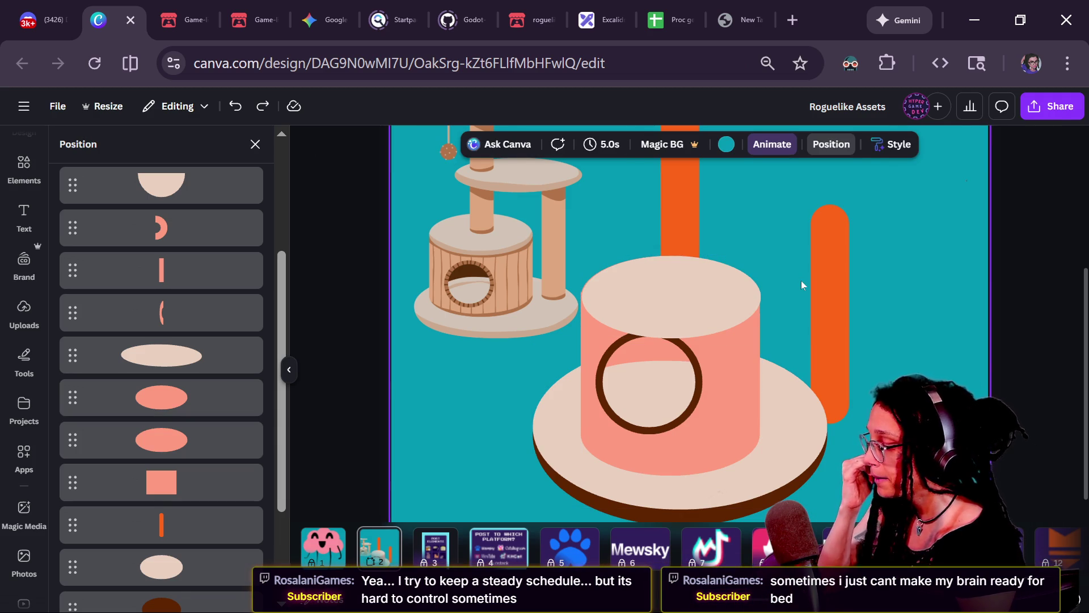
left_click(691, 329)
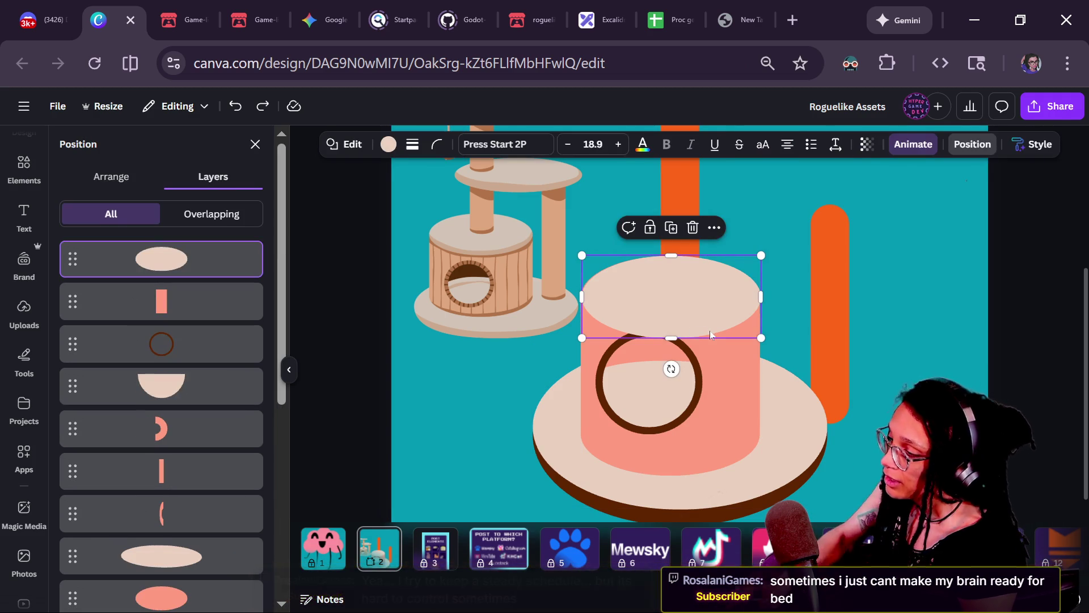
left_click(688, 374)
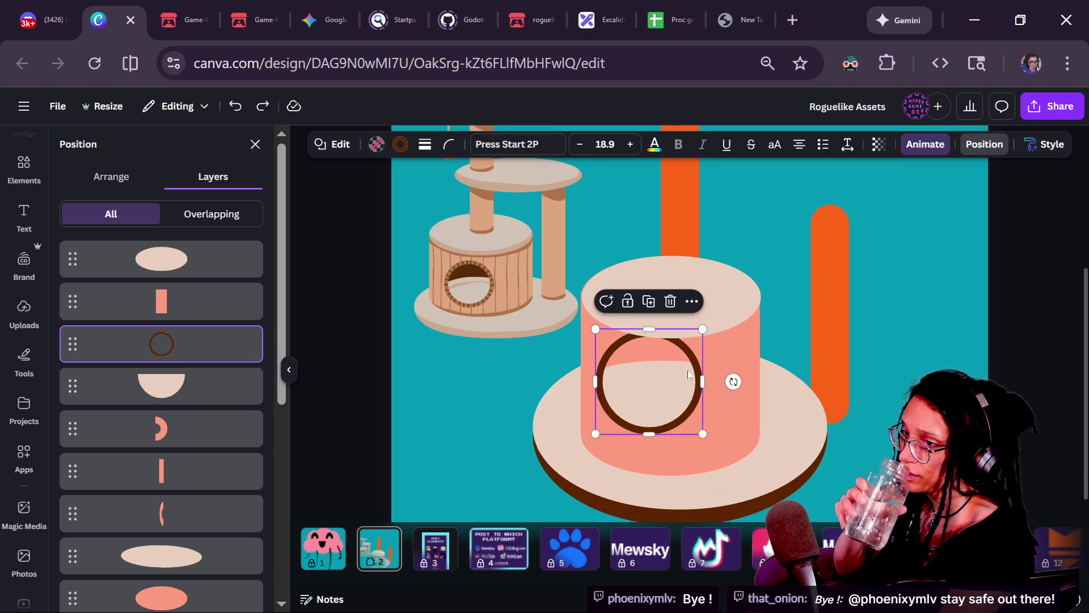
key("alt+Tab")
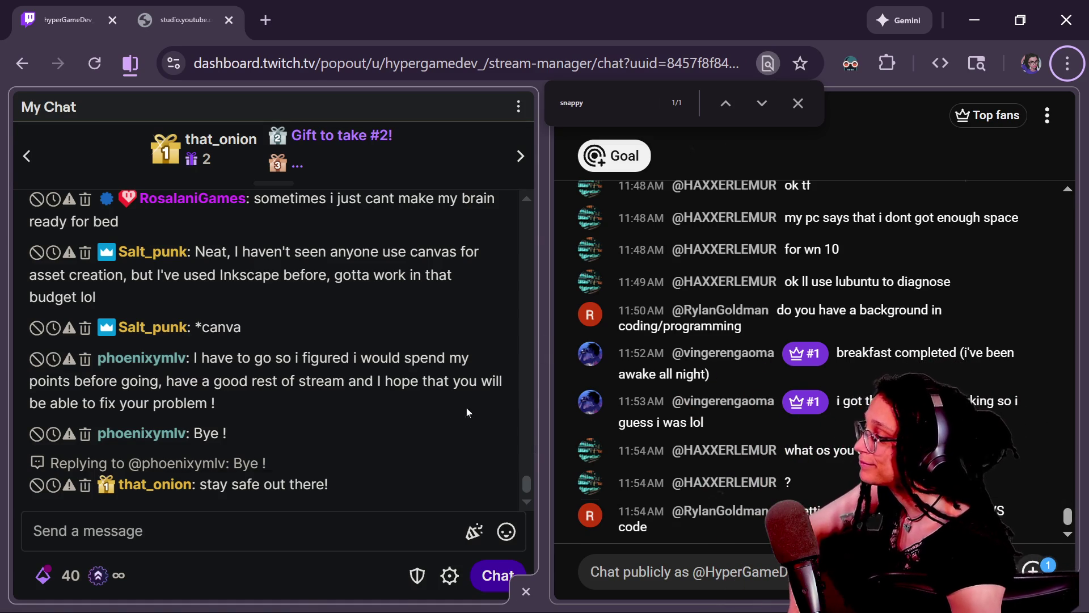
- Scroll back through the recent Twitch chat messages, then return to the Canva design
mouse_move(470, 409)
scroll(418, 453, "up", 4)
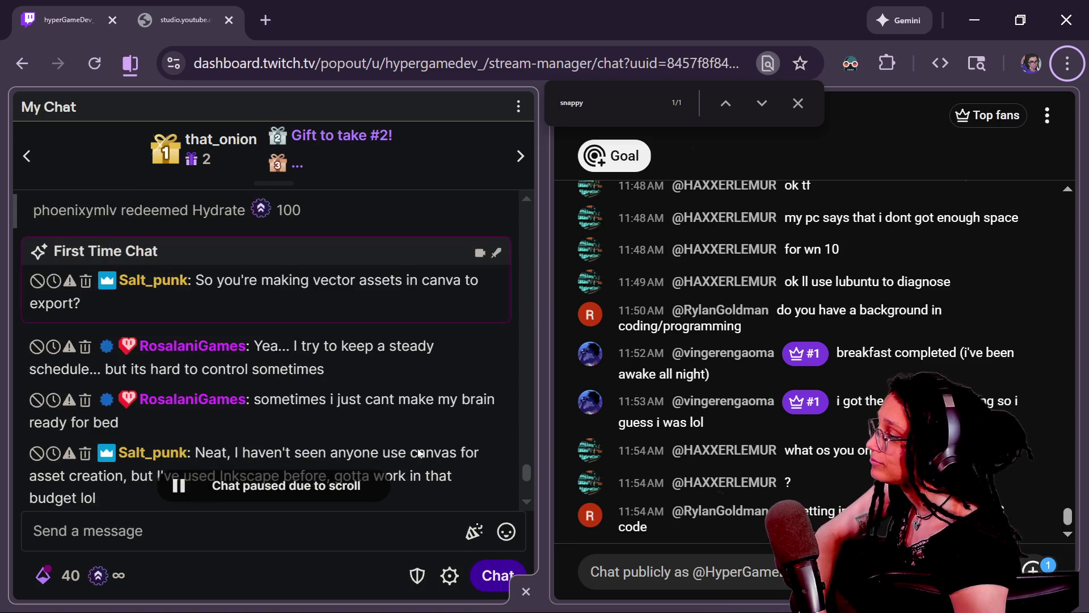
scroll(453, 377, "down", 2)
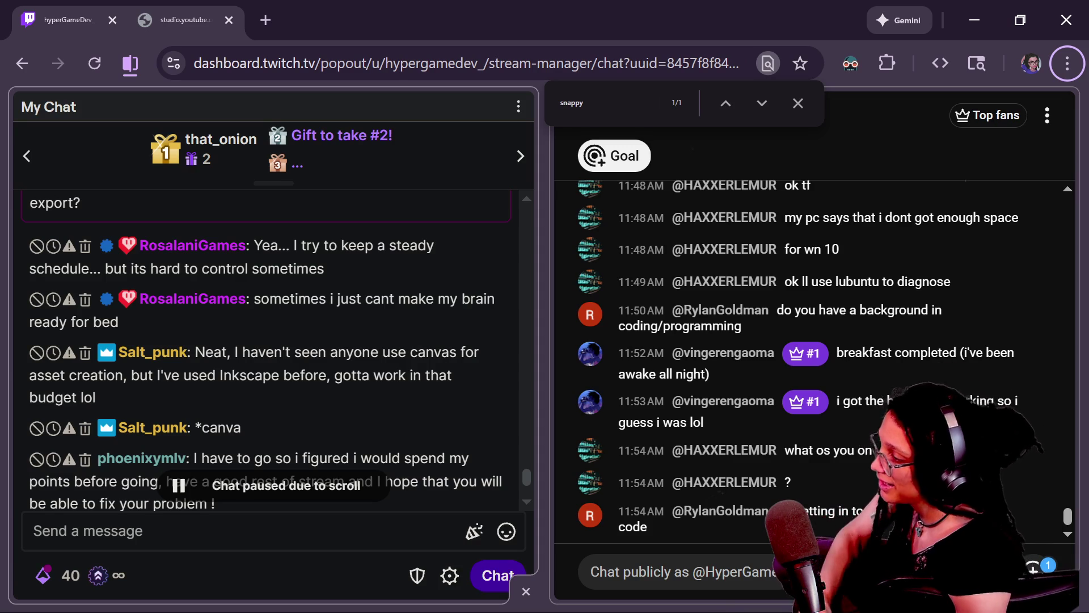
scroll(319, 450, "down", 2)
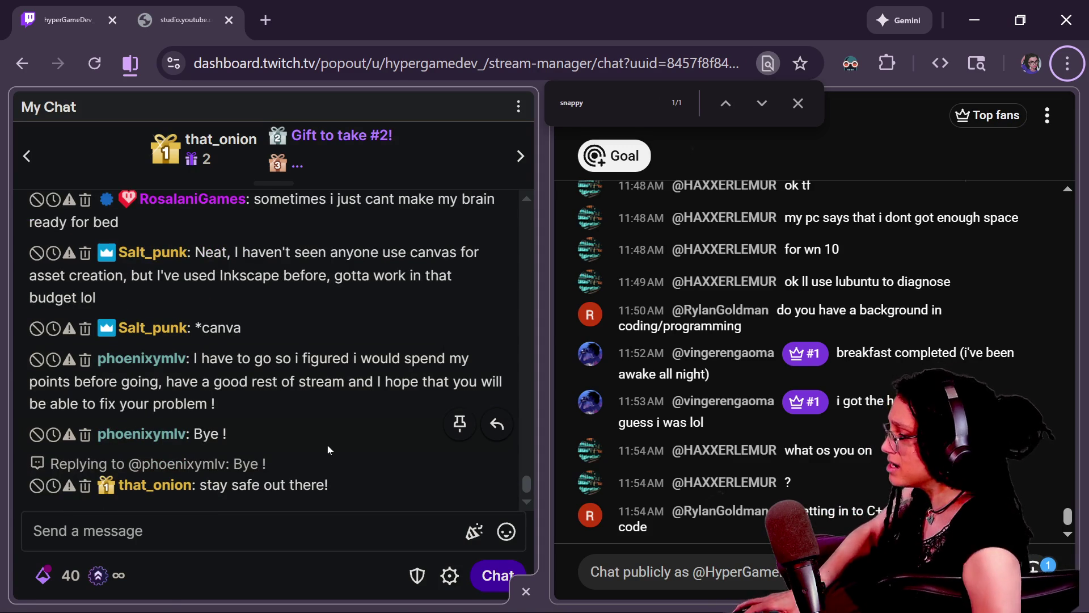
key("alt+Tab")
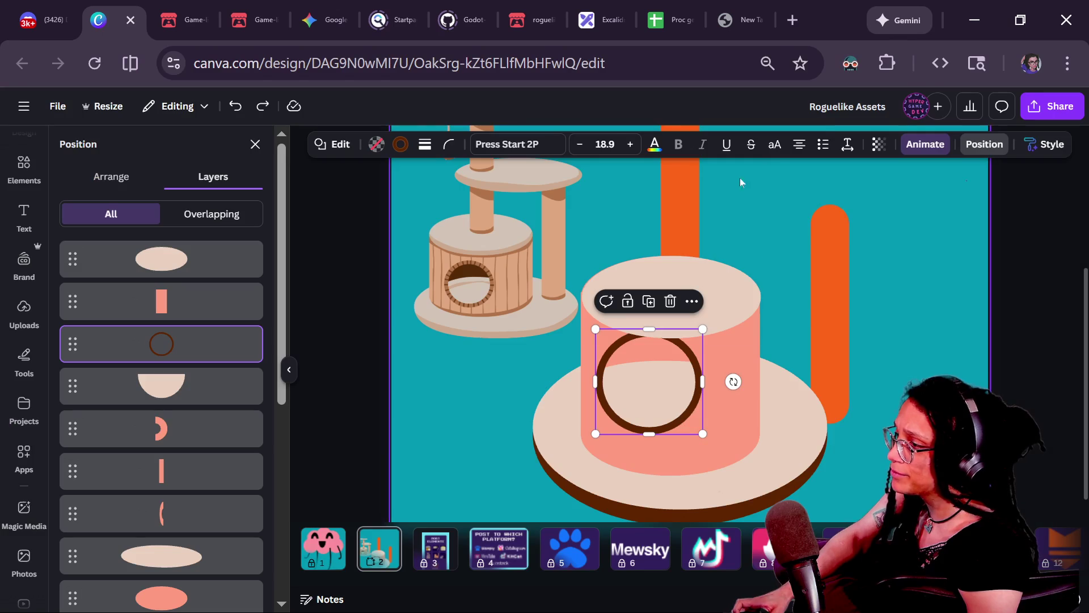
- On the canvas, click through the cream top, the shape under the hole and the brown ring
left_click(869, 312)
left_click(688, 315)
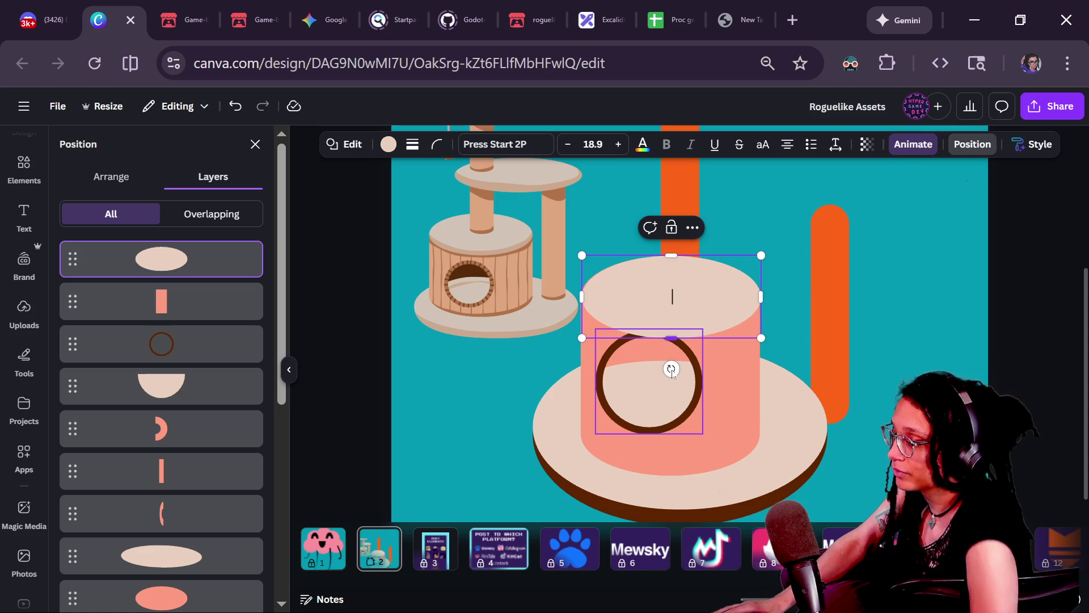
scroll(695, 438, "up", 2)
scroll(694, 437, "up", 2)
left_click(701, 441)
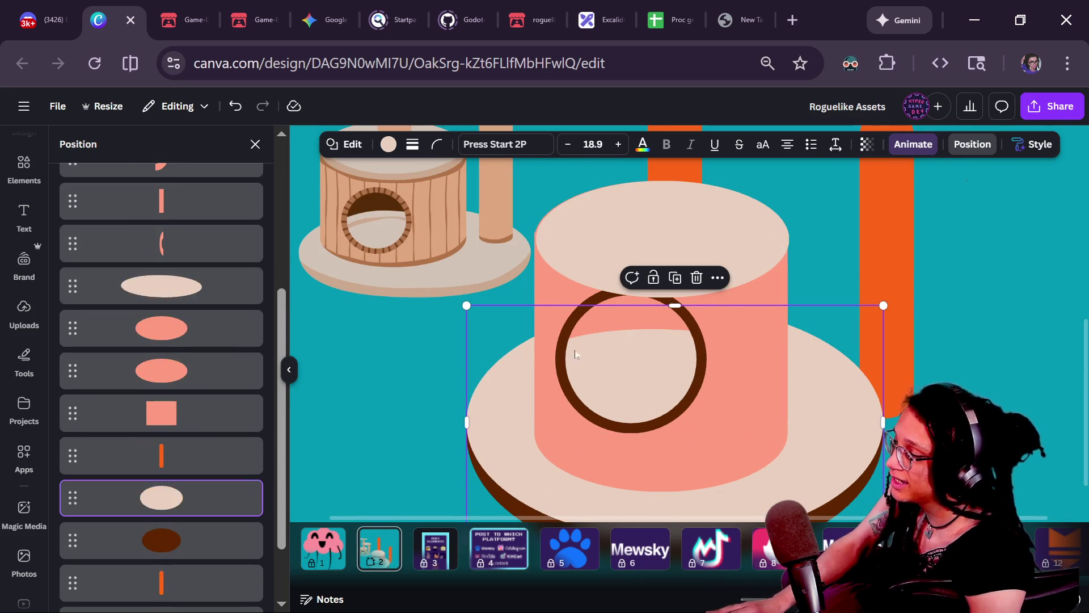
left_click(652, 381)
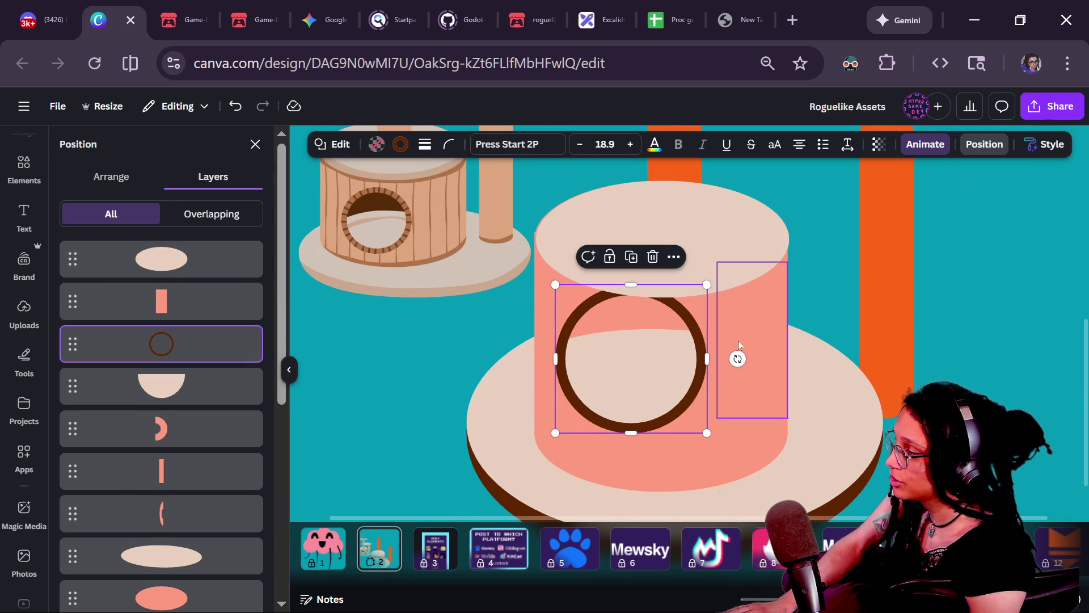
- In Layers, multi-select the crescent, pink bar, left arc, cream and salmon ellipses and pink square
left_click(188, 428)
left_click(189, 471, "shift")
left_click(189, 514, "shift")
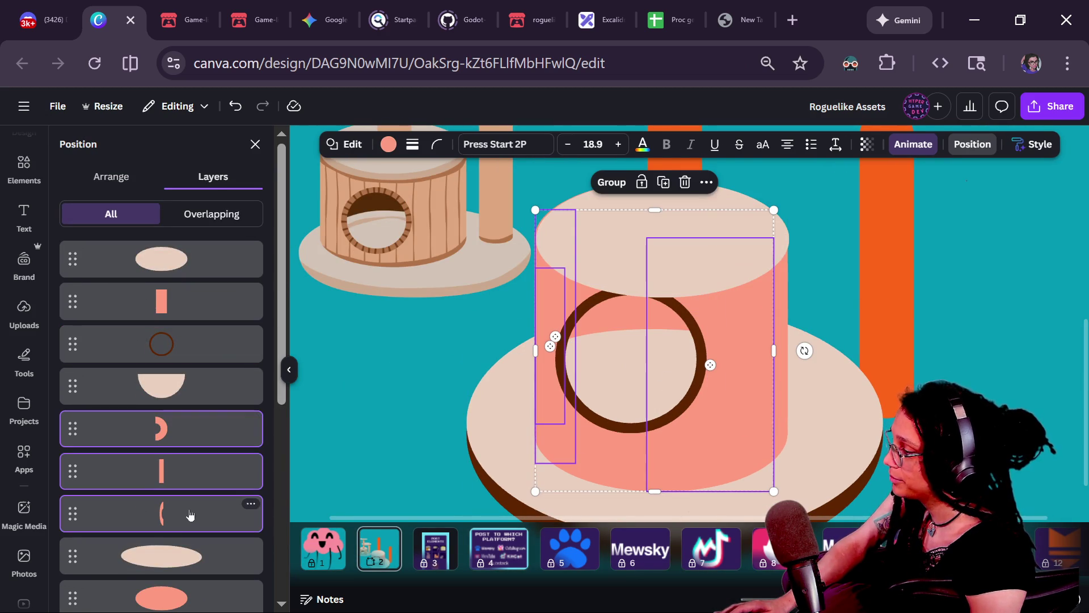
scroll(190, 514, "down", 2)
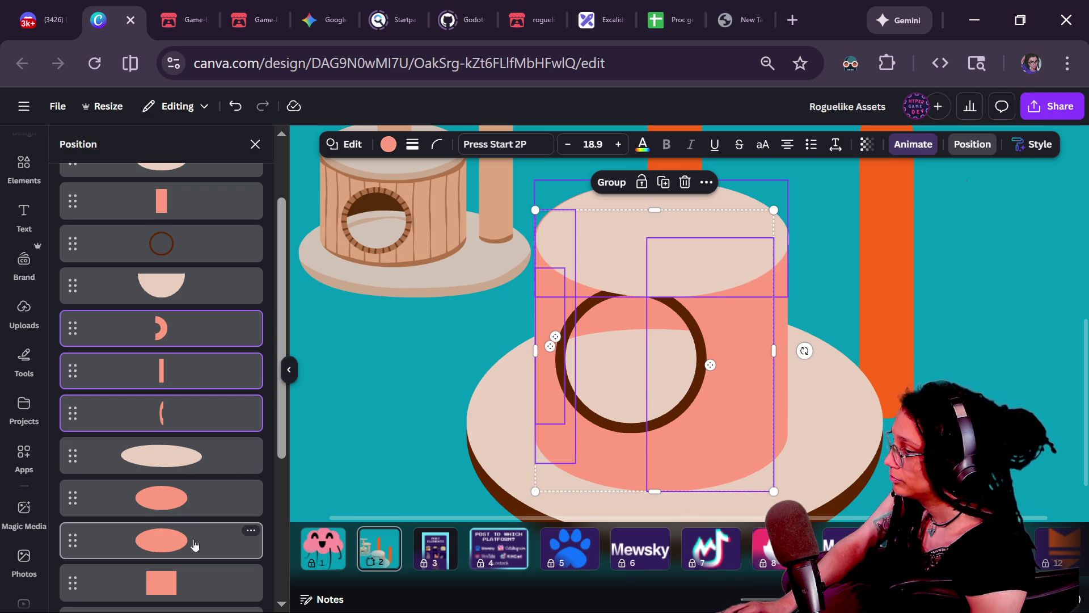
left_click(188, 504, "shift")
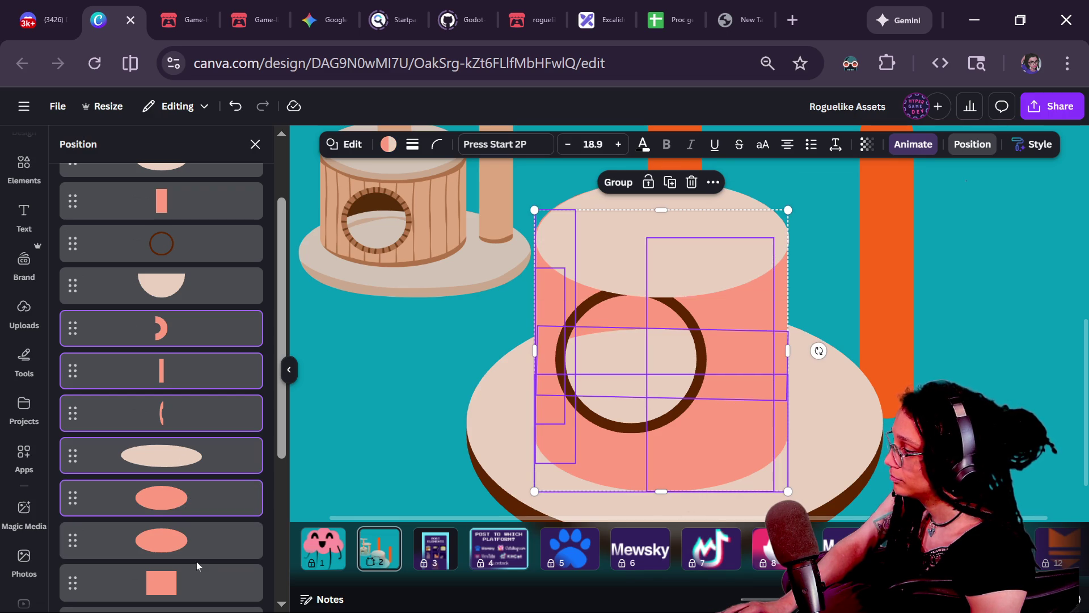
left_click(190, 548, "shift")
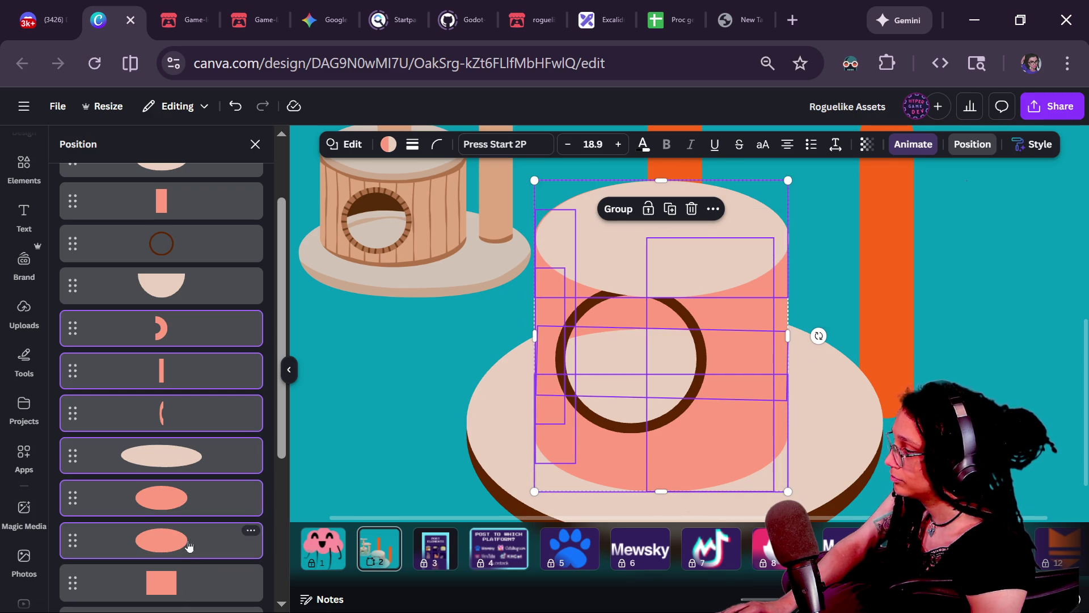
scroll(168, 382, "down", 4)
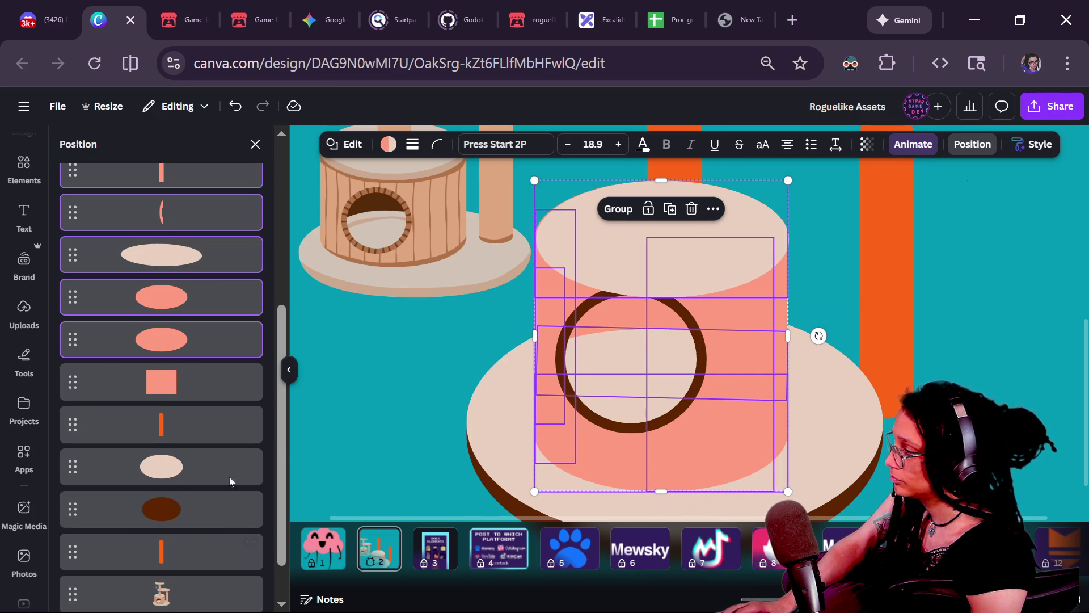
left_click(196, 397, "shift")
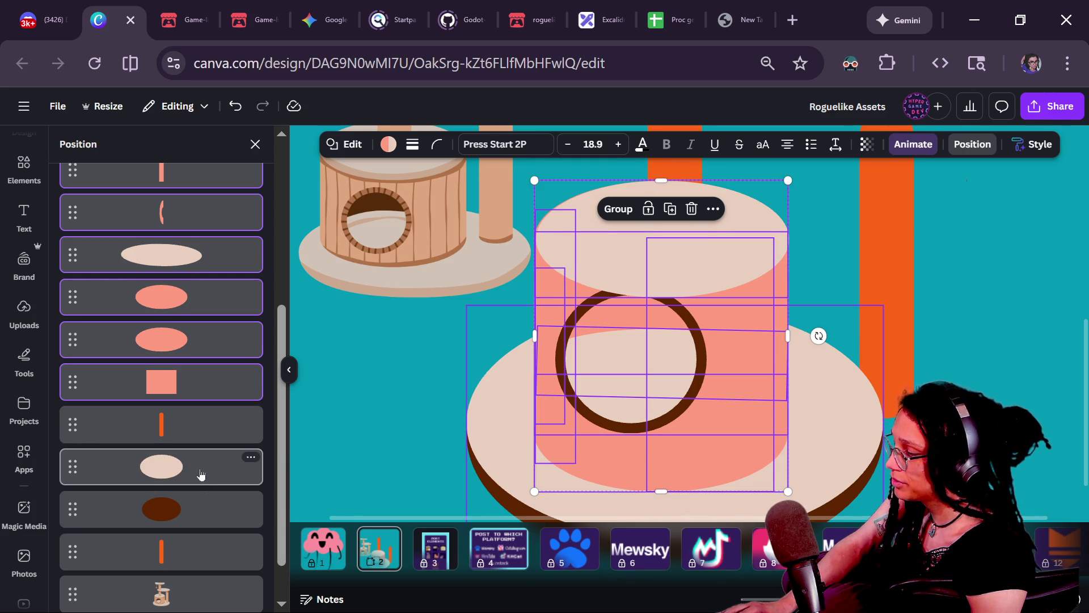
- Add the rectangle and half-circle, drop the brown ring, and go to the itch.io roguelike-wip page
scroll(206, 529, "down", 1)
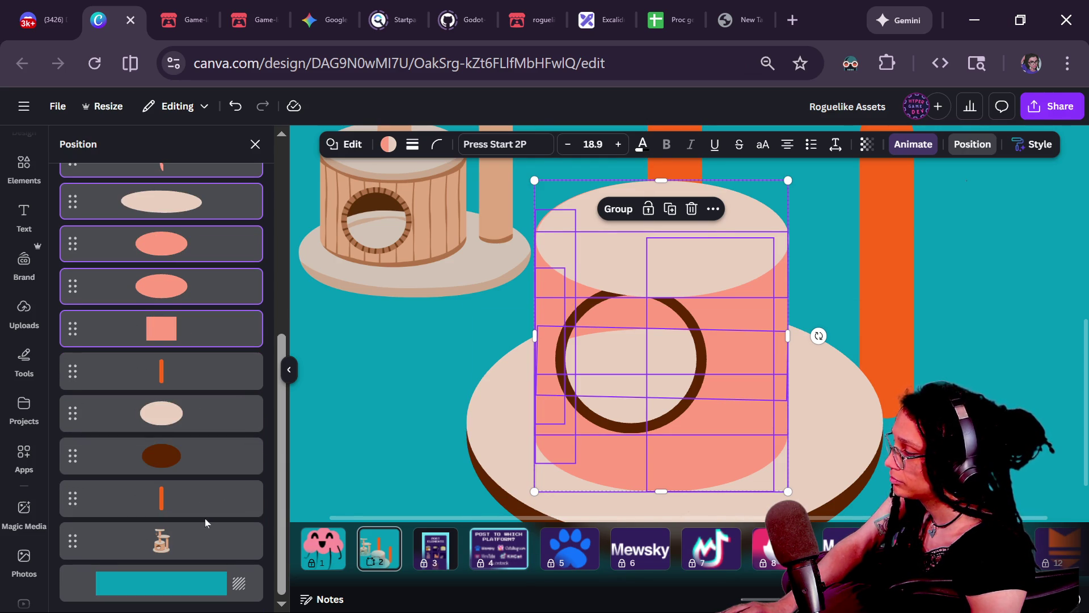
scroll(193, 295, "up", 6)
left_click(190, 298, "shift")
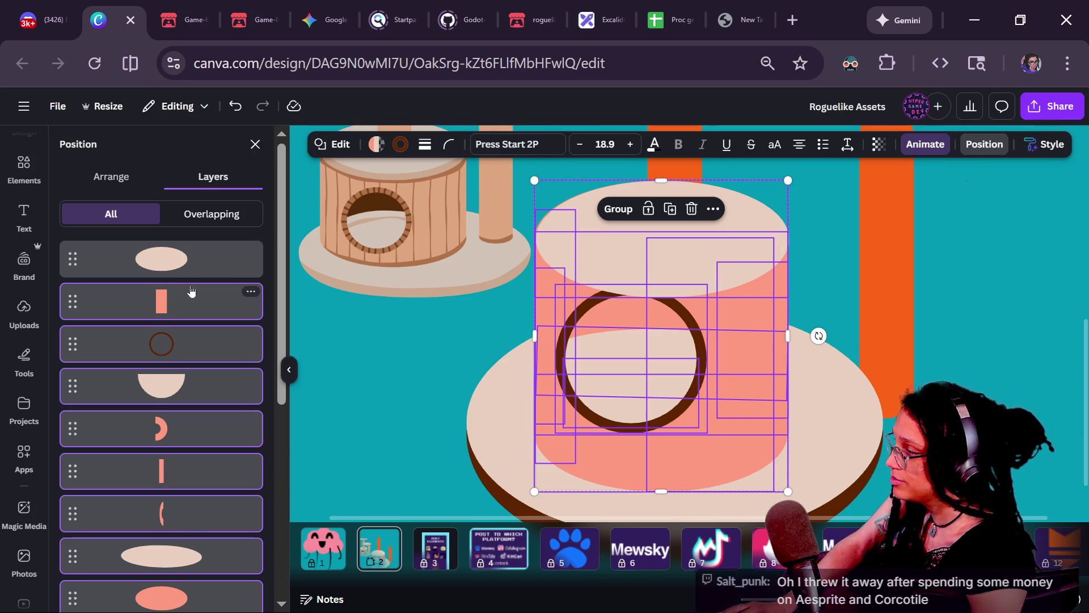
left_click(193, 353, "shift")
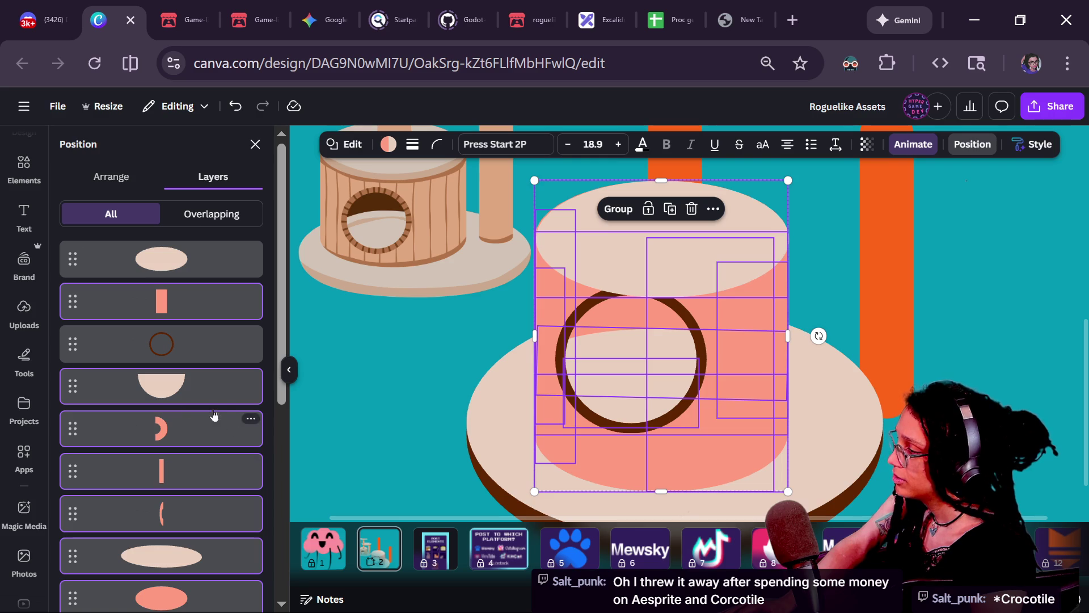
left_click(548, 5)
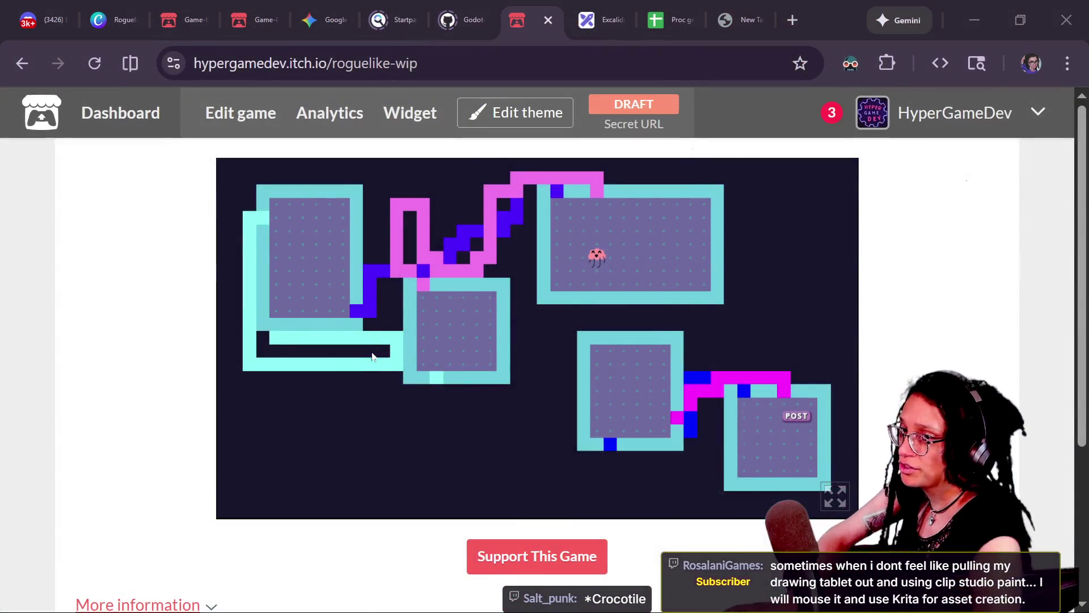
- Check the Twitch chat with Alt+Tab, then return to the Canva Roguelike Assets design
key("alt+Tab")
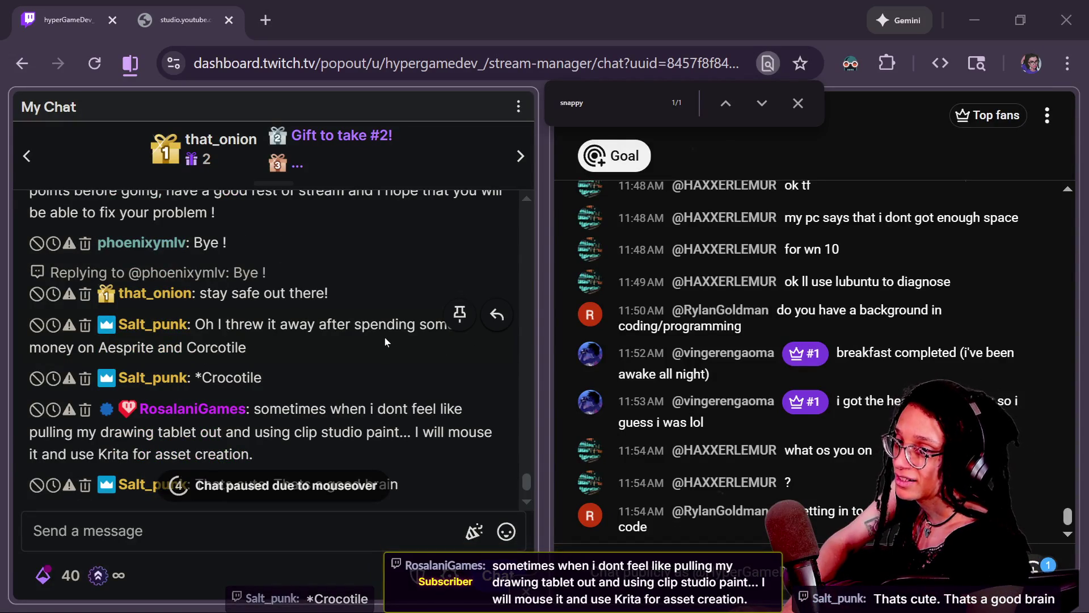
key("alt+Tab")
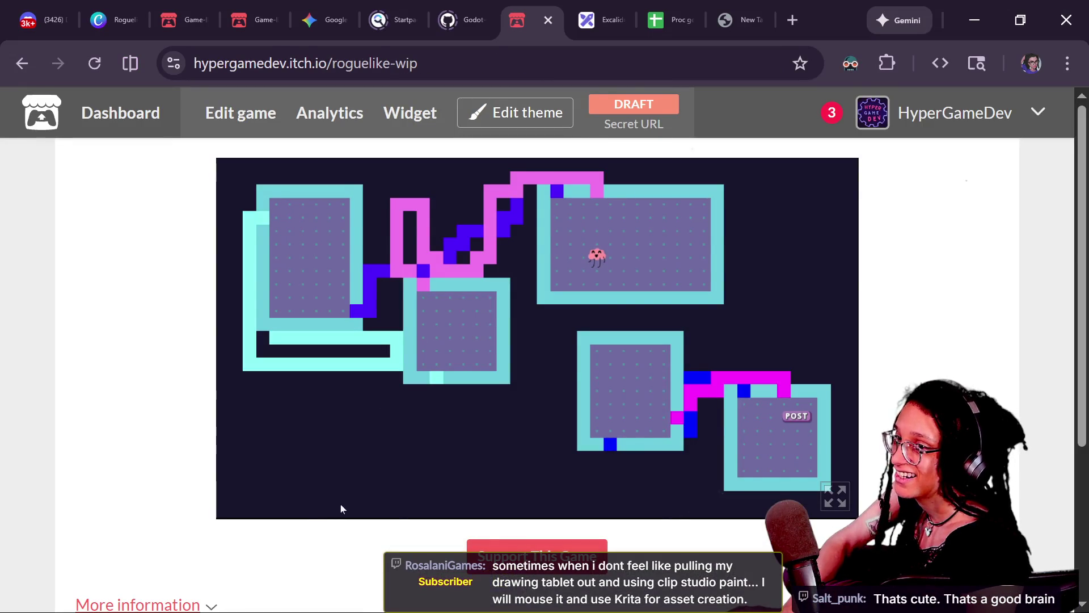
left_click(113, 20)
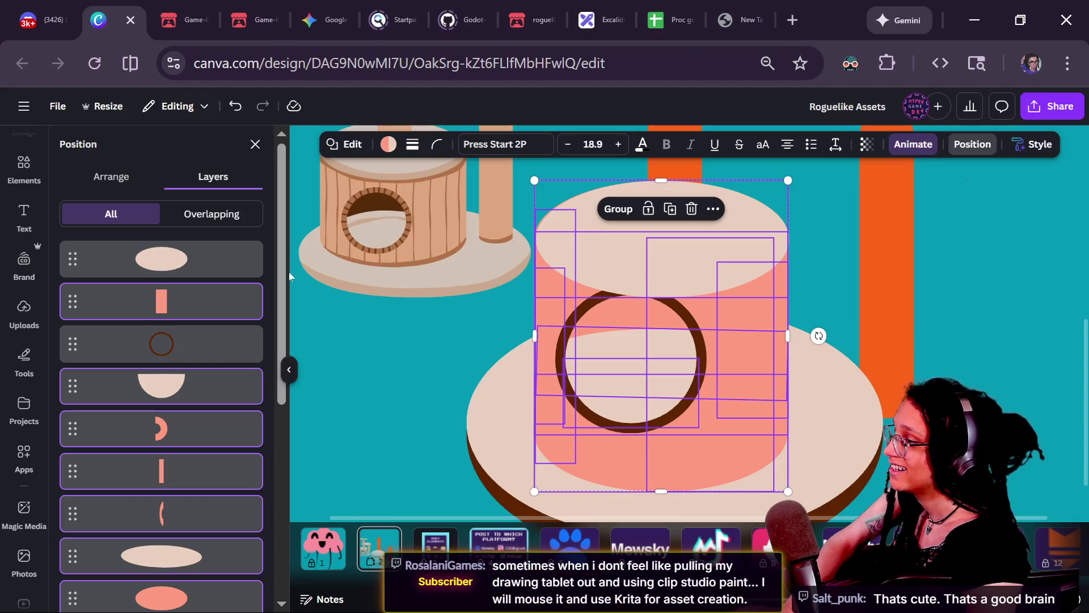
- Back on the cat tree page, select the crescent, pink bar, left arc and cream half-circle layers
left_click(339, 538)
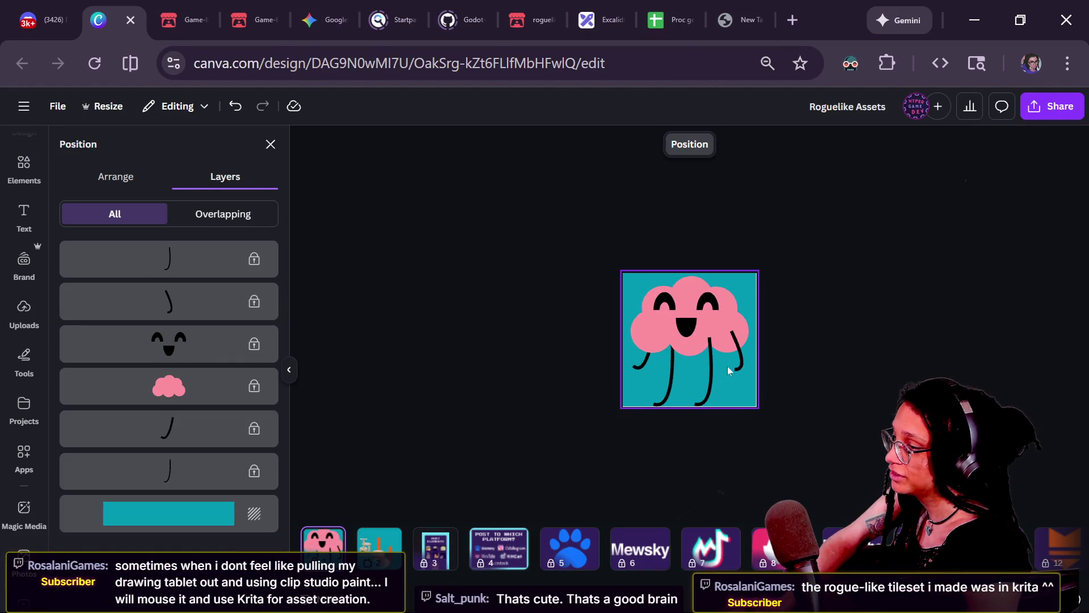
scroll(821, 548, "down", 5)
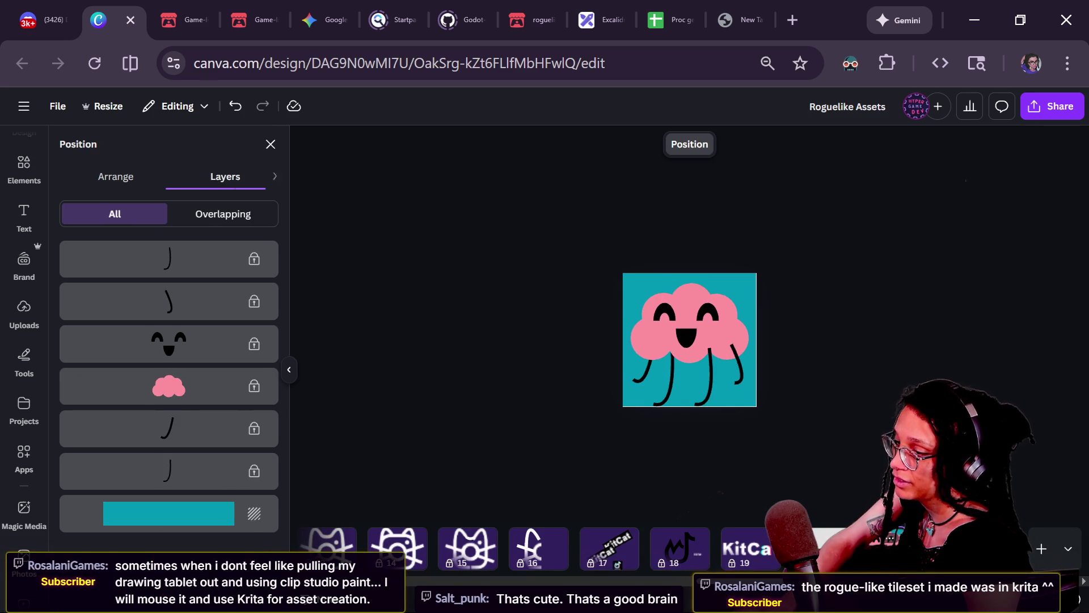
scroll(472, 548, "up", 5)
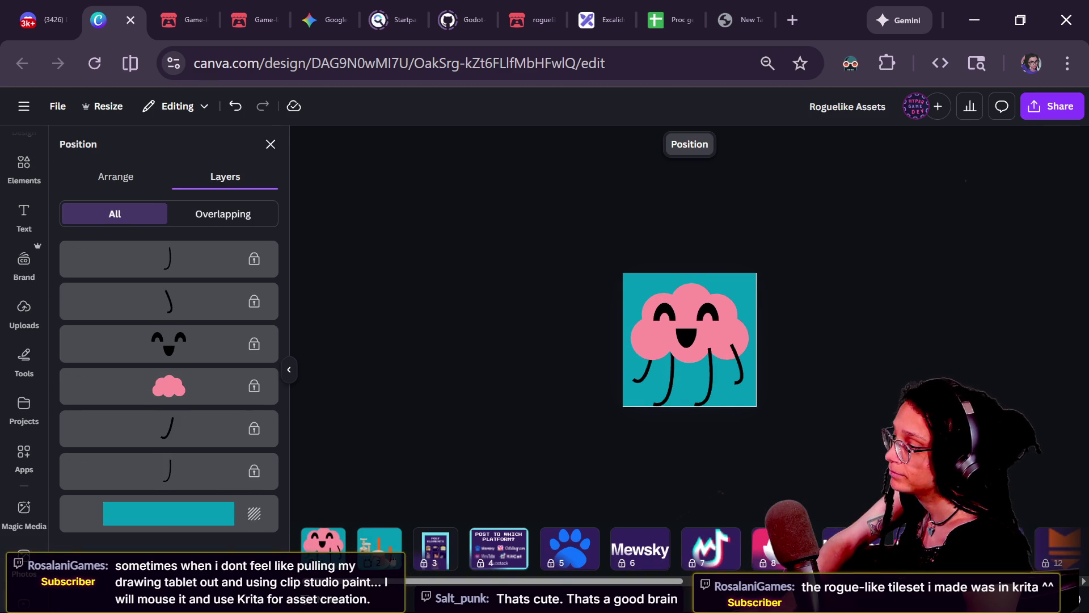
left_click(391, 558)
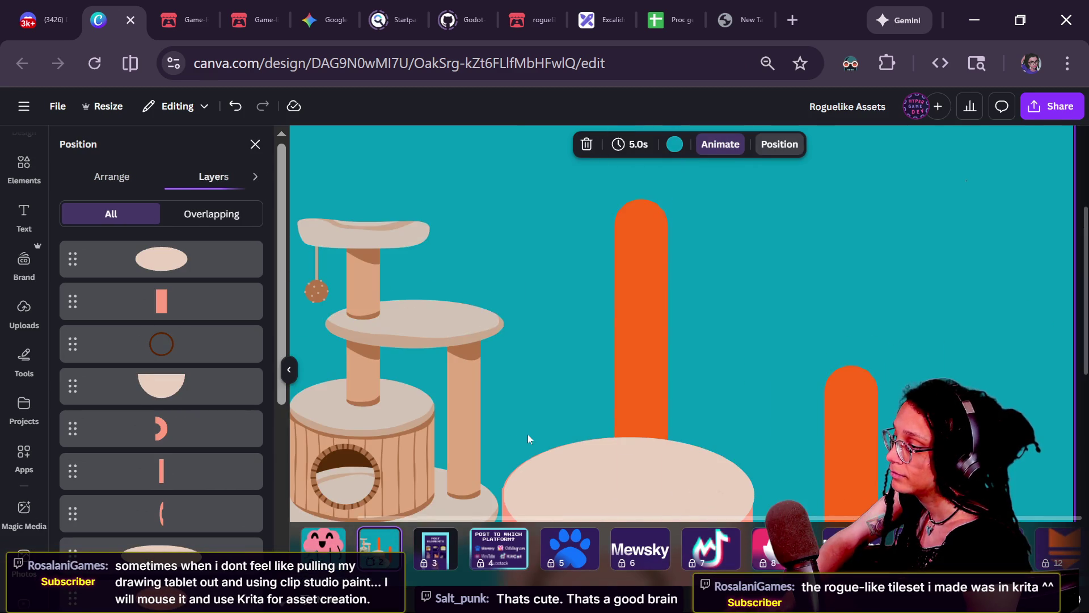
scroll(527, 434, "down", 5)
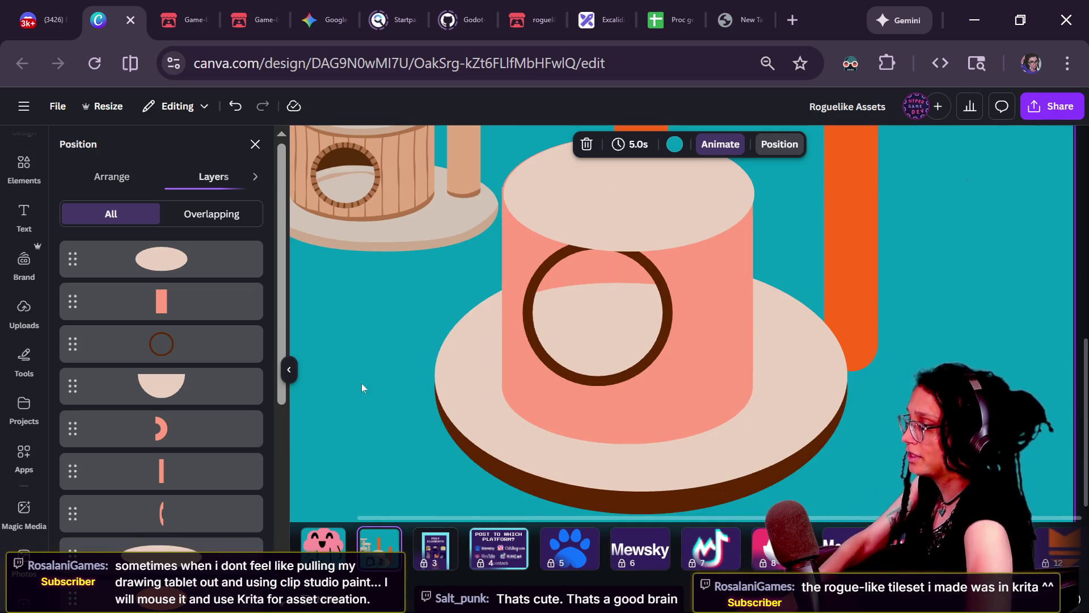
left_click(238, 429)
left_click(227, 471, "shift")
left_click(216, 513, "shift")
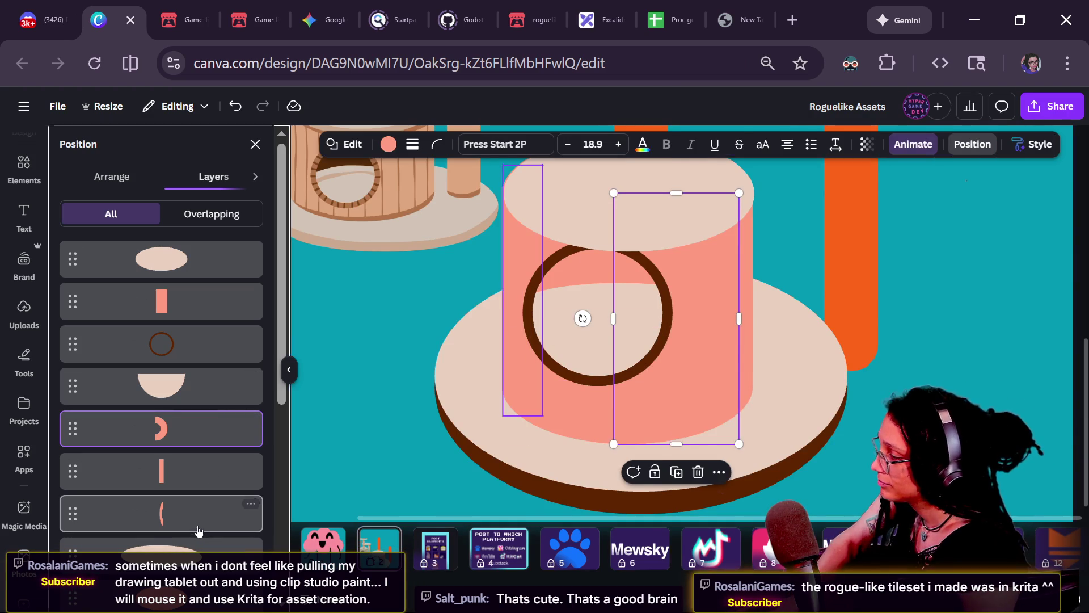
left_click(221, 383, "shift")
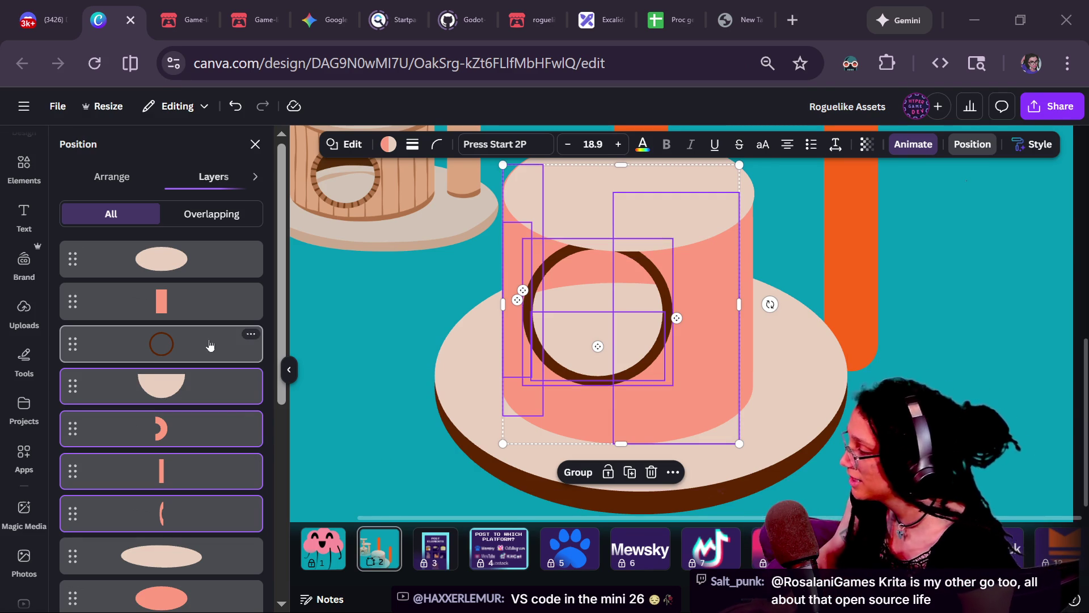
- Add the pink rectangle and both salmon ellipses to the selection
left_click(187, 301, "shift")
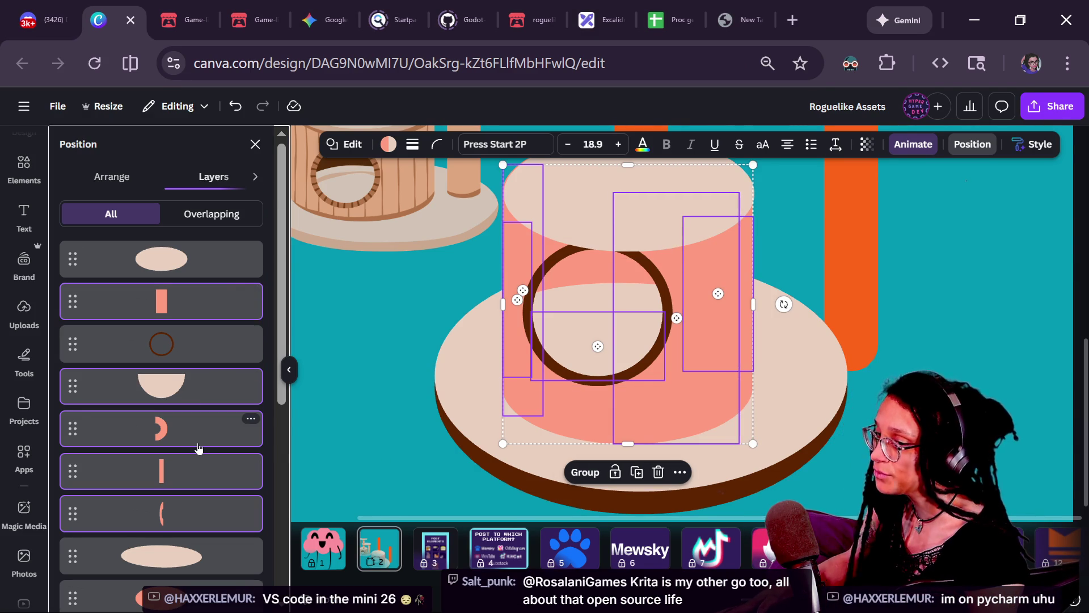
scroll(199, 448, "down", 3)
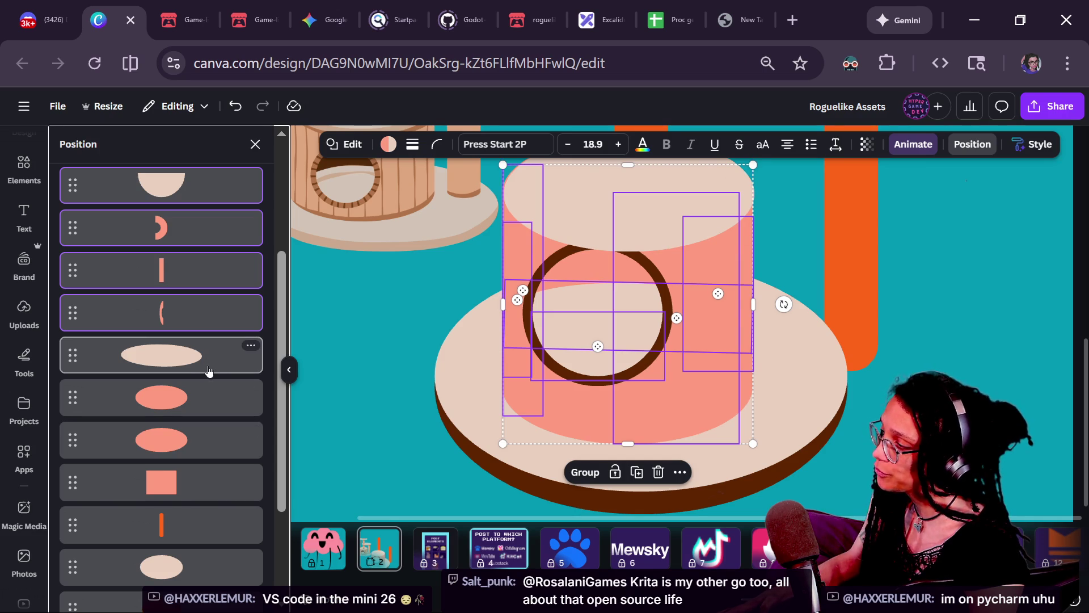
left_click(201, 404, "shift")
left_click(199, 444, "shift")
scroll(495, 372, "down", 2)
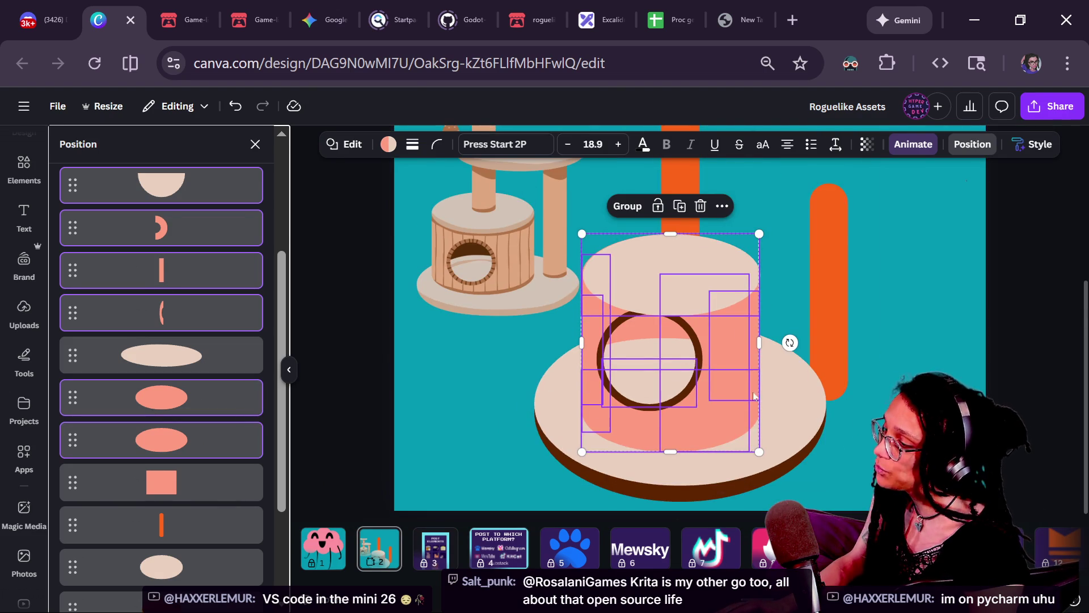
- Undo three accidental drags of the selected pieces, then group the cylinder parts
left_click_drag(738, 363, 531, 378)
key("ctrl+z")
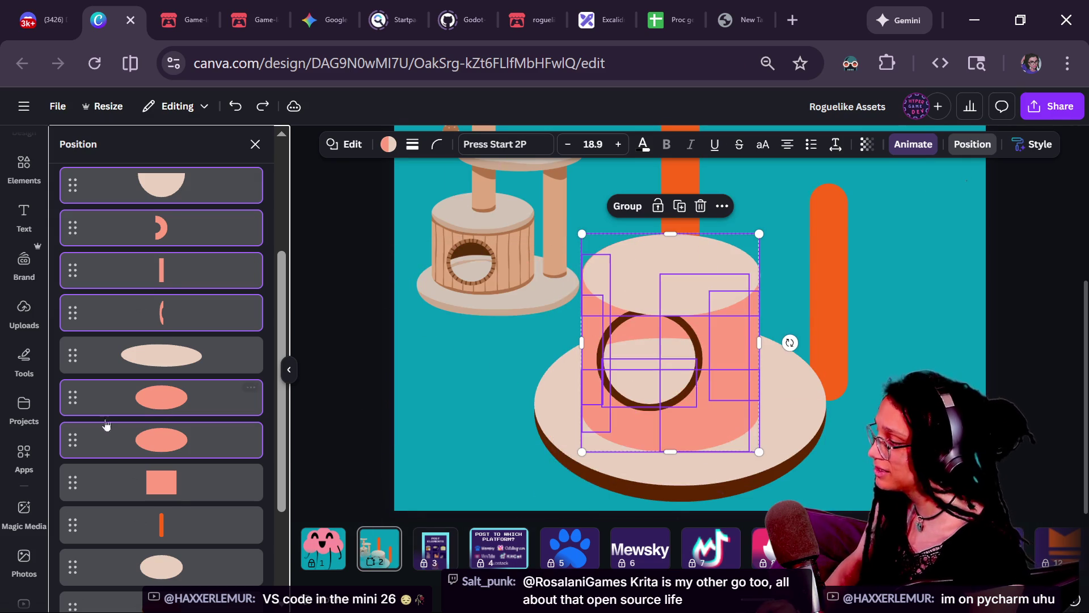
scroll(105, 470, "down", 3)
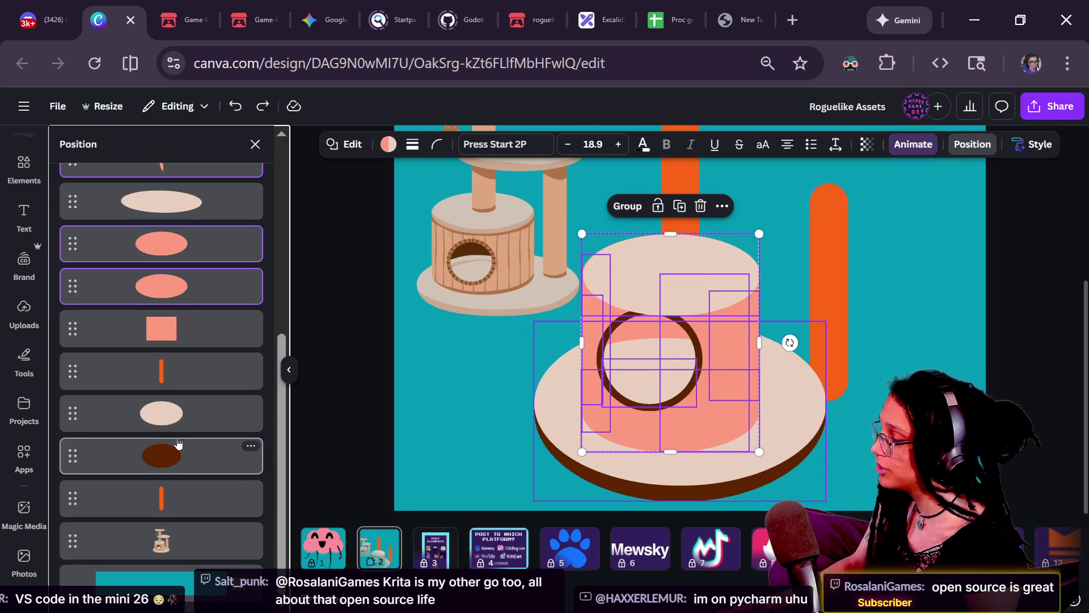
scroll(178, 443, "up", 2)
scroll(178, 443, "up", 2)
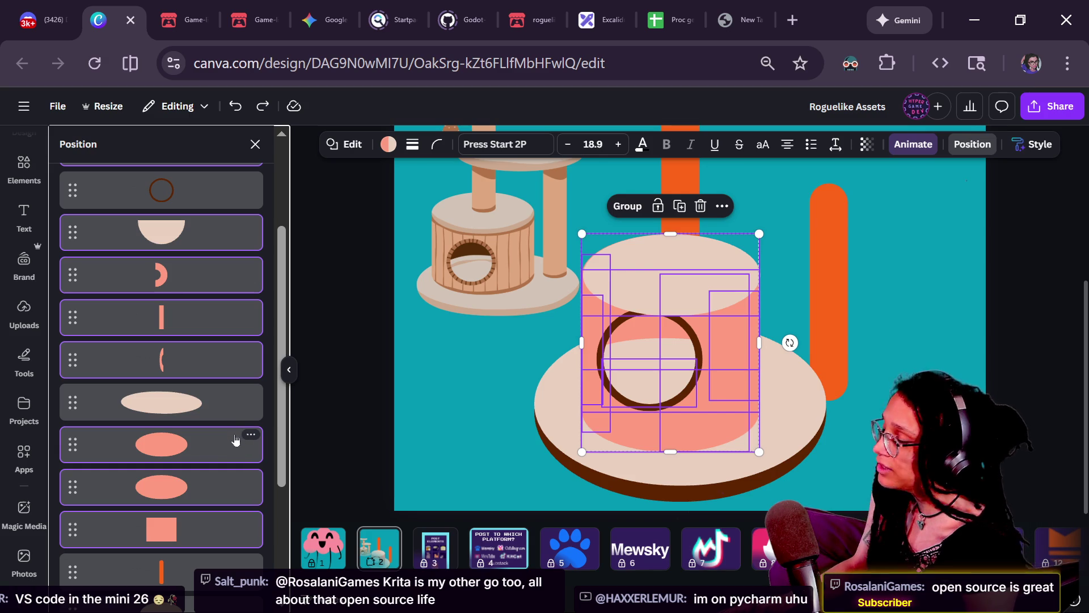
scroll(194, 380, "up", 3)
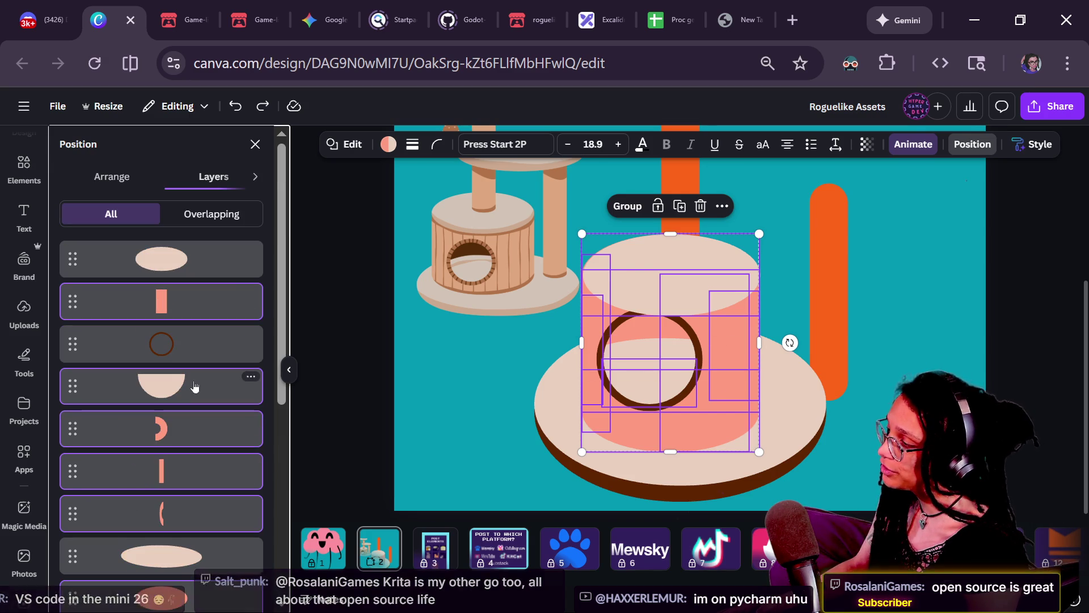
mouse_move(732, 336)
left_mouse_down()
mouse_move(355, 307)
mouse_move(528, 270)
left_mouse_up()
key("ctrl+z")
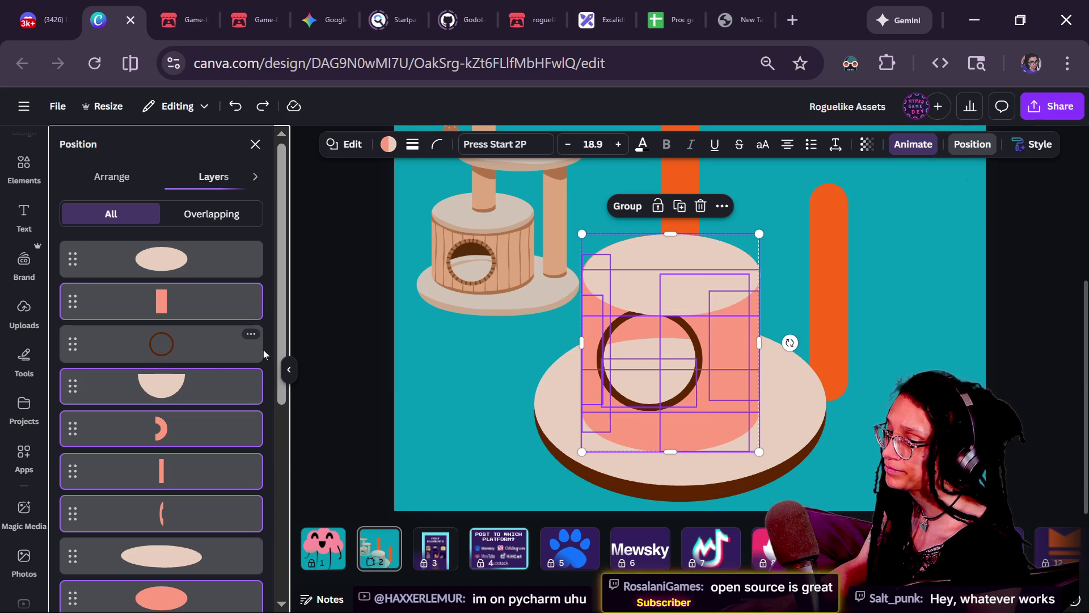
left_click_drag(721, 352, 530, 363)
key("ctrl+z")
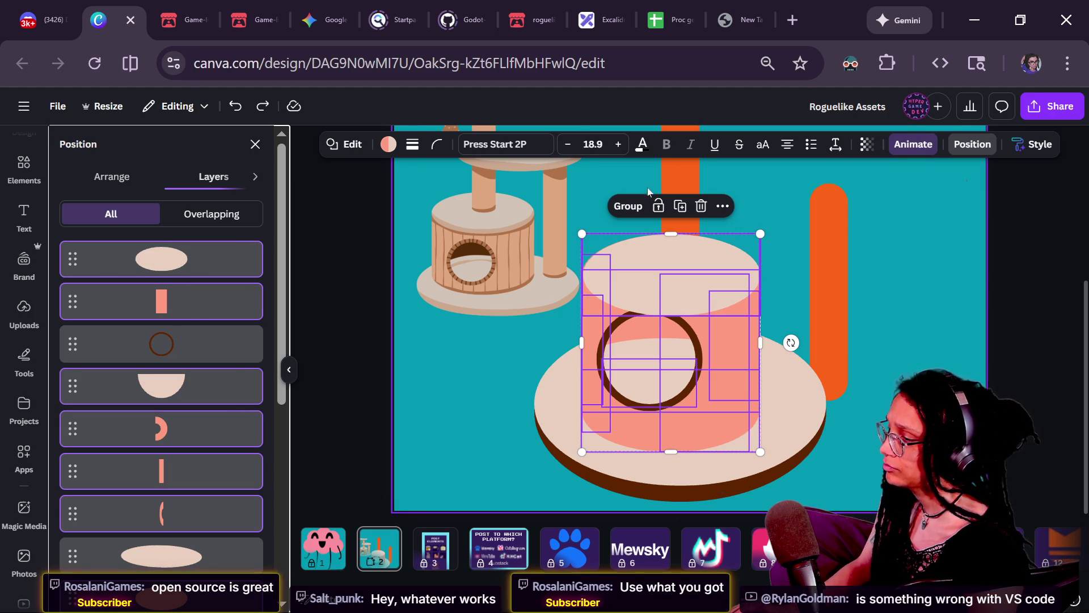
left_click(629, 208)
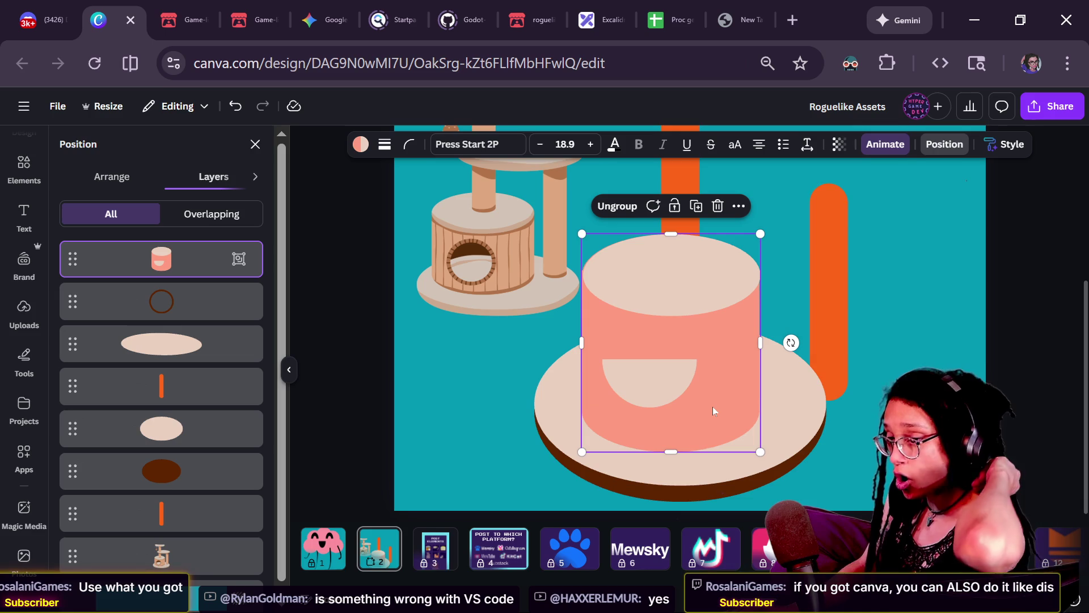
- Undo the group move so the brown ring is in front again, then fine-tune the cylinder's height position
left_click_drag(712, 407, 677, 386)
key("ctrl+z")
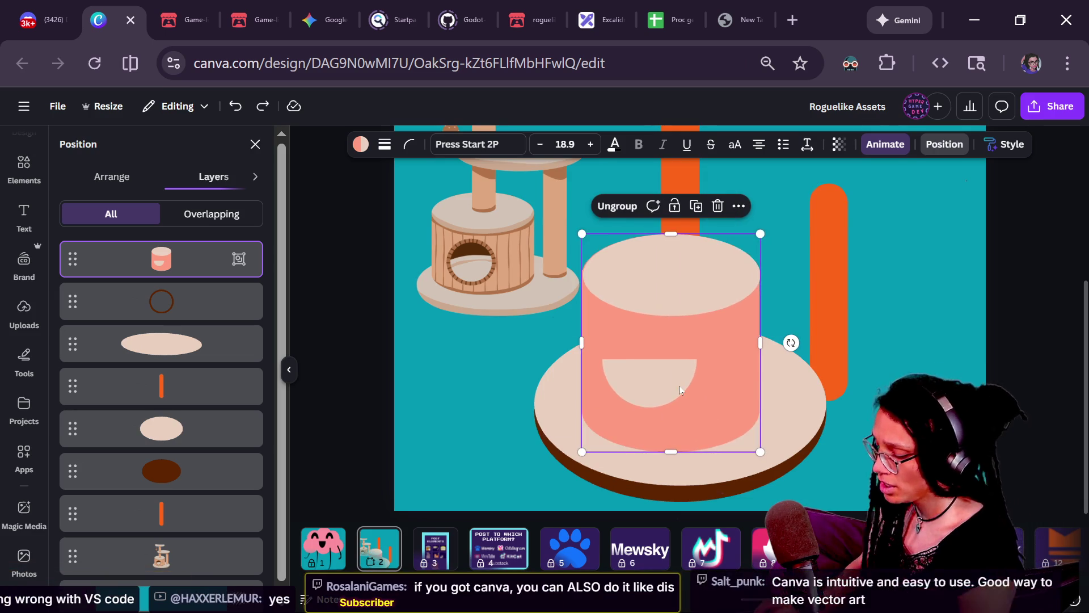
key("ctrl+z")
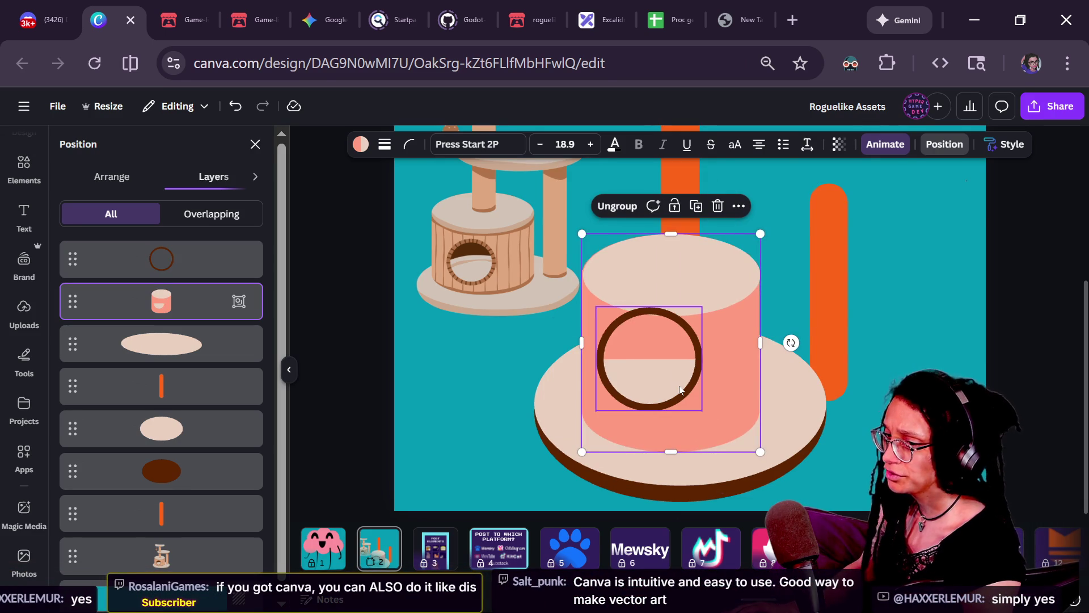
left_click(727, 319)
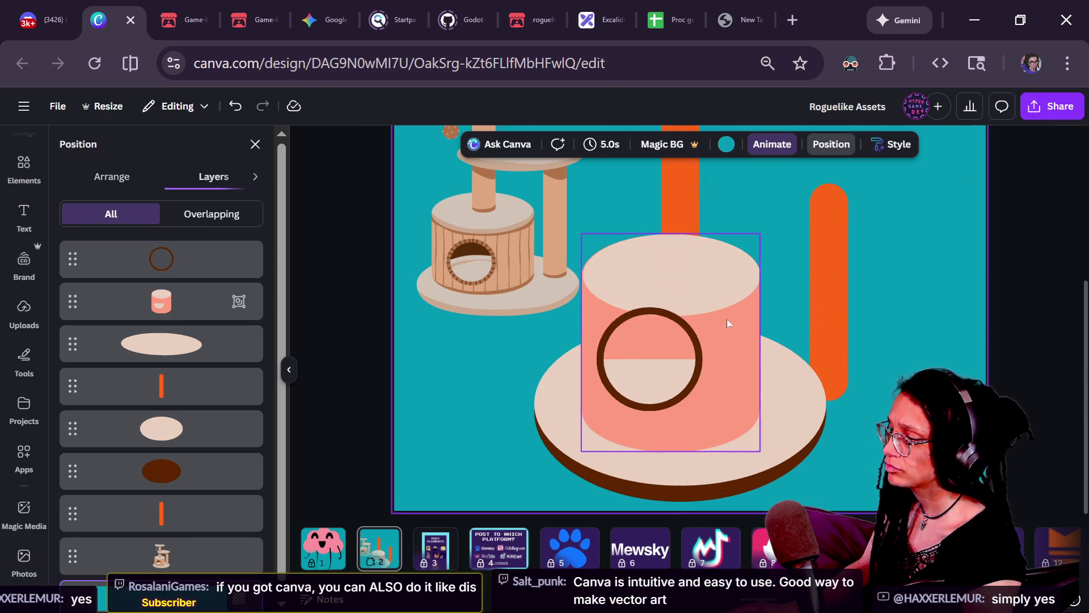
key("Up")
key("Up")
key("Up")
key("Down")
key("Down")
key("Down")
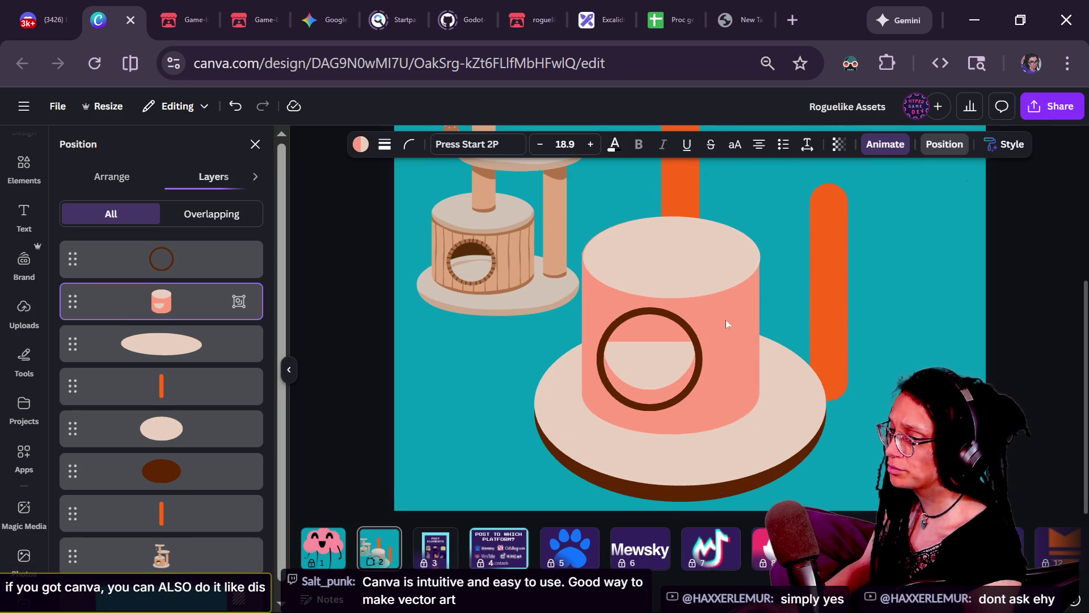
key("Up")
key("Down")
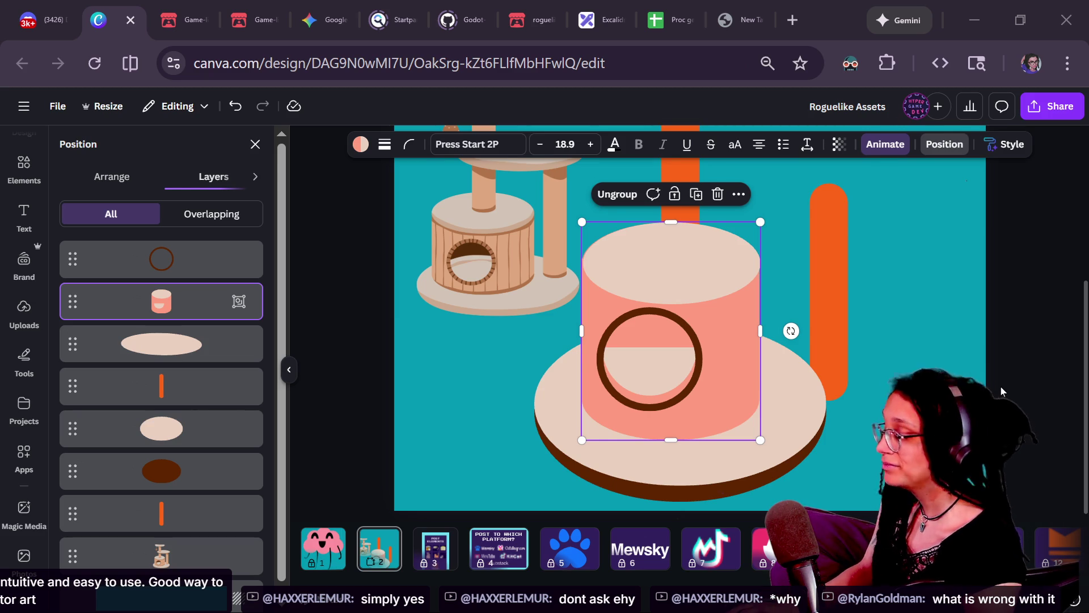
- Shift the cylinder group slightly, then move the brown ring down and shrink it a little
left_click_drag(745, 287, 747, 283)
left_click(947, 312)
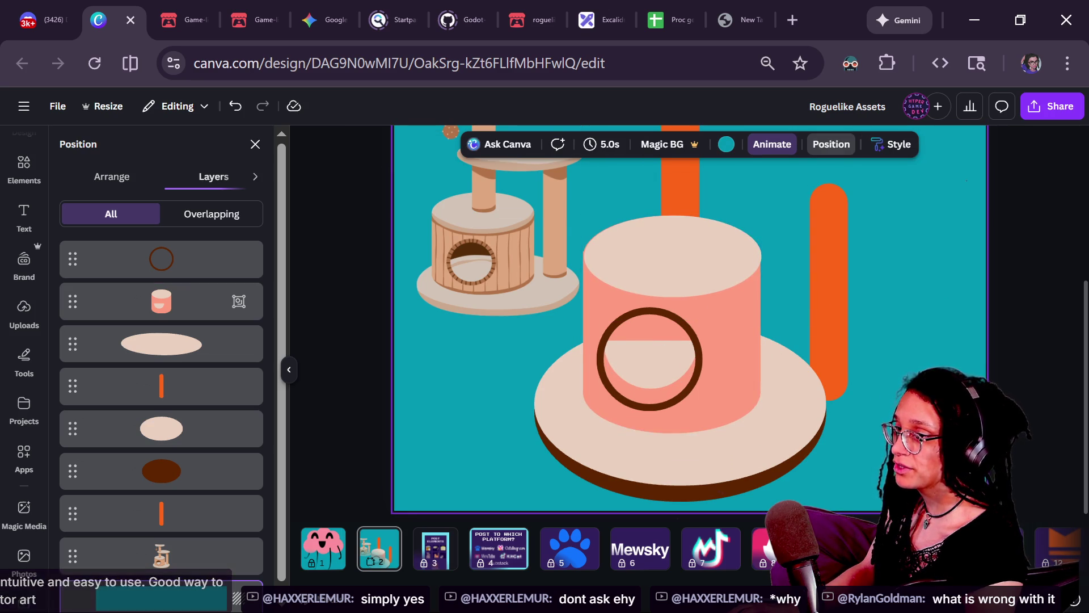
left_click(612, 376)
key("shift+Down")
key("shift+Down")
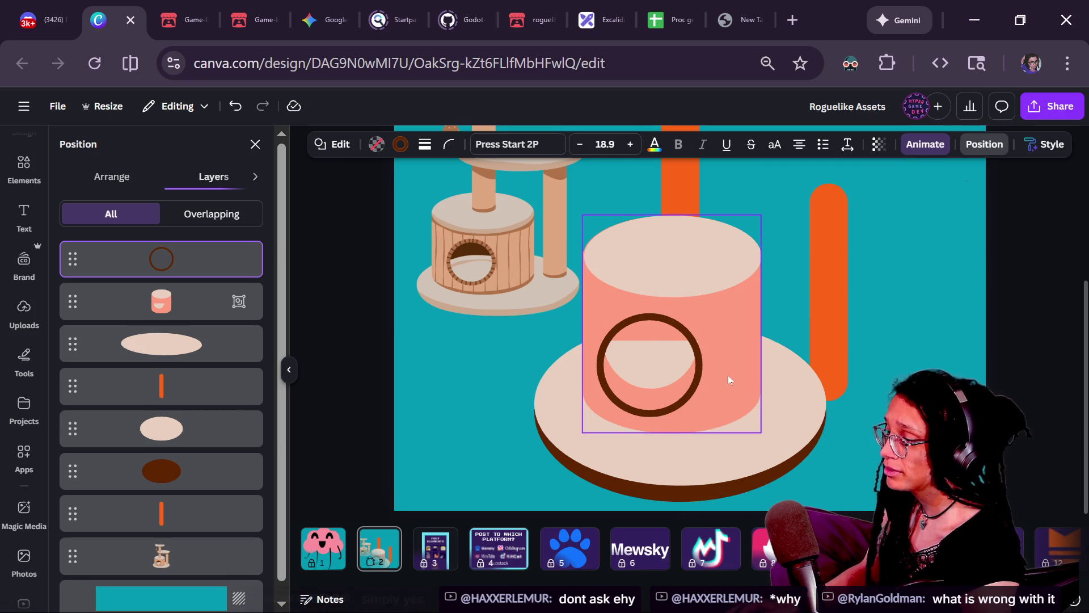
key("shift+Up")
key("shift+Up")
key("shift+Up")
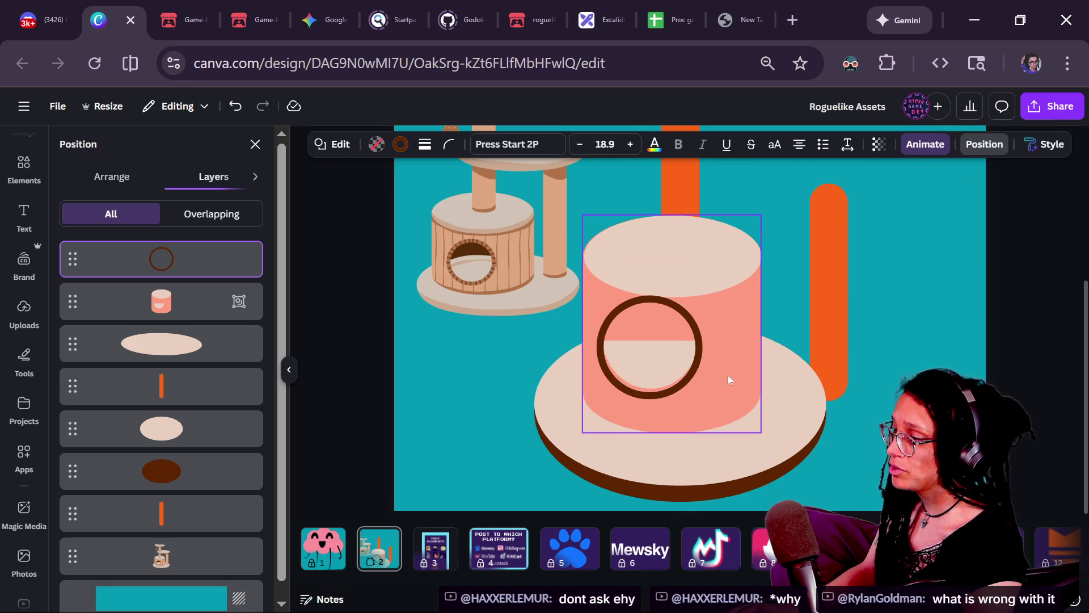
key("shift+Down")
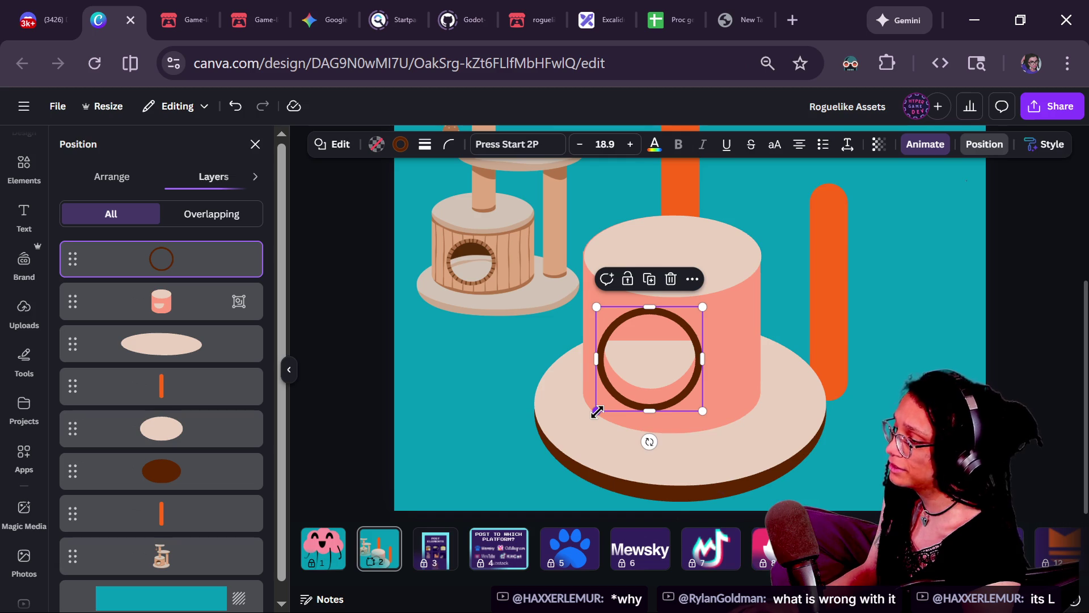
left_click_drag(597, 411, 600, 403)
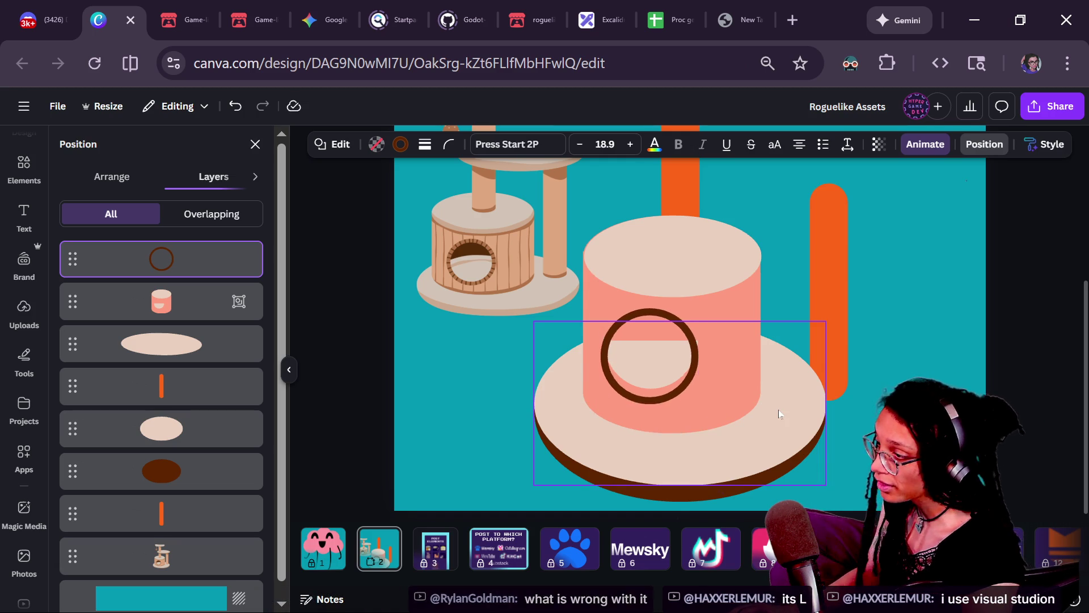
- Resize the cylinder group from its bottom handle so it sits lower on the base plate
left_click(747, 385)
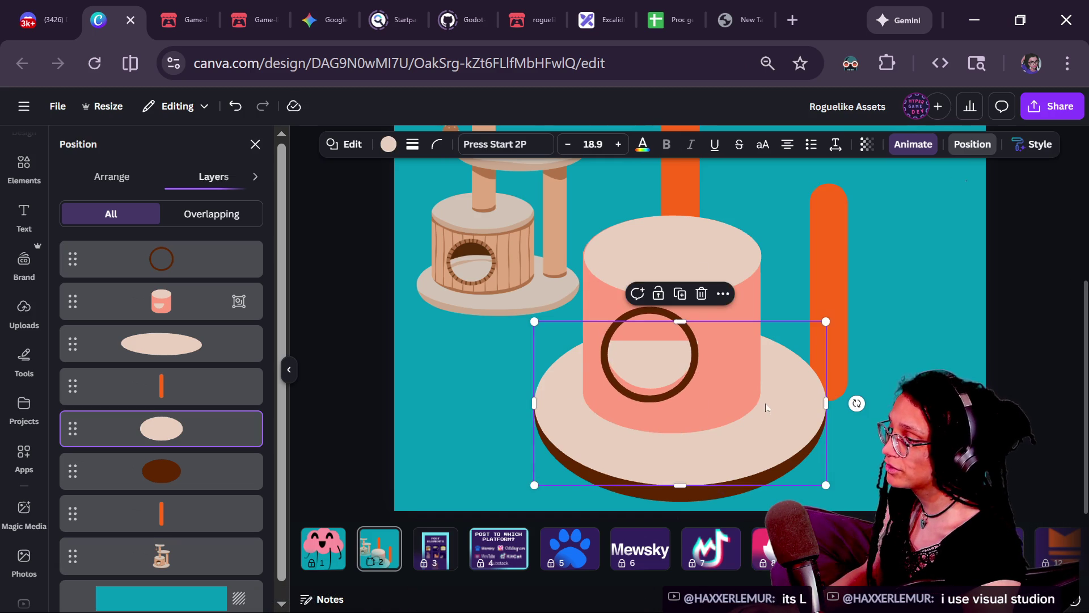
mouse_move(672, 433)
left_mouse_down()
mouse_move(673, 402)
mouse_move(671, 428)
mouse_move(672, 412)
left_mouse_up()
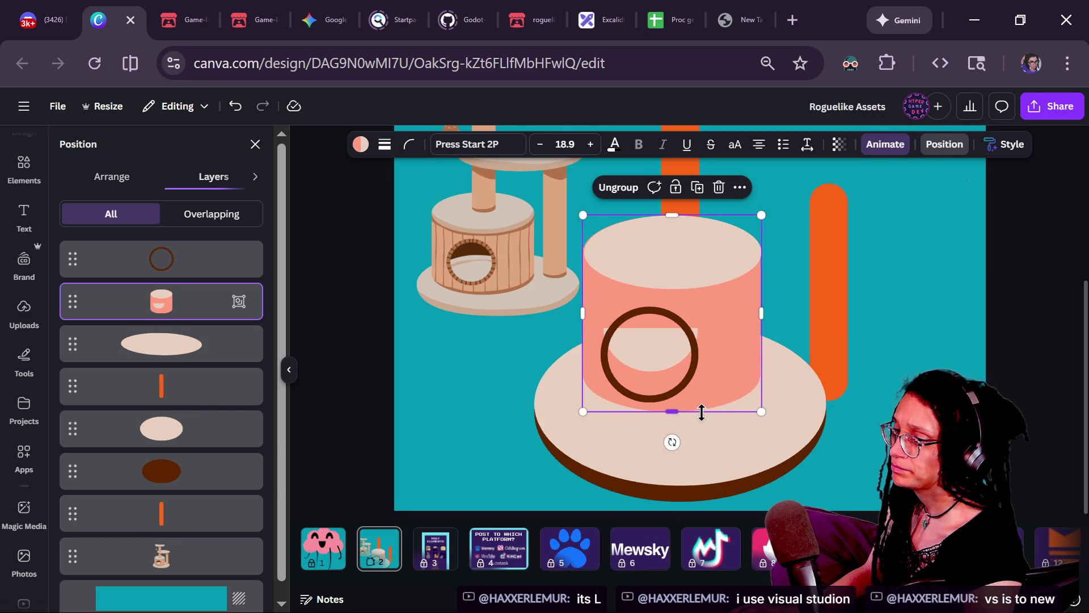
key("Escape")
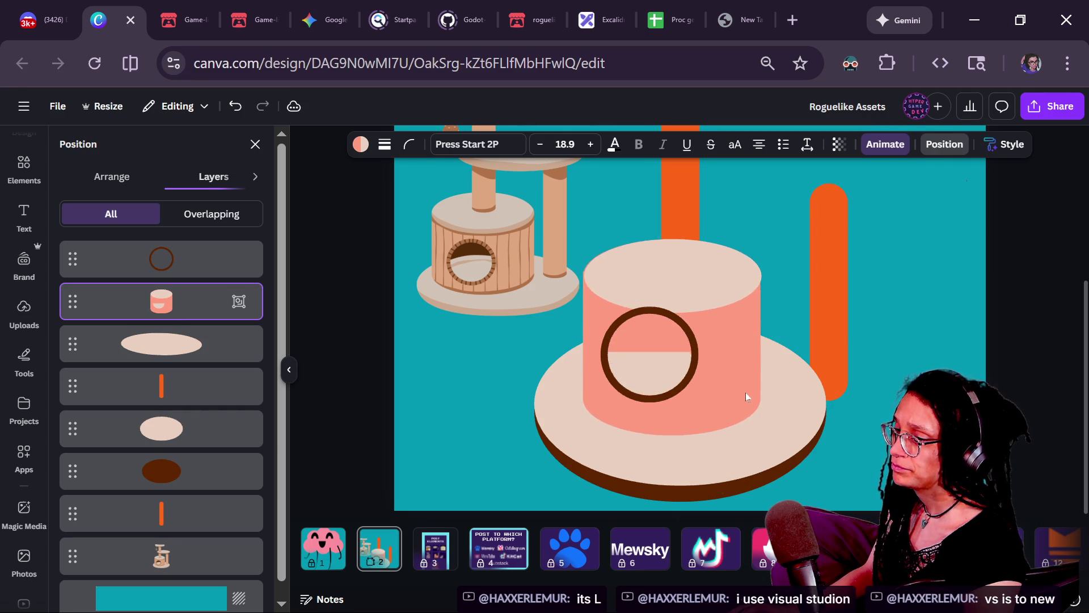
left_click(795, 384)
- Ungroup the cylinder group back into separate shapes
left_click(795, 384)
left_click(643, 240)
left_click(629, 199)
left_click(478, 346)
- Drag the cream top ellipse until it is centred over the pink body
left_click(733, 292)
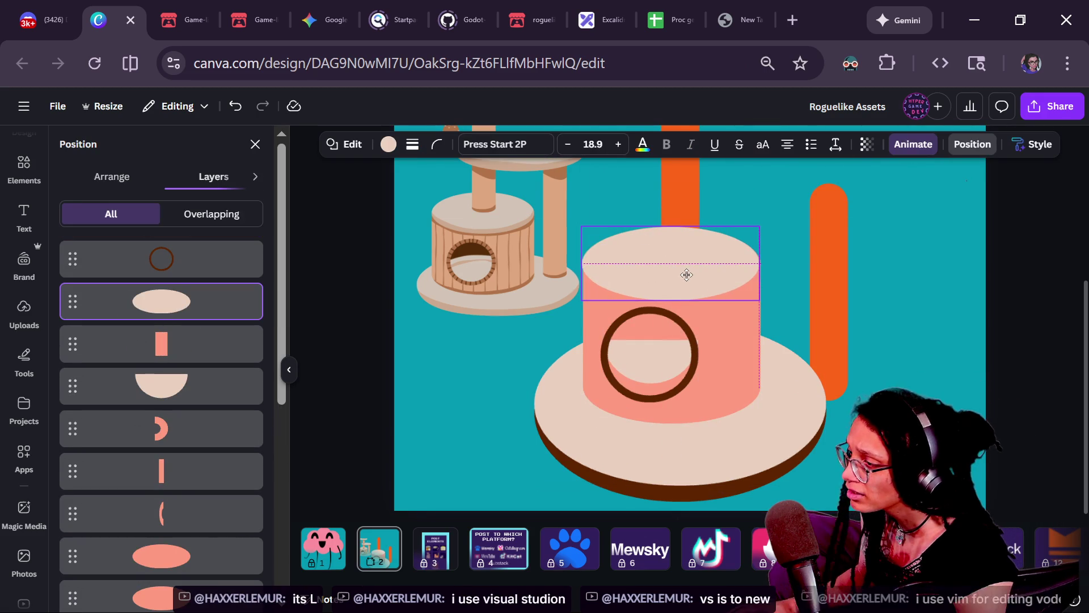
left_click_drag(689, 274, 686, 274)
left_click(971, 316)
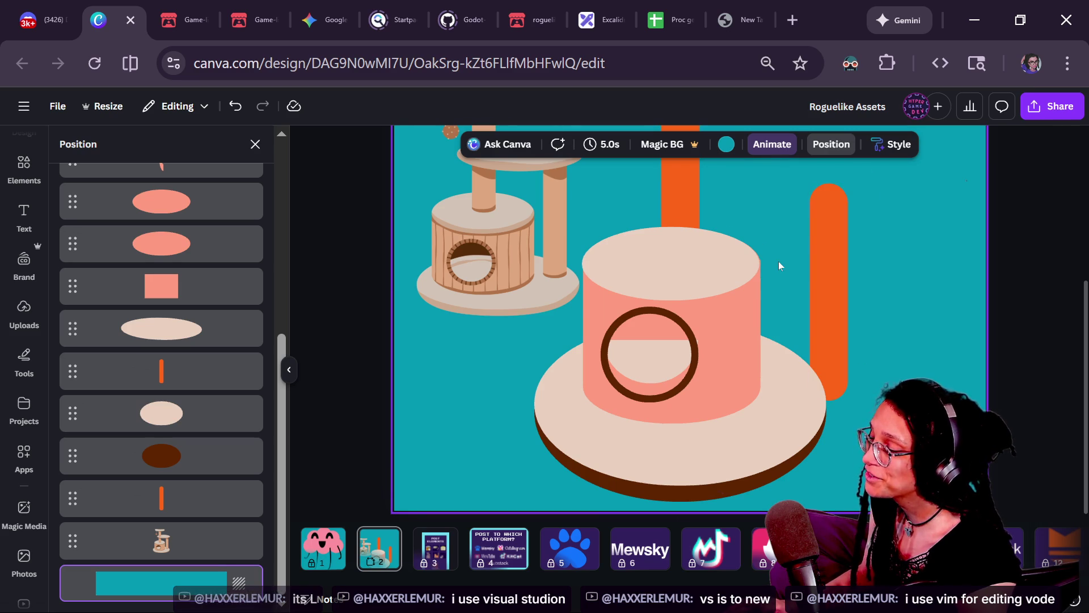
scroll(778, 261, "up", 4)
left_click(646, 273)
mouse_move(639, 274)
left_mouse_down()
mouse_move(821, 471)
mouse_move(662, 264)
mouse_move(644, 260)
left_mouse_up()
left_click(813, 356)
left_click(643, 273)
- Click through the side rectangle, reference image, body, base ellipse and orange bar to check placement
left_click(712, 403)
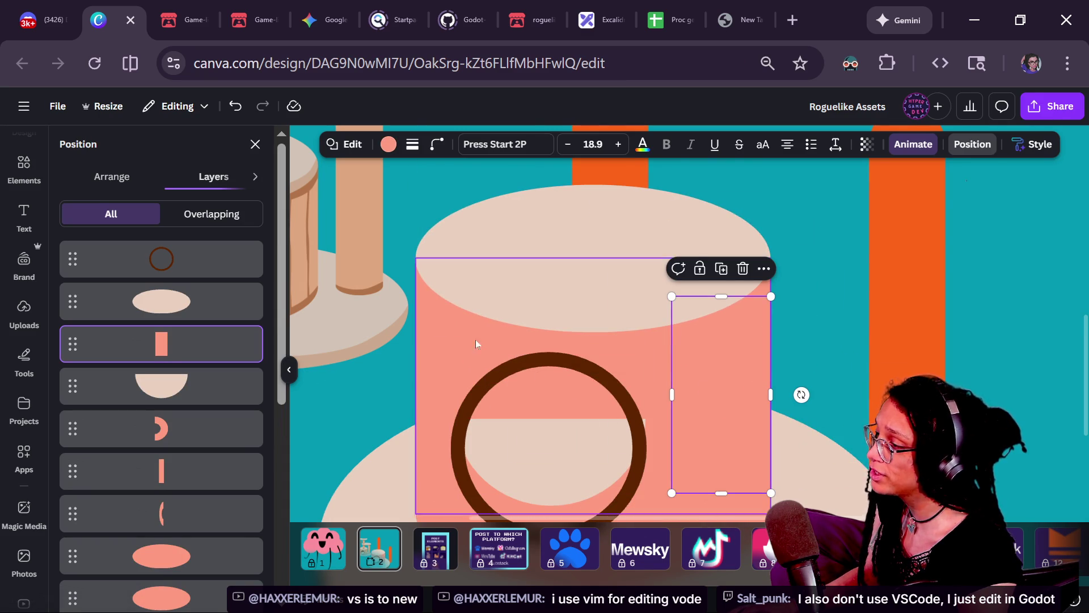
left_click(333, 351)
scroll(332, 349, "down", 2)
left_click(719, 465)
left_click(795, 452)
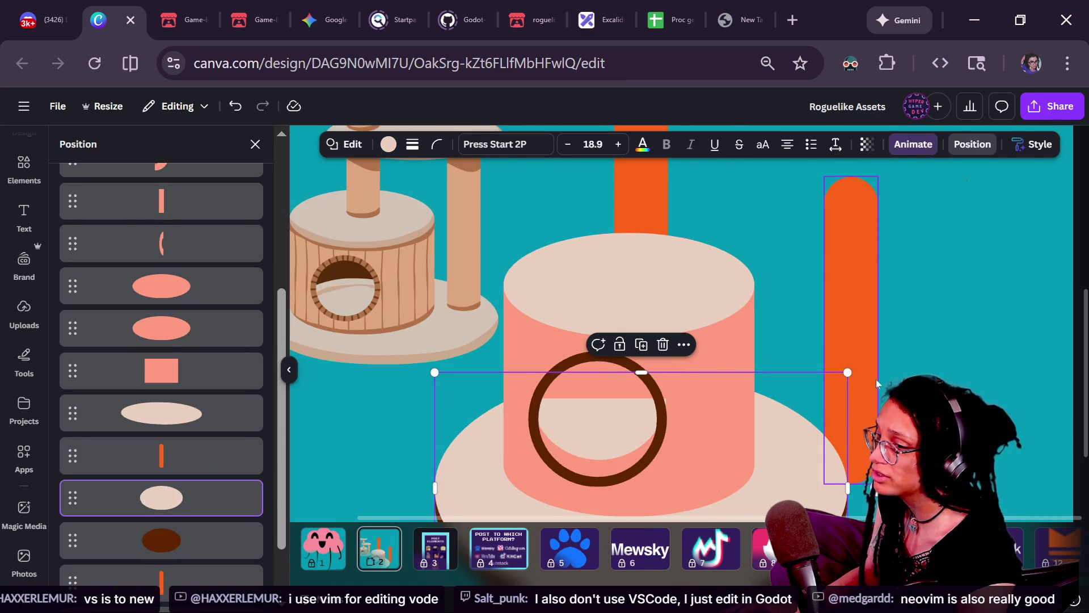
left_click(868, 369)
left_click(781, 287)
left_click(735, 294)
left_click(913, 325)
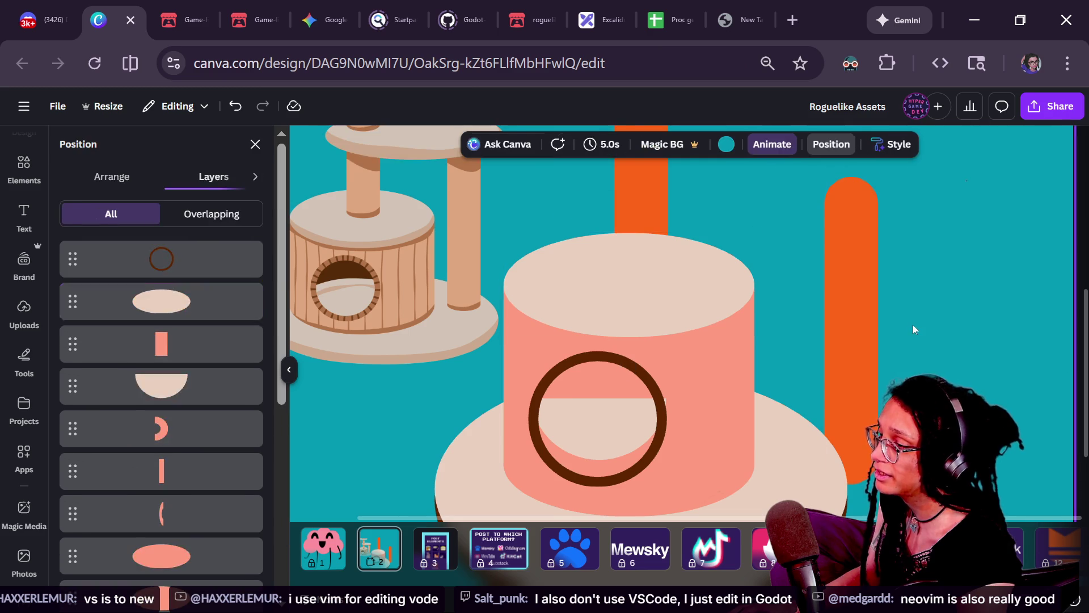
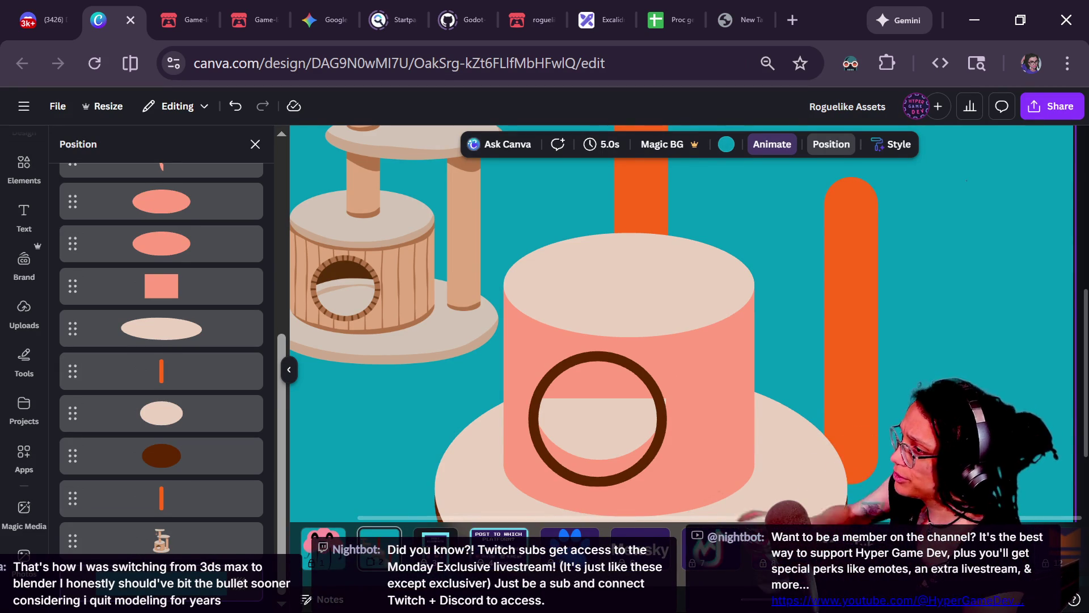
- Search Startpage for 'rider code editor' in a new tab and show image results
left_click(787, 19)
type("rider code e")
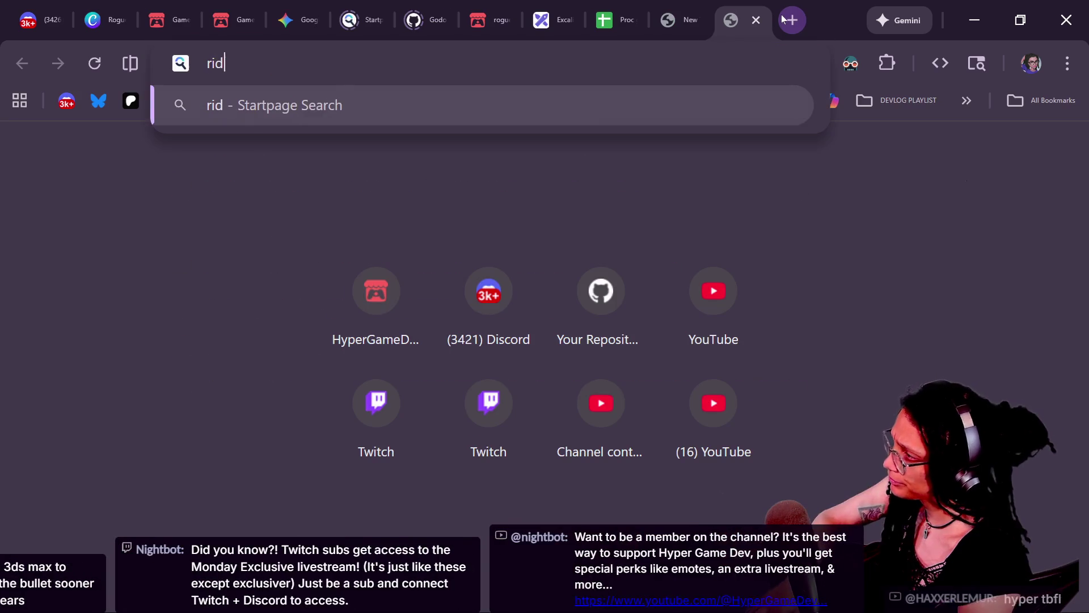
type("ditor")
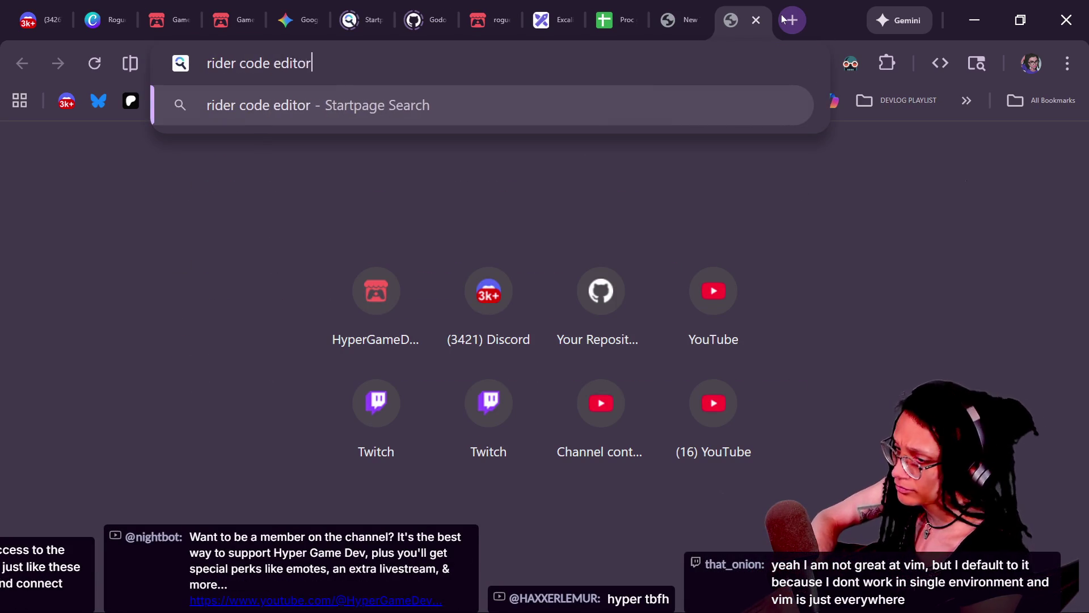
key("Return")
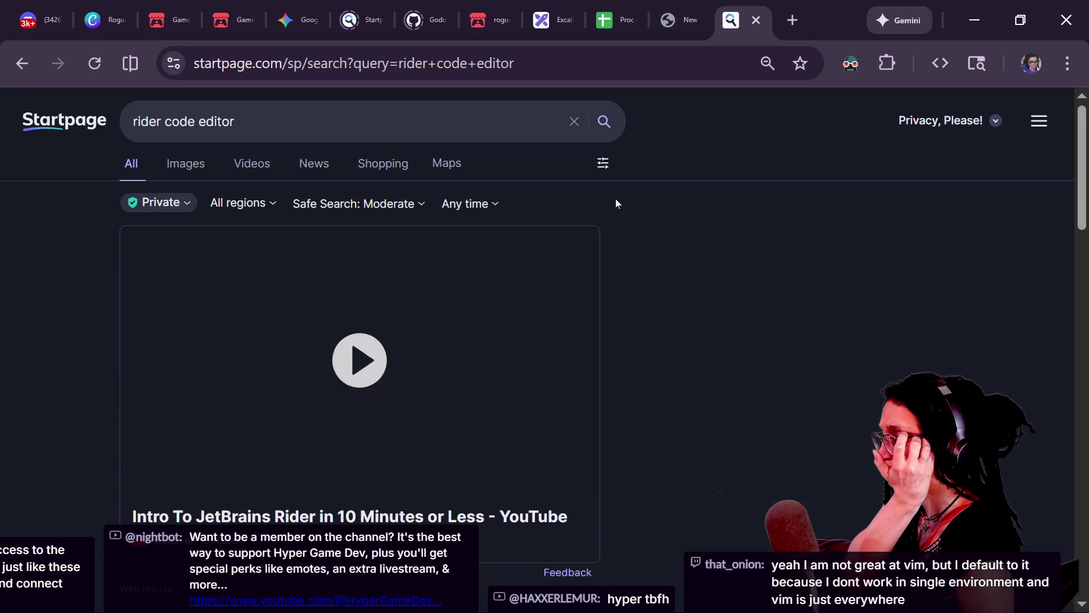
scroll(527, 287, "down", 5)
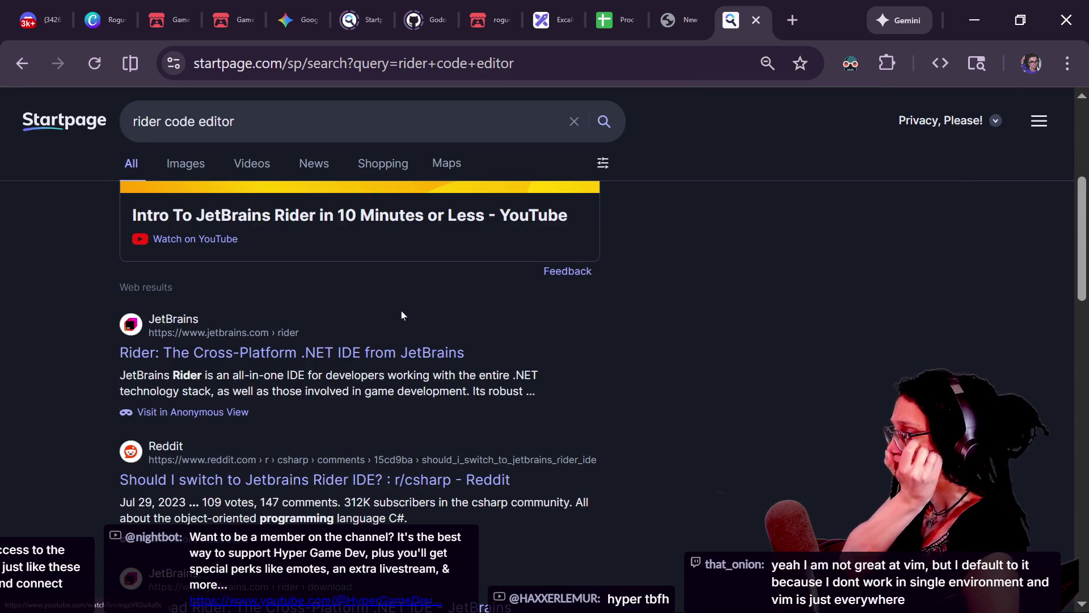
scroll(402, 316, "up", 5)
left_click(183, 166)
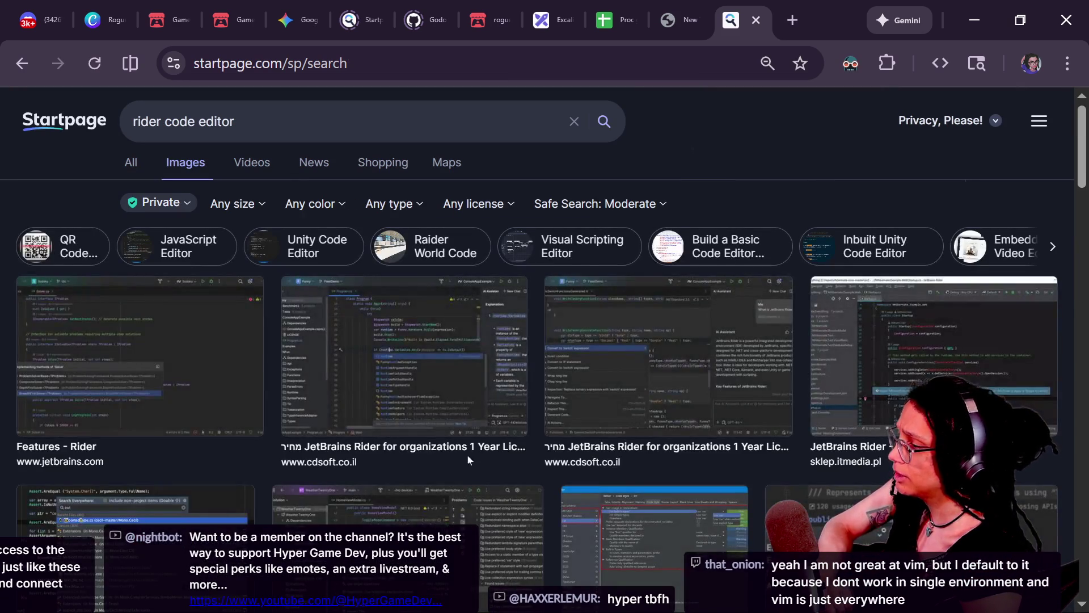
- Preview several Features - Rider screenshots, then return to the Godot script editor
left_click(468, 457)
scroll(338, 482, "down", 3)
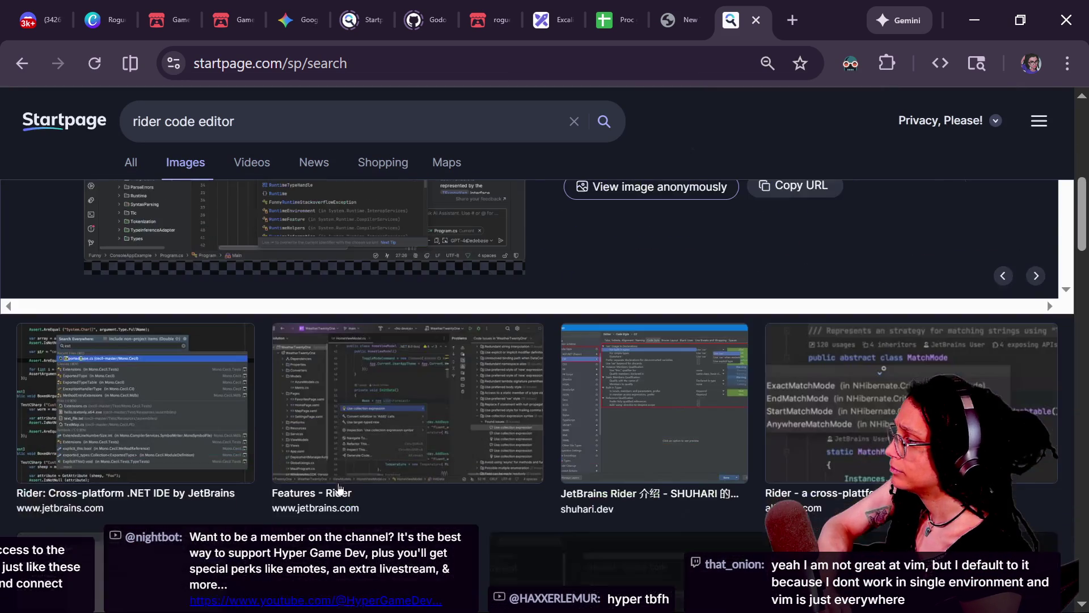
left_click(363, 488)
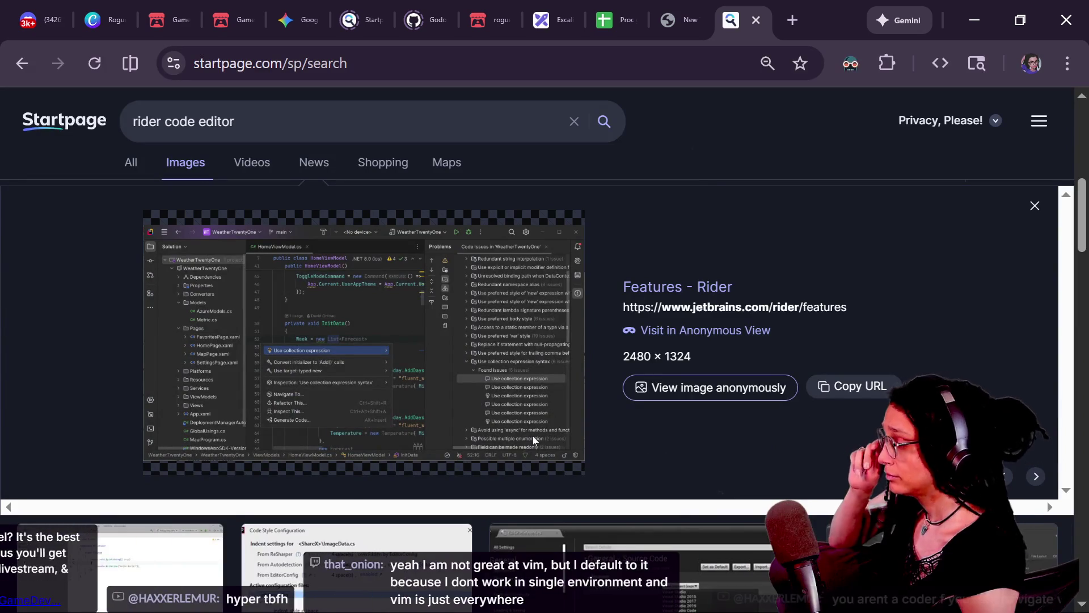
scroll(484, 459, "down", 4)
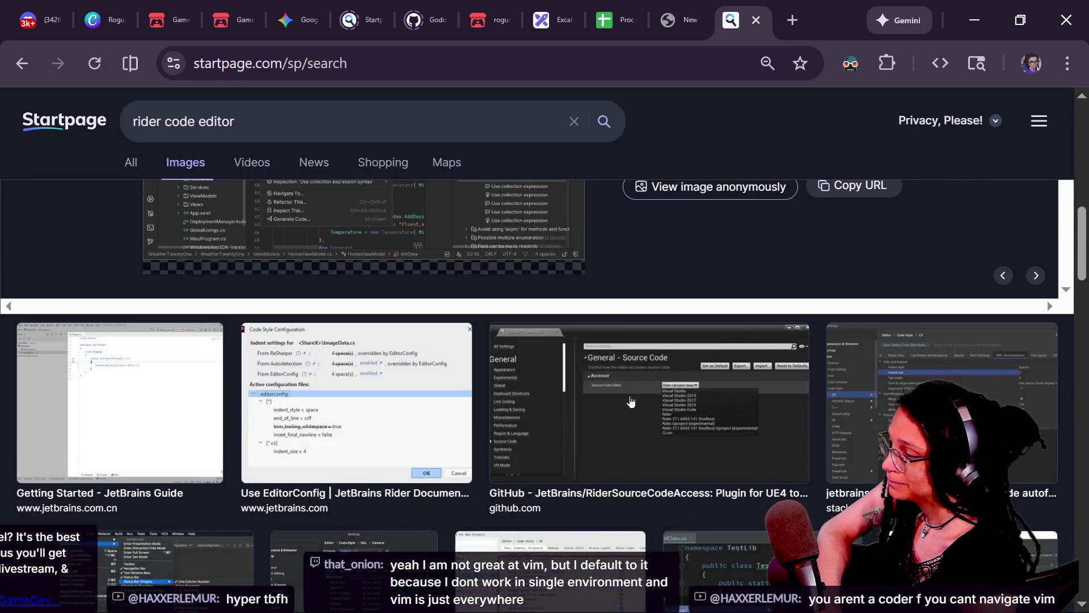
scroll(526, 418, "down", 2)
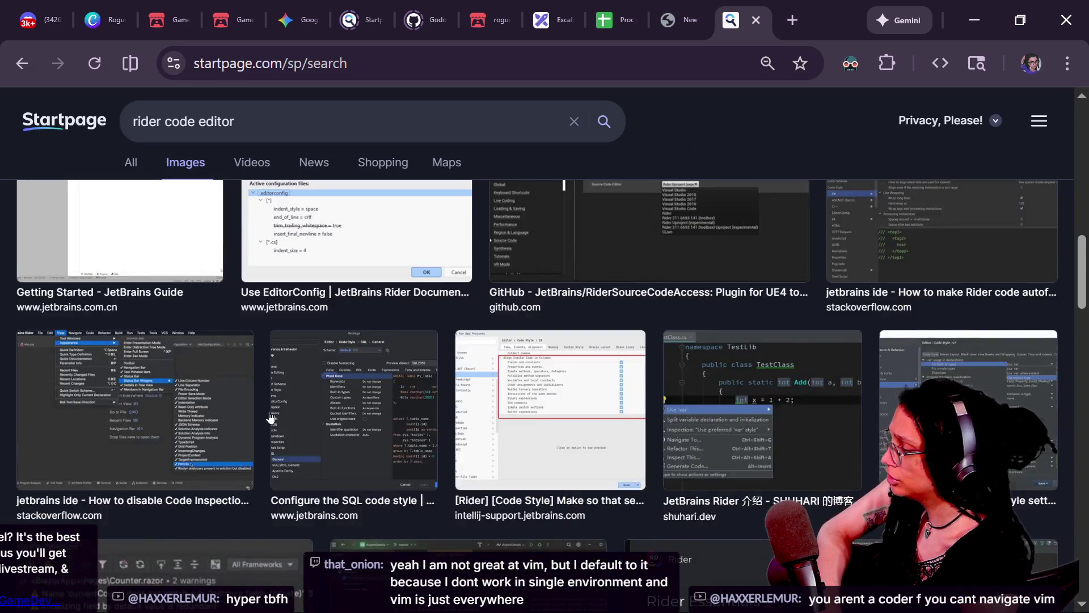
scroll(272, 418, "down", 3)
left_click(500, 424)
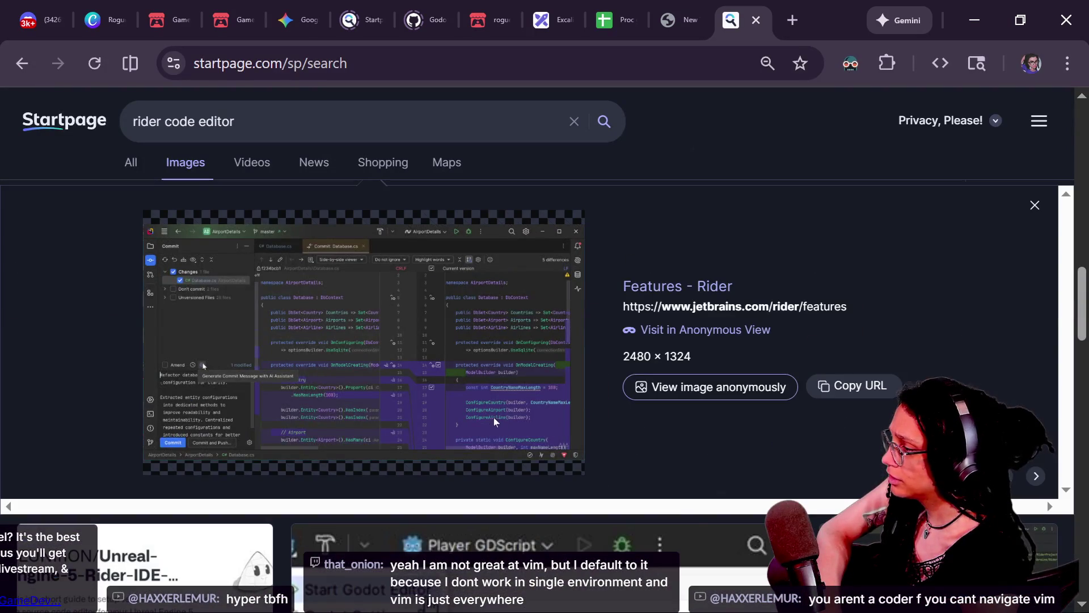
scroll(484, 417, "down", 7)
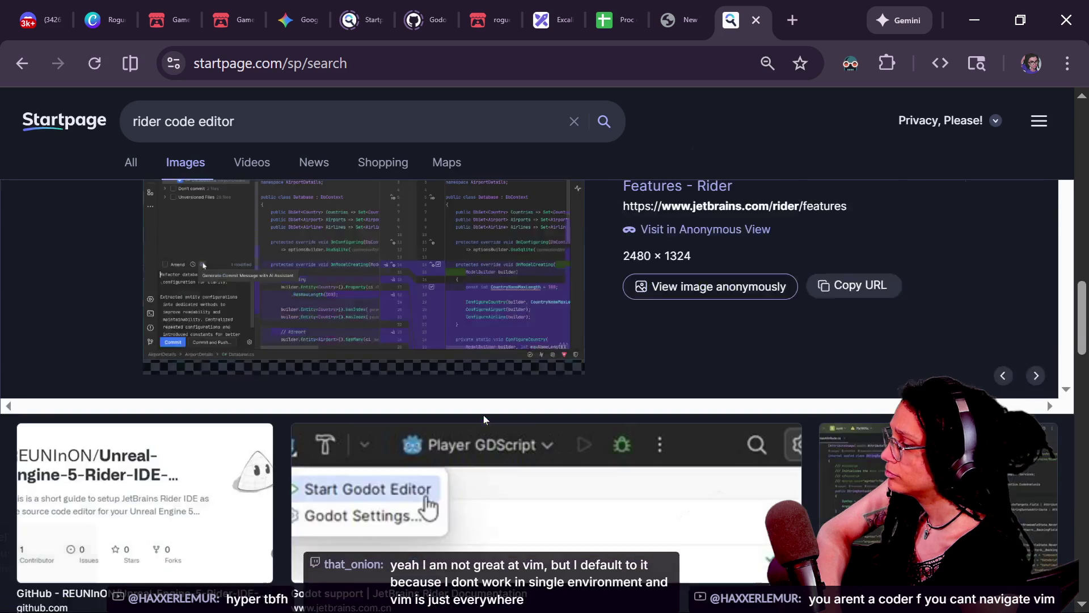
left_click(524, 372)
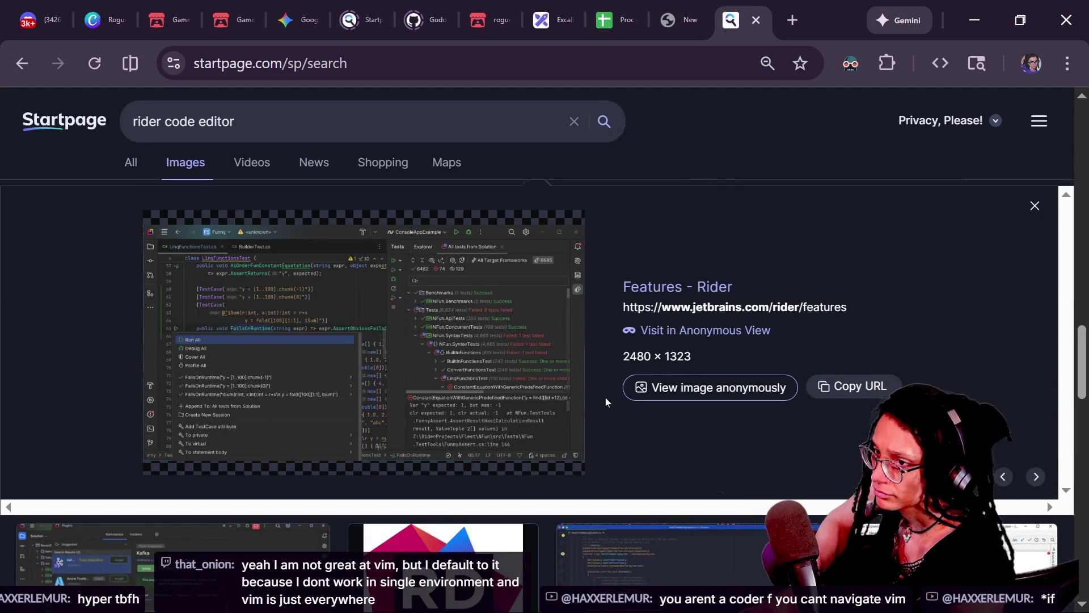
key("alt+Tab")
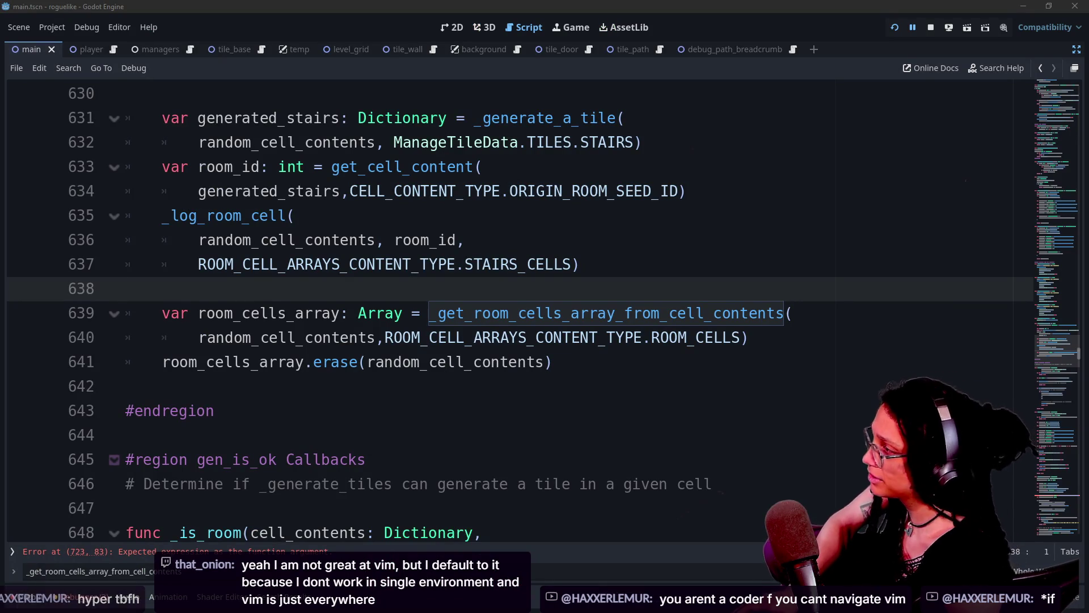
- Glance at the Twitch stream chat, then bring up the Canva cat tree design
key("alt+Tab")
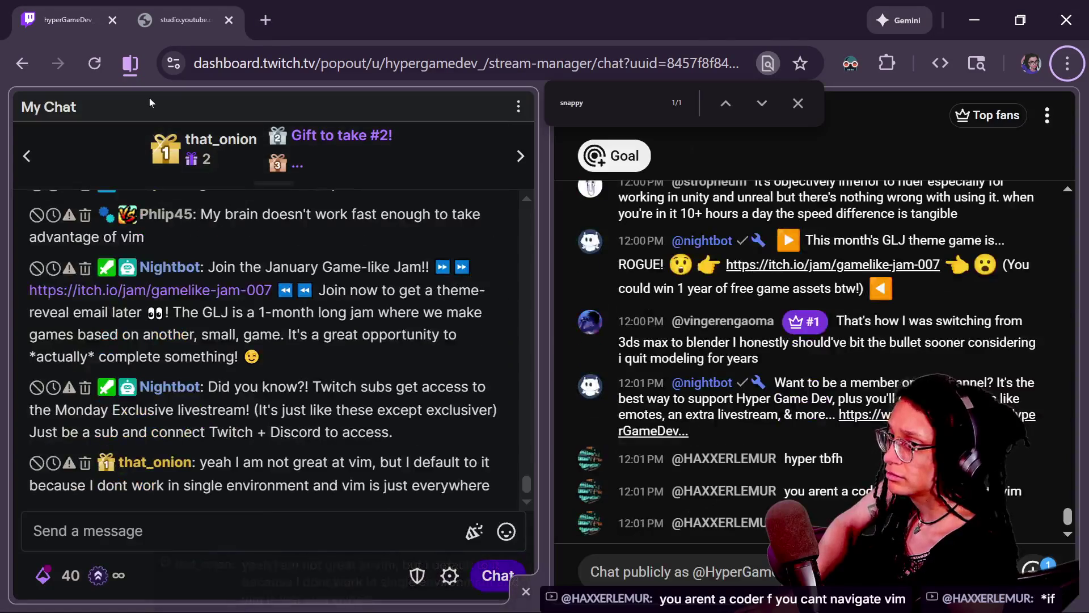
key("alt+Tab")
left_click(105, 20)
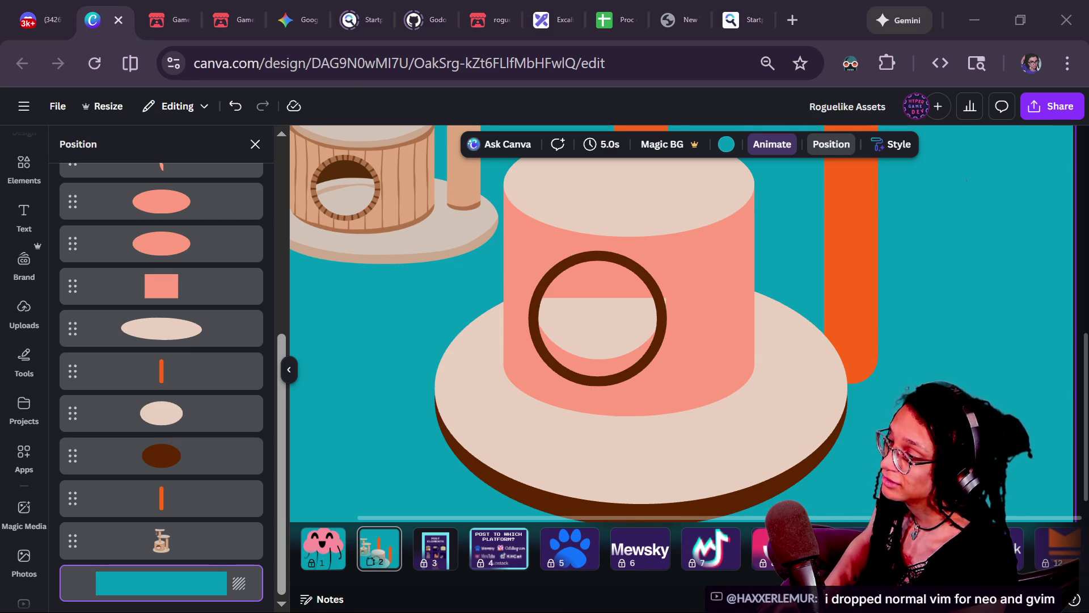
- Narrow the light half-circle inside the ring, bring it forward, and lower it
left_click(611, 341)
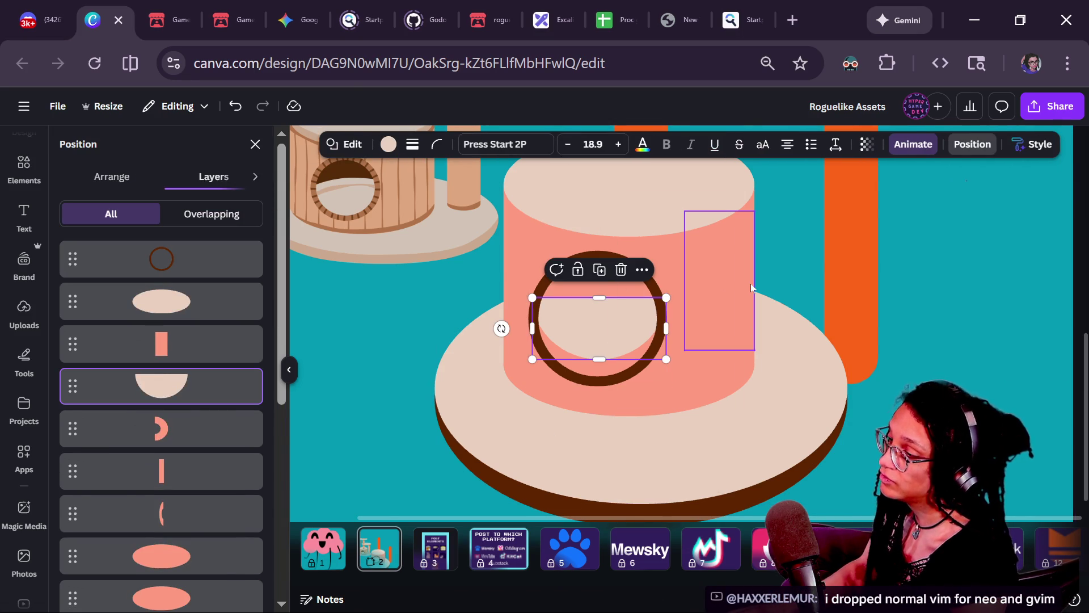
mouse_move(666, 328)
left_mouse_down()
mouse_move(652, 327)
mouse_move(662, 328)
left_mouse_up()
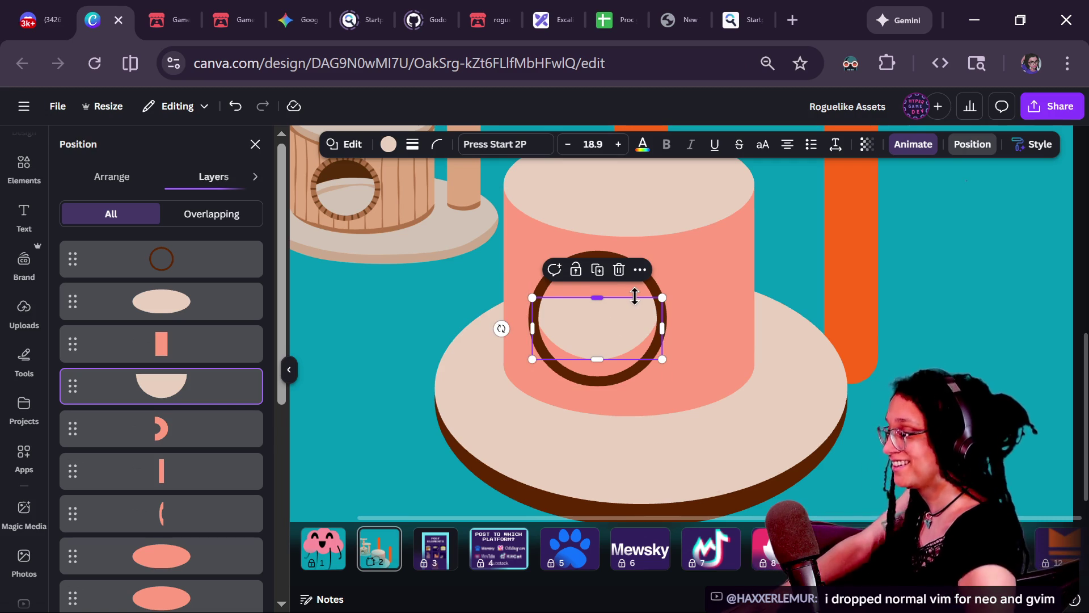
left_click(634, 296)
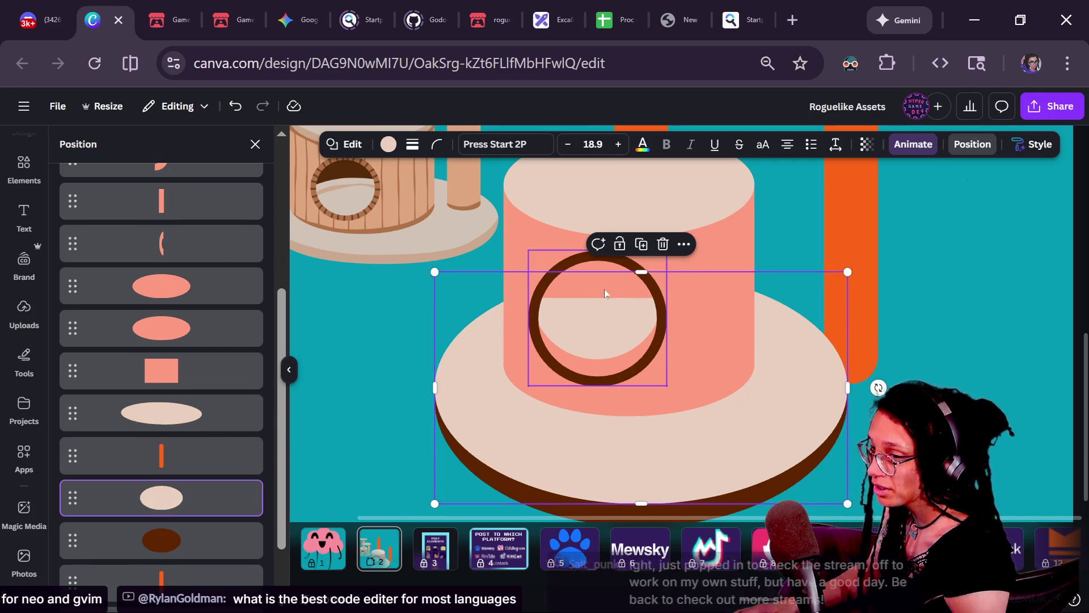
left_click(599, 314)
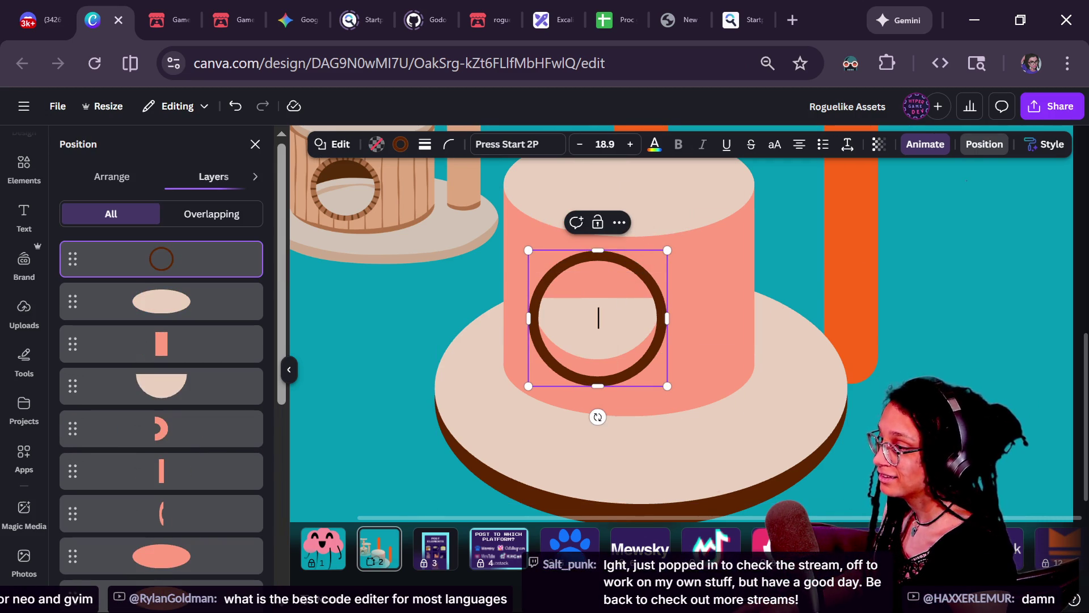
left_click(631, 339)
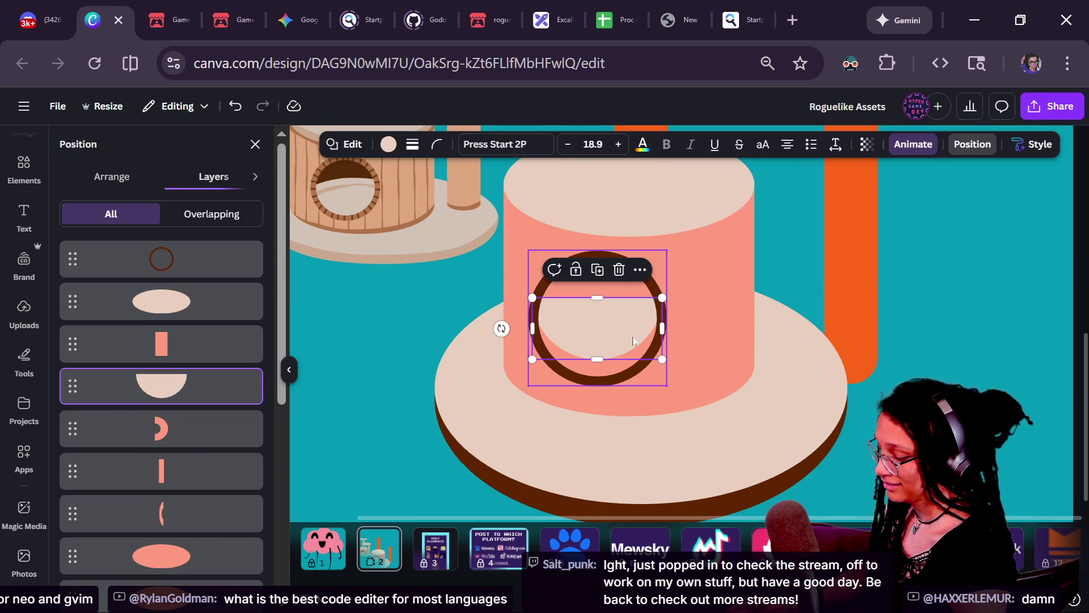
key("ctrl+bracketright")
key("ctrl+bracketright")
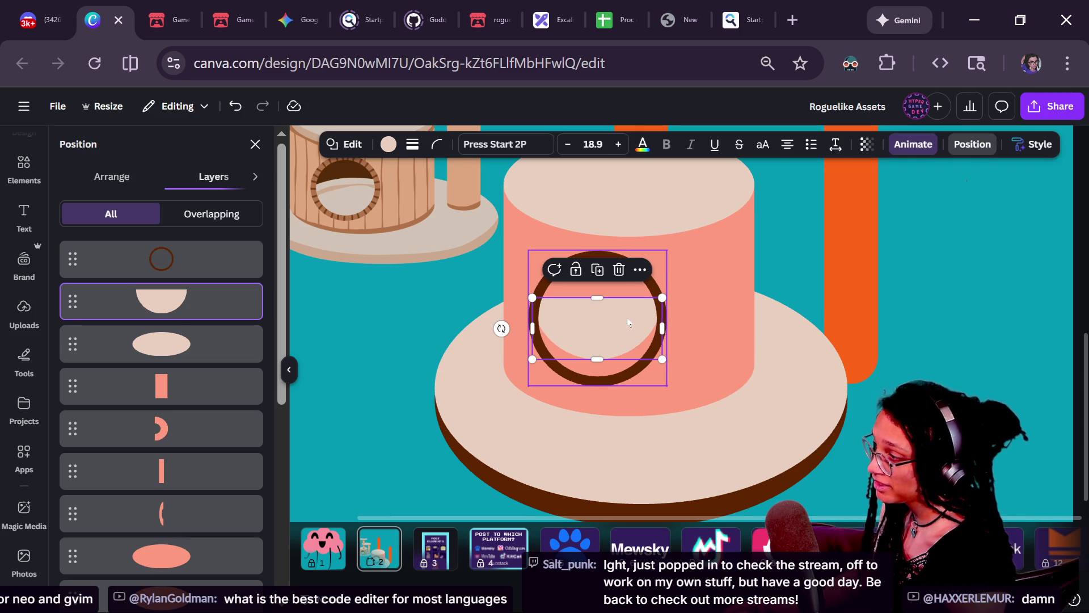
mouse_move(628, 324)
left_mouse_down()
mouse_move(628, 356)
mouse_move(628, 342)
left_mouse_up()
key("Tab")
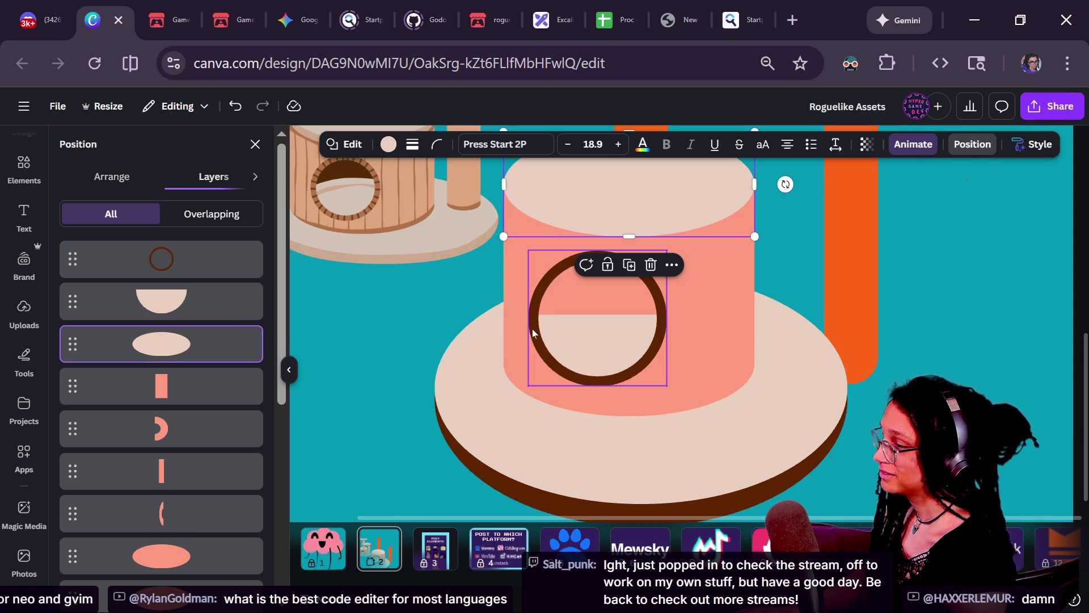
- Bring the light ellipse forward two layers, narrow it to about 207×82, and tilt it up-right
left_click(170, 302)
scroll(237, 433, "down", 3)
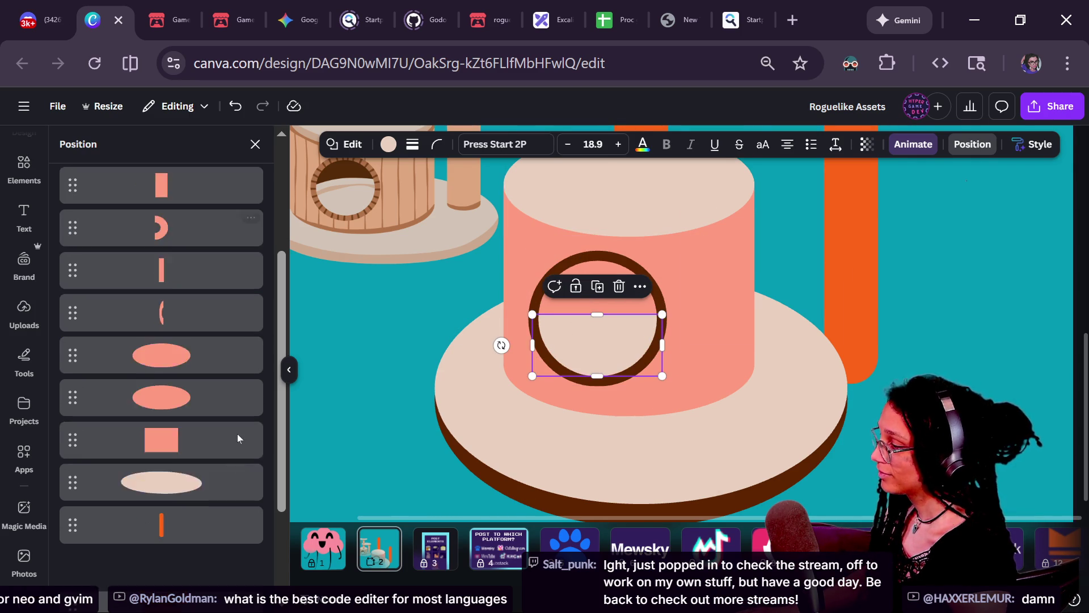
scroll(238, 434, "down", 2)
left_click(170, 381)
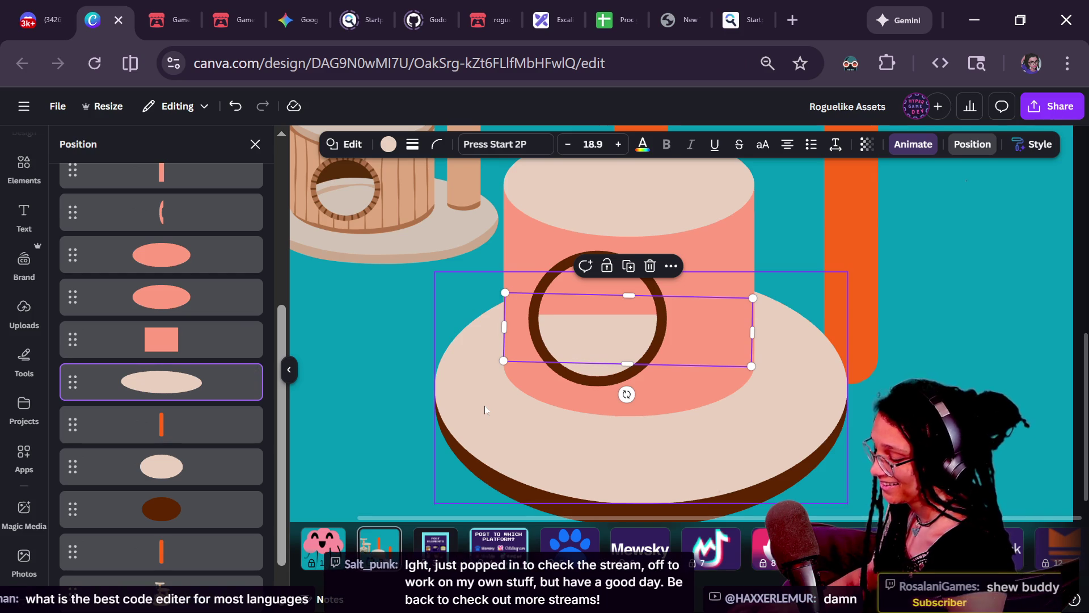
key("ctrl+bracketright")
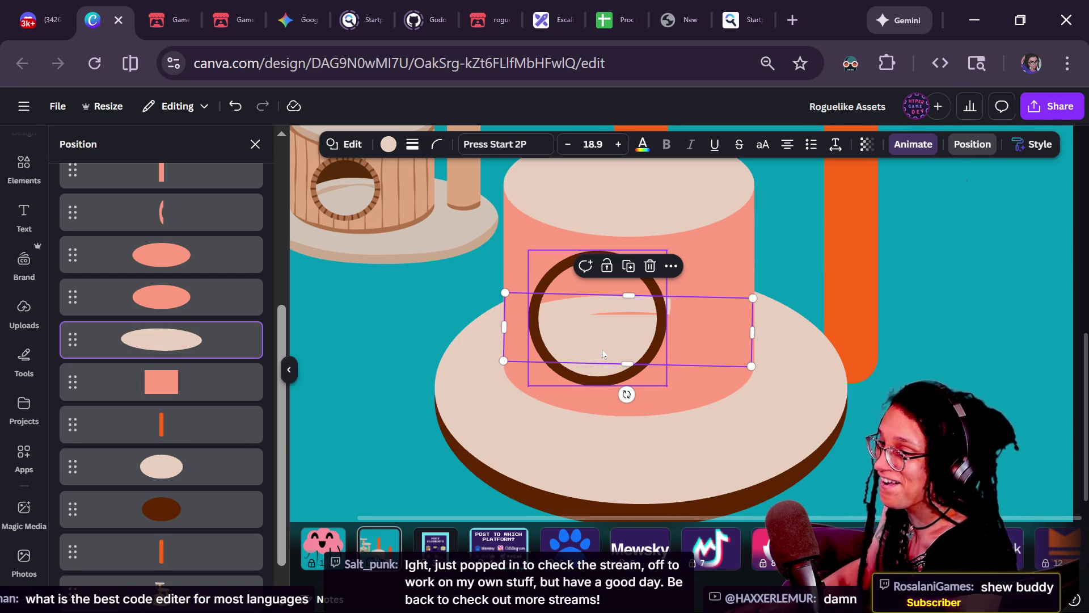
key("ctrl+bracketright")
key("ctrl+bracketright")
mouse_move(749, 330)
left_mouse_down()
mouse_move(642, 328)
mouse_move(668, 329)
left_mouse_up()
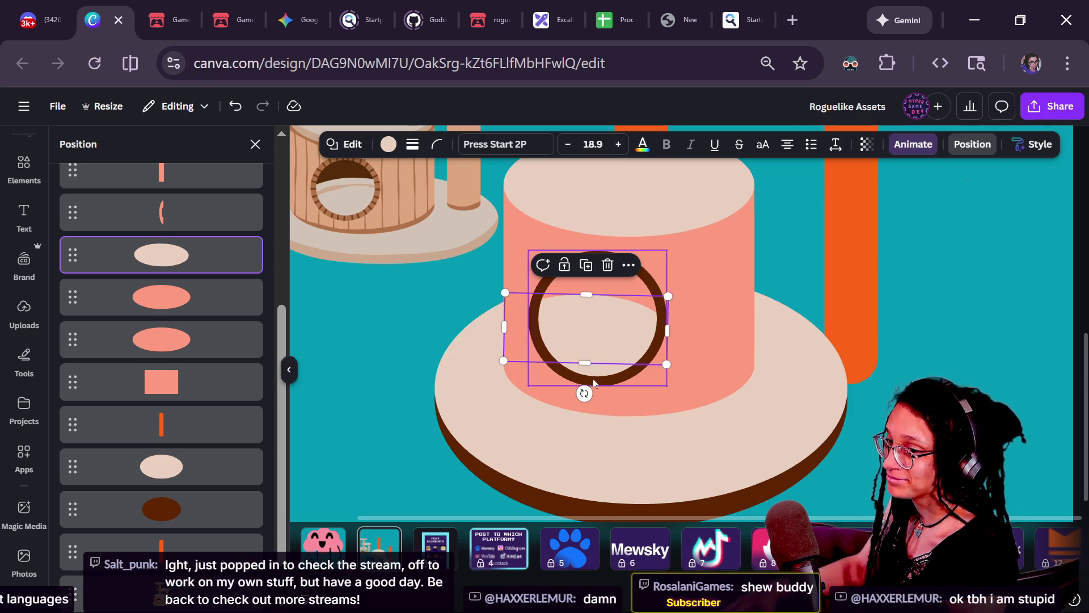
left_click_drag(584, 392, 592, 404)
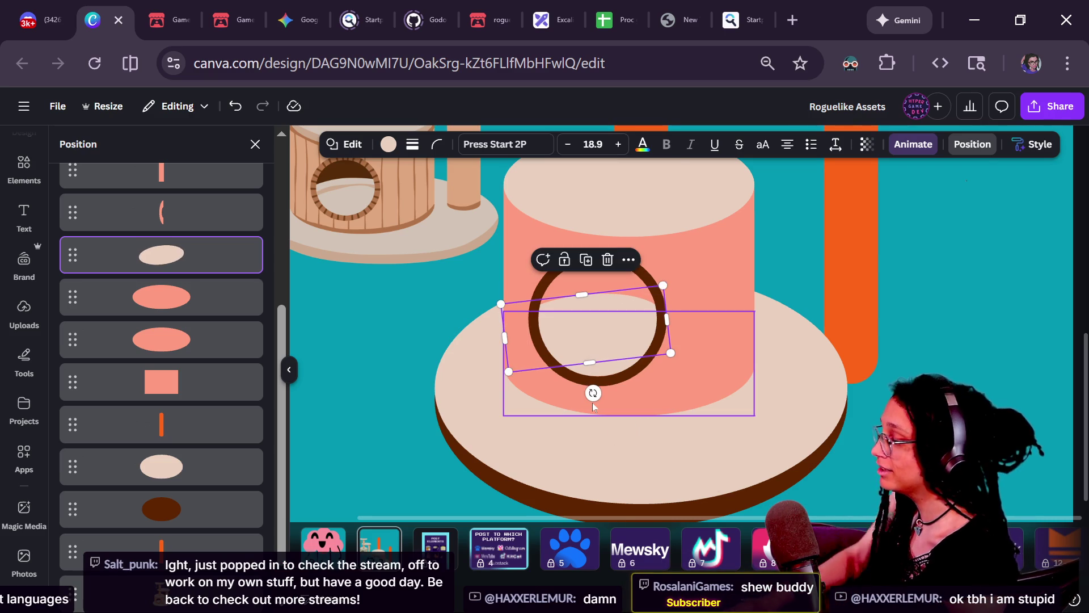
key("shift+Up")
key("shift+Up")
key("shift+Up")
- Nudge the tilted light ellipse slightly down, then reselect the pink rectangle and brown ring
key("Down")
key("Down")
key("Down")
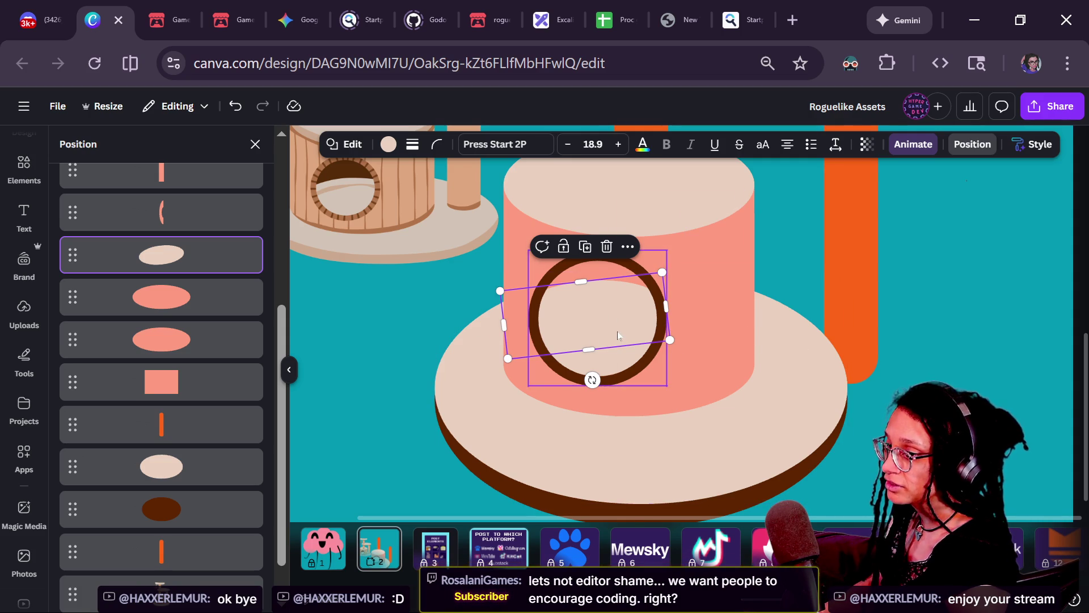
left_click(743, 321)
left_click(597, 305)
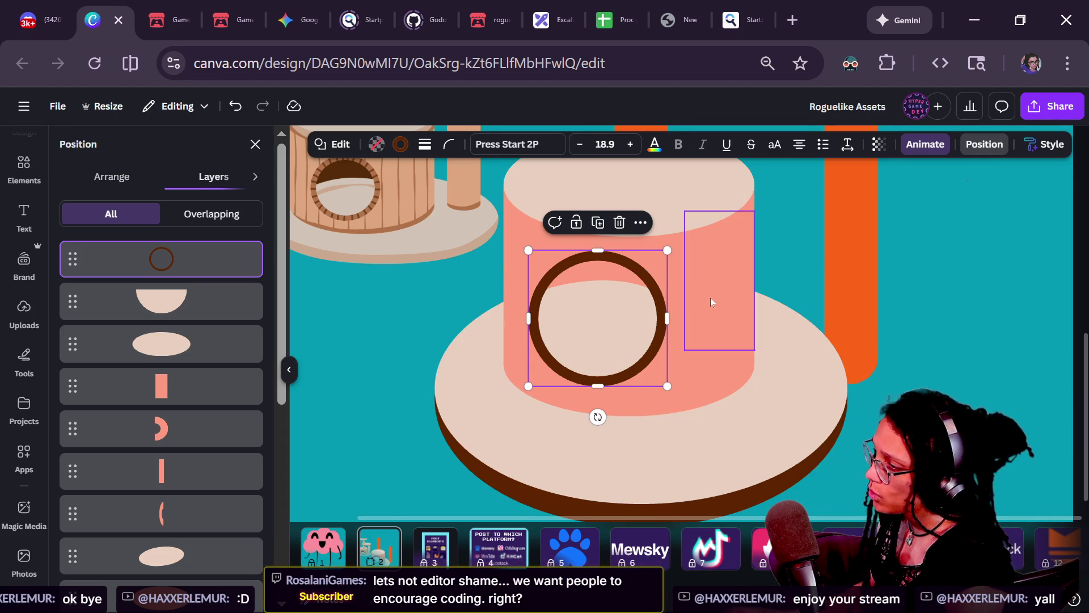
- Rotate the light ellipse inside the brown ring a few degrees further
scroll(830, 291, "down", 2)
left_click(830, 291)
scroll(835, 294, "down", 3)
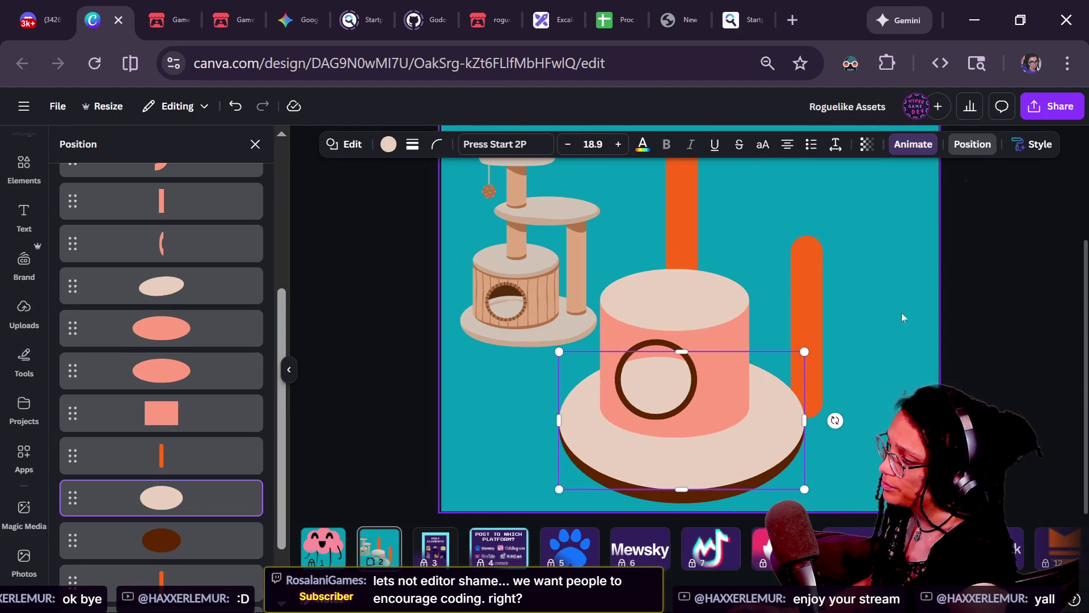
left_click(855, 356)
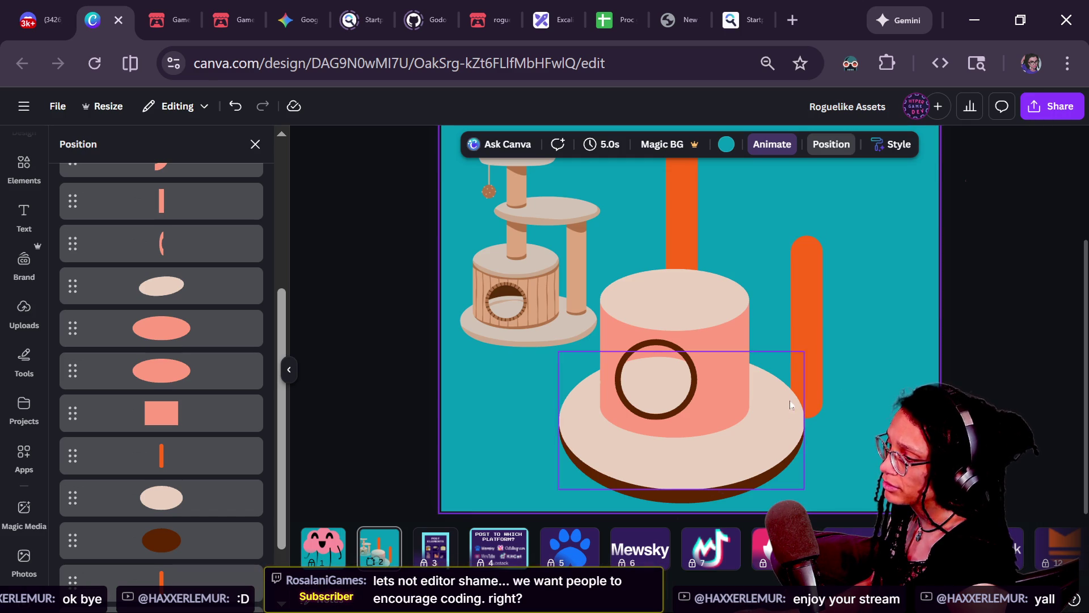
left_click(649, 377)
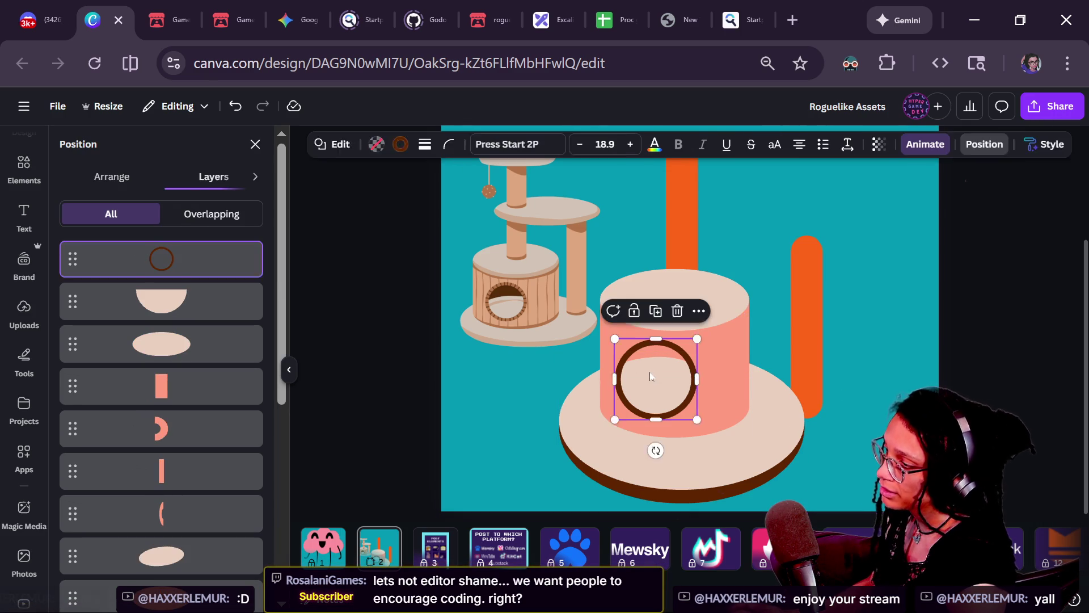
left_click_drag(644, 430, 678, 465)
left_click(788, 430)
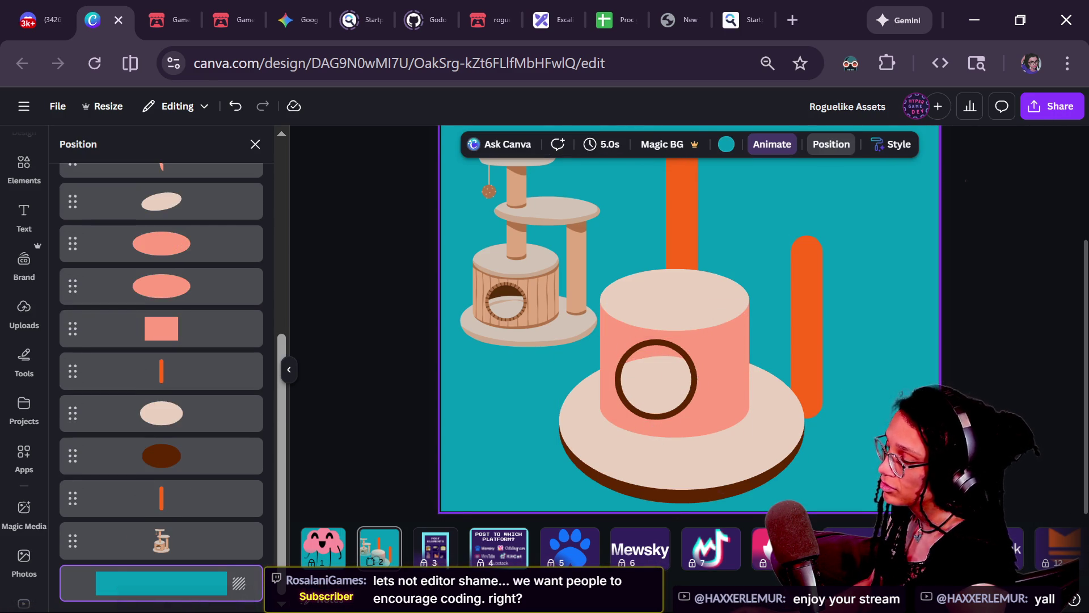
- Check the ring, inner ellipse and base plate, then select the cylinder's cream top ellipse
scroll(833, 425, "down", 2)
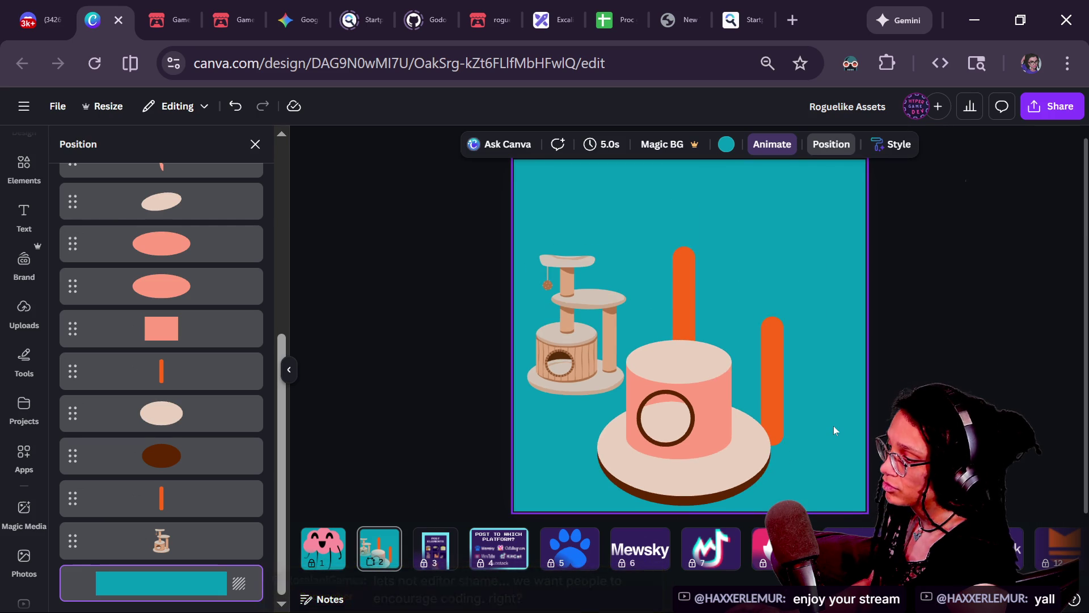
scroll(740, 462, "up", 3)
left_click(608, 360)
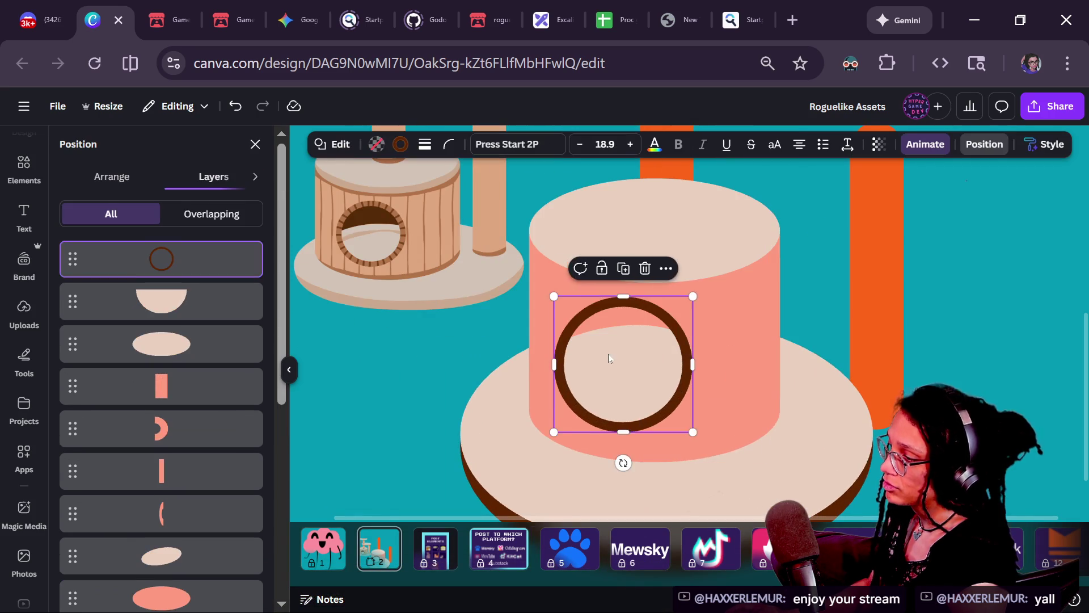
left_click(623, 425)
left_click(826, 402)
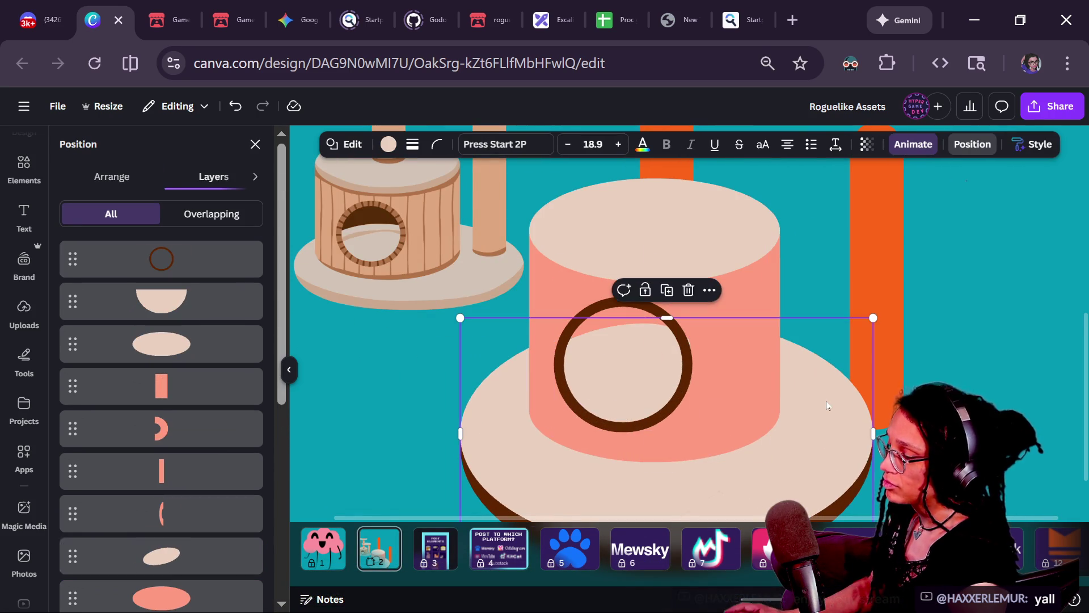
scroll(826, 400, "down", 2)
left_click(826, 400)
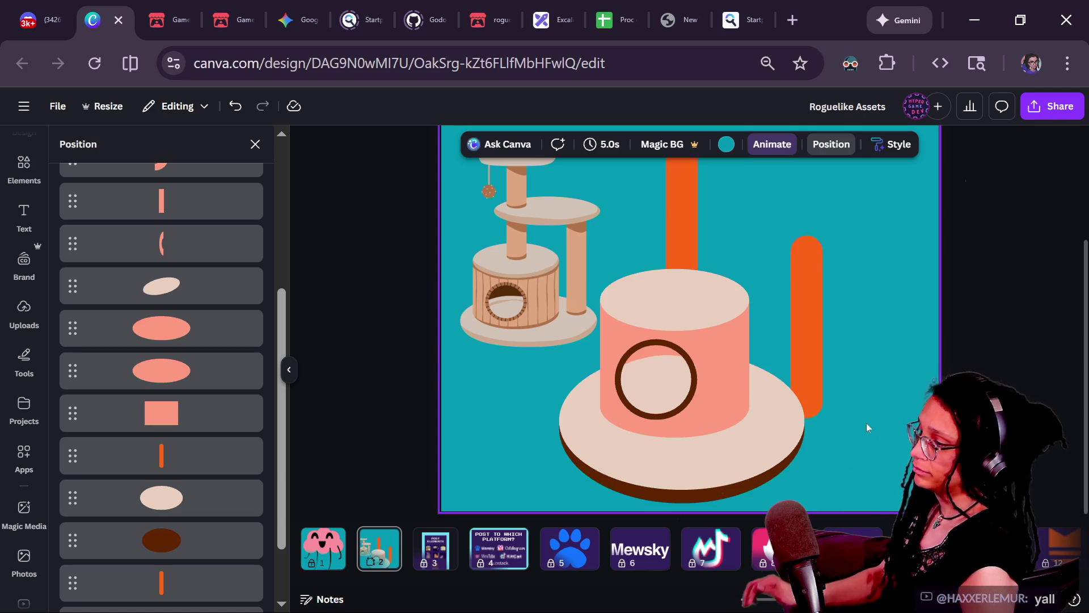
scroll(859, 404, "down", 2)
scroll(758, 390, "up", 5)
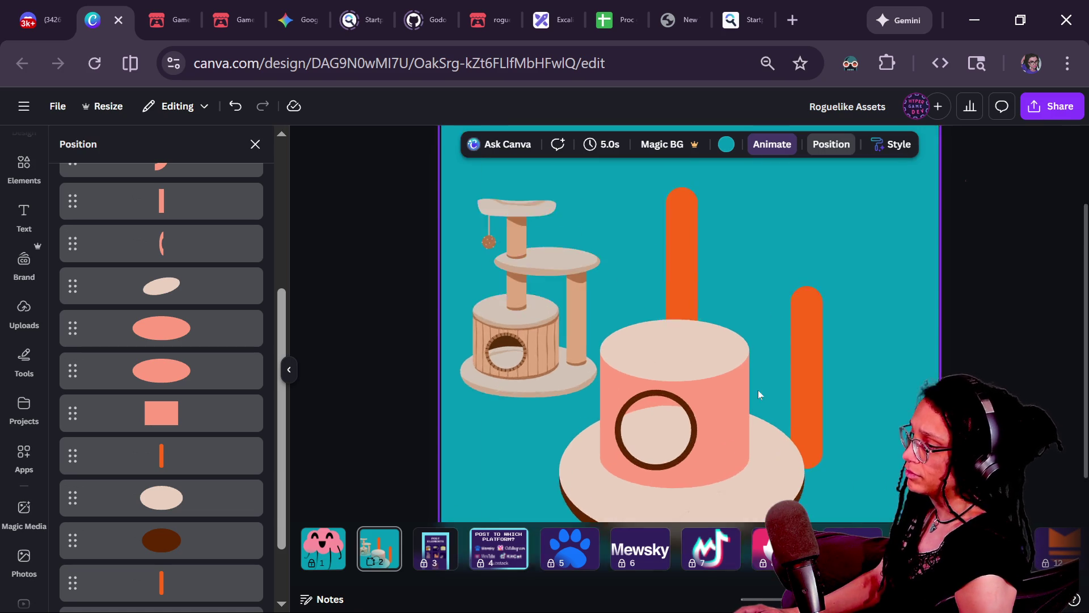
left_click(757, 339)
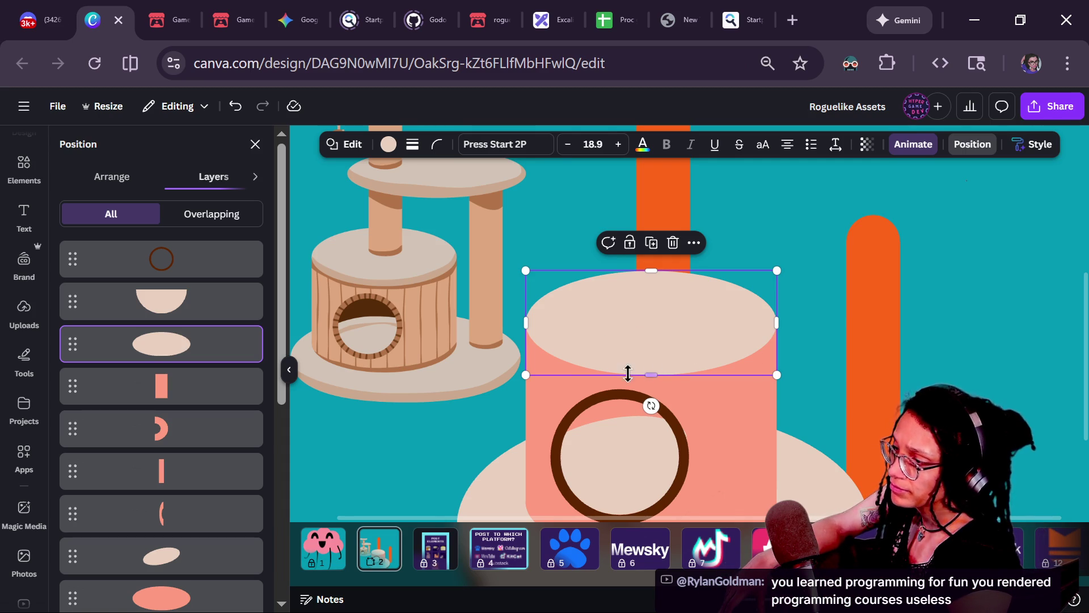
- Duplicate the cream top ellipse and stretch the copy slightly taller, to about h 126
mouse_move(650, 376)
left_mouse_down()
mouse_move(649, 363)
mouse_move(652, 391)
mouse_move(647, 351)
mouse_move(650, 368)
left_mouse_up()
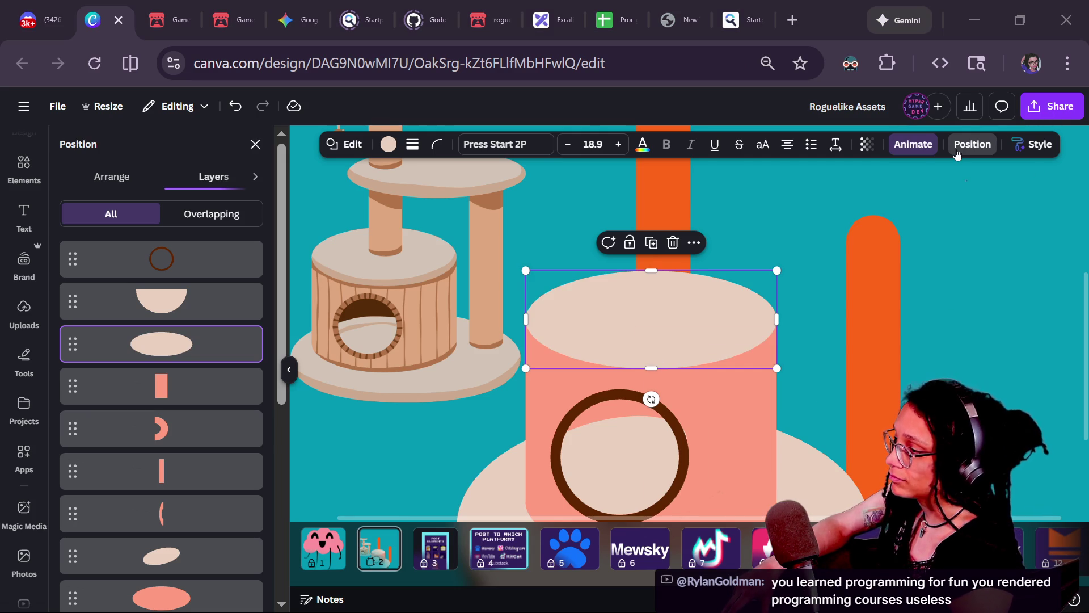
mouse_move(651, 369)
left_mouse_down()
mouse_move(651, 355)
mouse_move(652, 368)
left_mouse_up()
key("ctrl+alt+bracketright")
left_click_drag(677, 334, 674, 333)
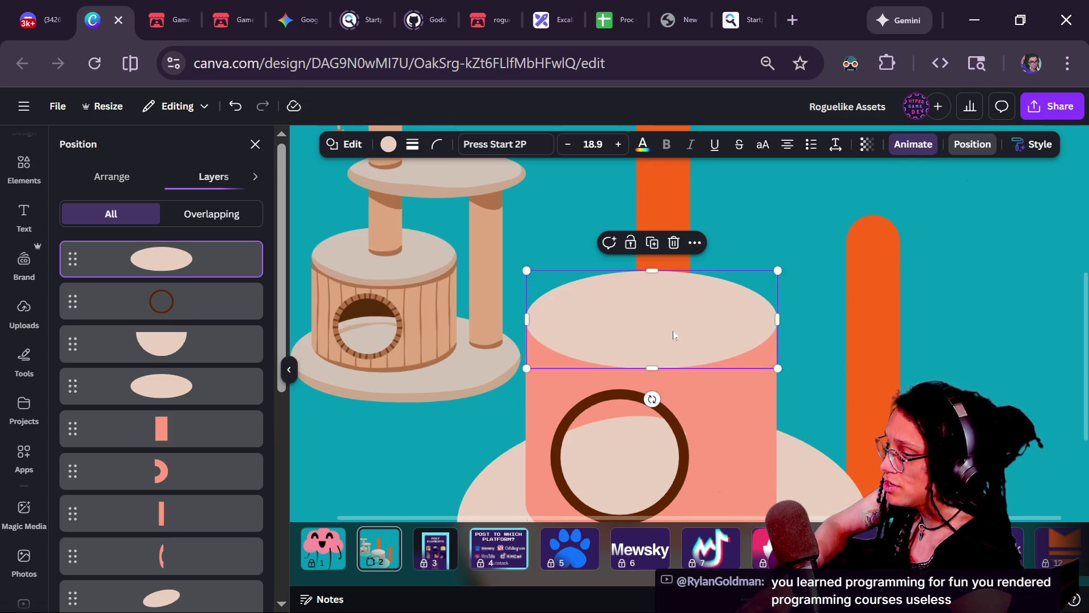
left_click_drag(649, 369, 651, 380)
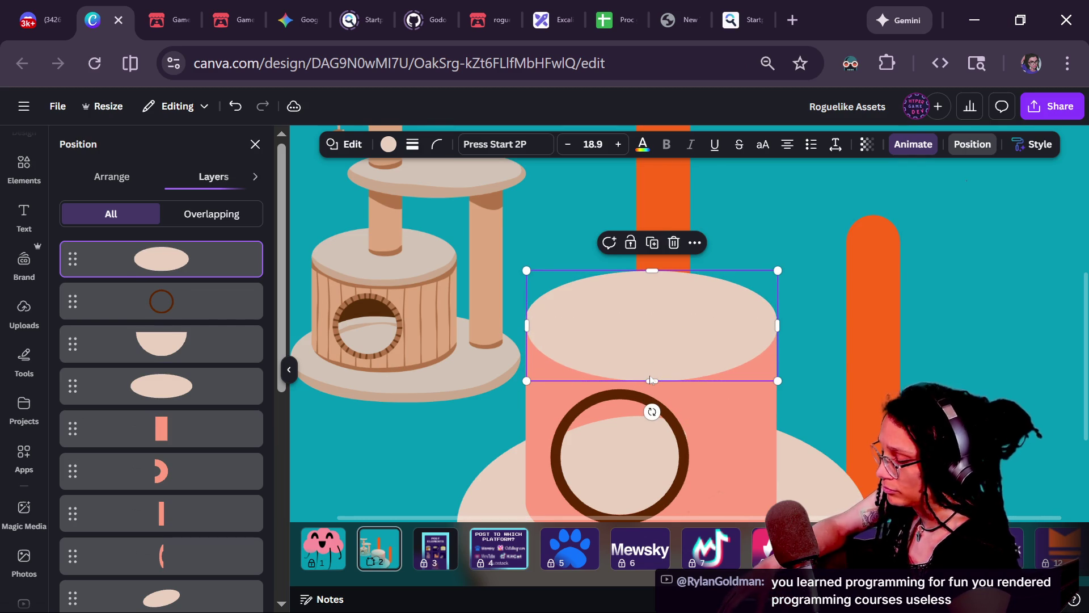
left_click(396, 146)
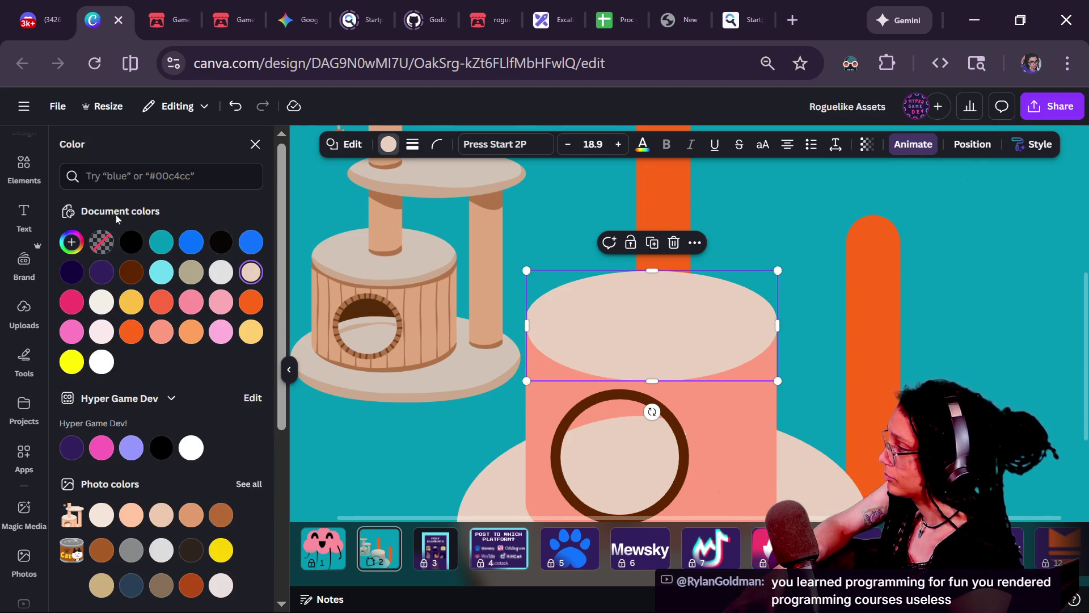
- Color the copied ellipse dark brown and pull its bottom edge up slightly
scroll(618, 449, "down", 3)
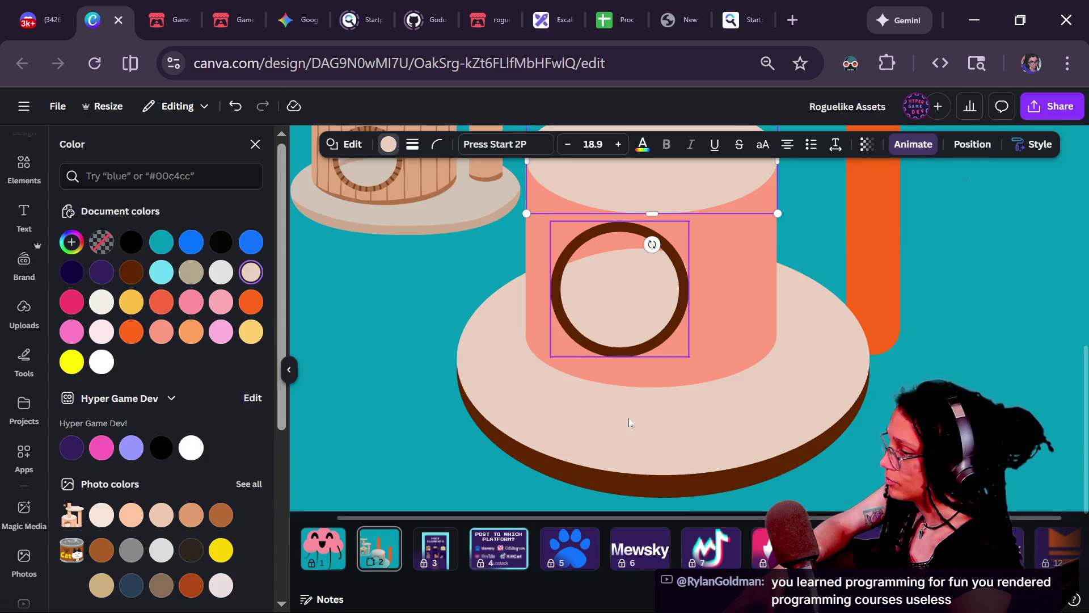
left_click(131, 272)
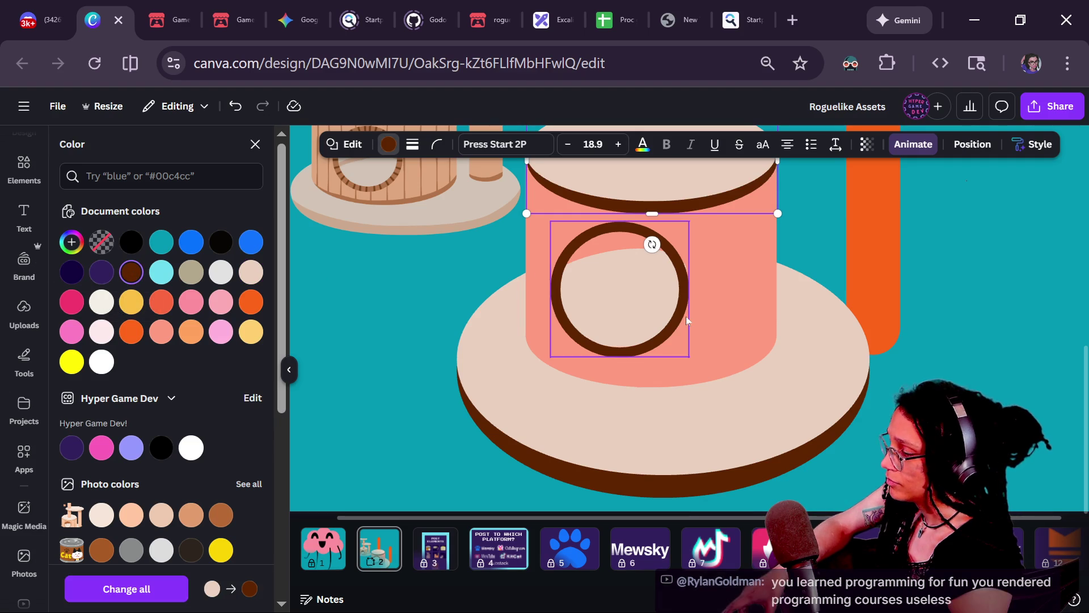
scroll(685, 314, "up", 4)
left_click_drag(662, 416, 659, 405)
- Zoom out and compare the orange pole against the cylinder's top ellipse
left_click(873, 369)
key("ctrl+minus")
scroll(857, 424, "down", 2)
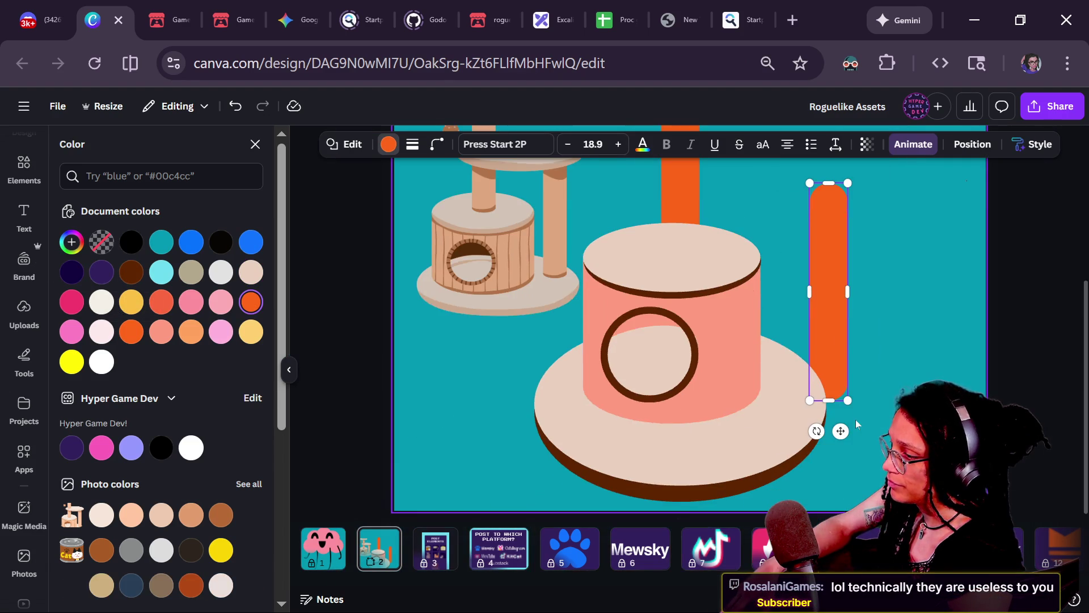
scroll(726, 281, "up", 3)
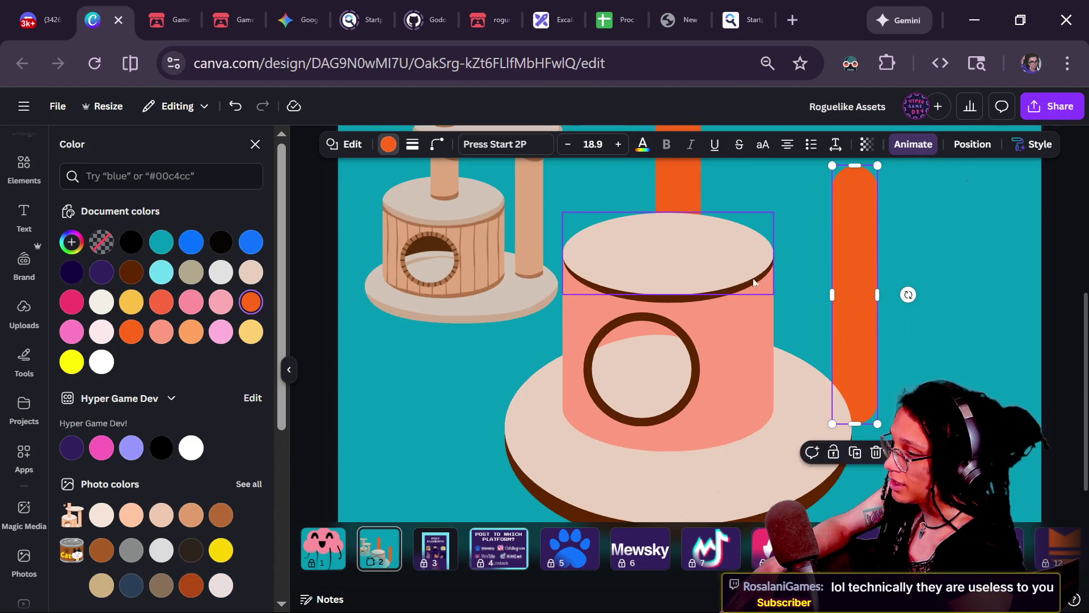
left_click(673, 309)
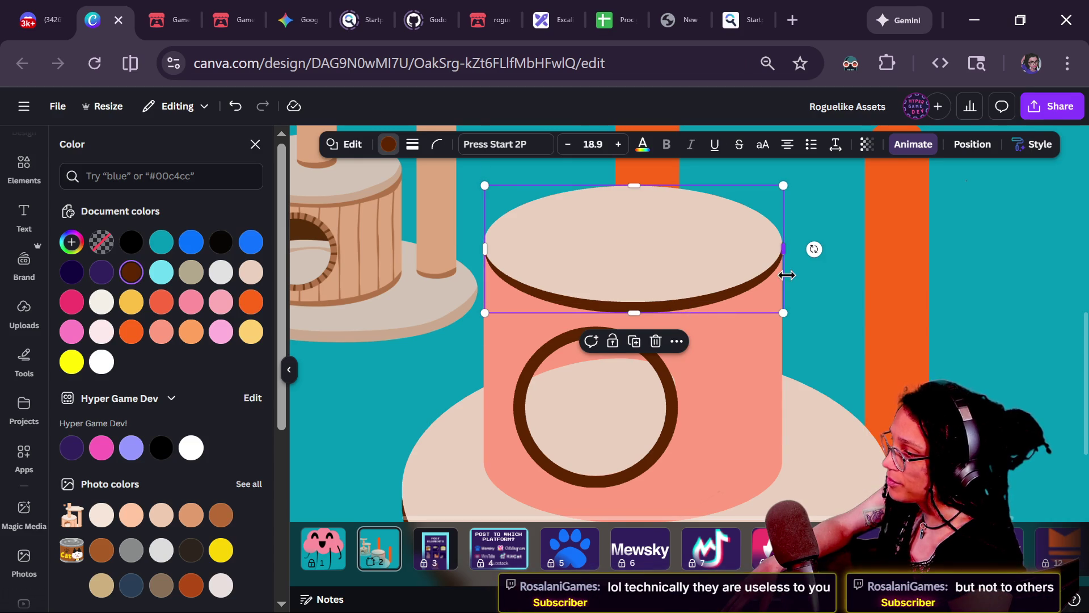
left_click(868, 300)
left_click(616, 310)
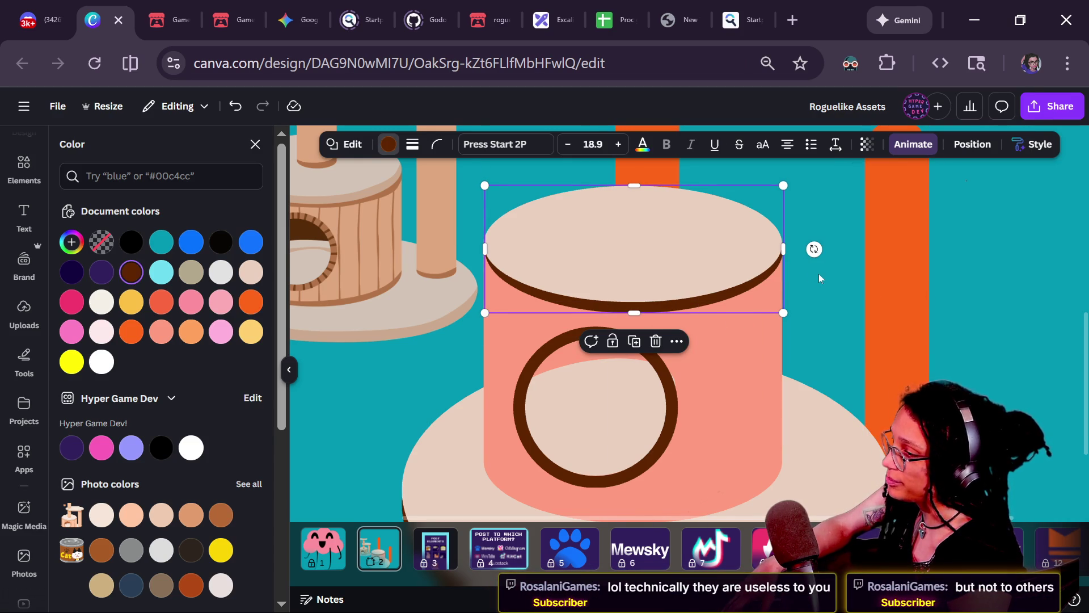
left_click(791, 381)
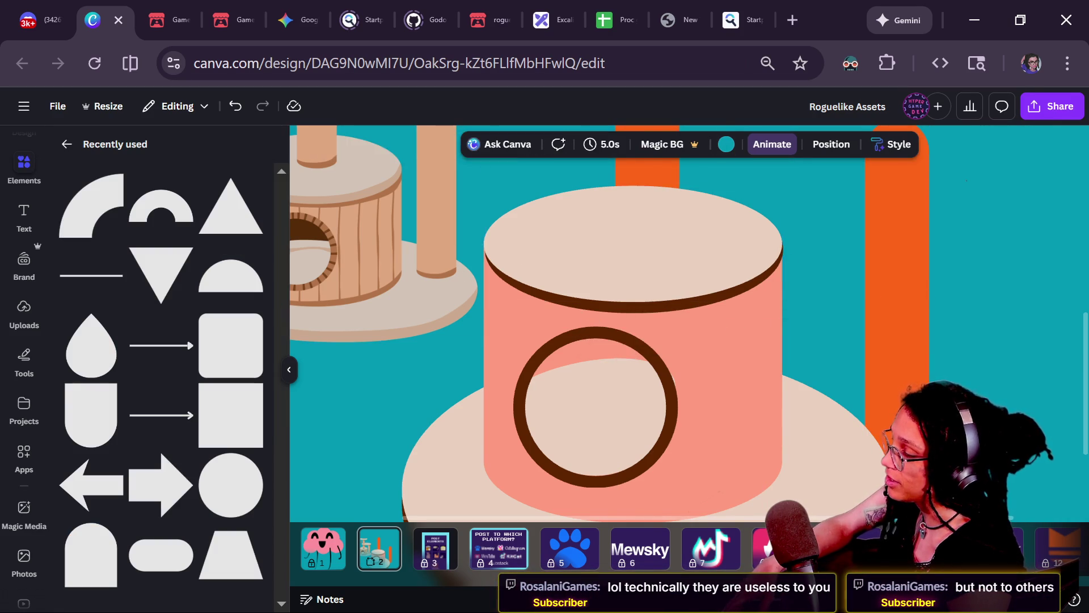
- Resize the brown rim ellipse under the cream lid to about w 300 h 128
scroll(794, 386, "down", 3)
scroll(804, 395, "down", 1)
scroll(805, 392, "down", 2)
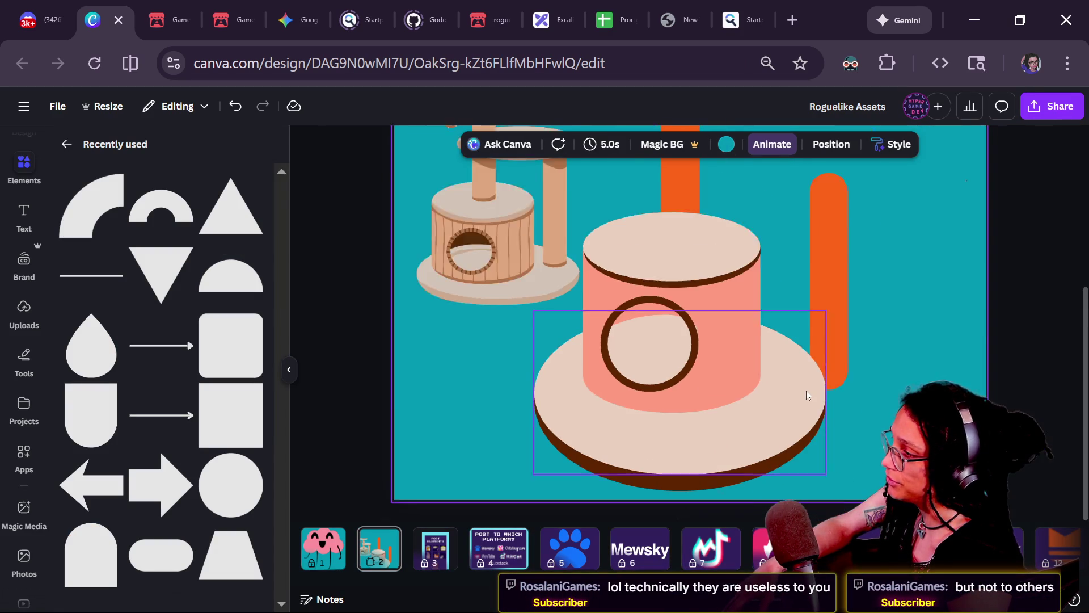
scroll(703, 257, "up", 2)
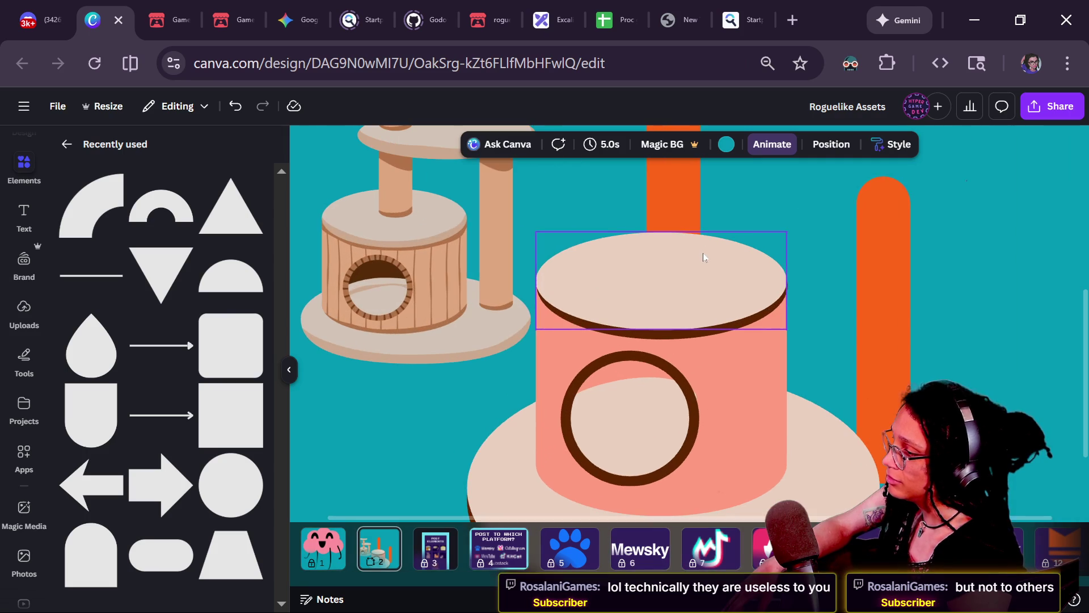
left_click(641, 332)
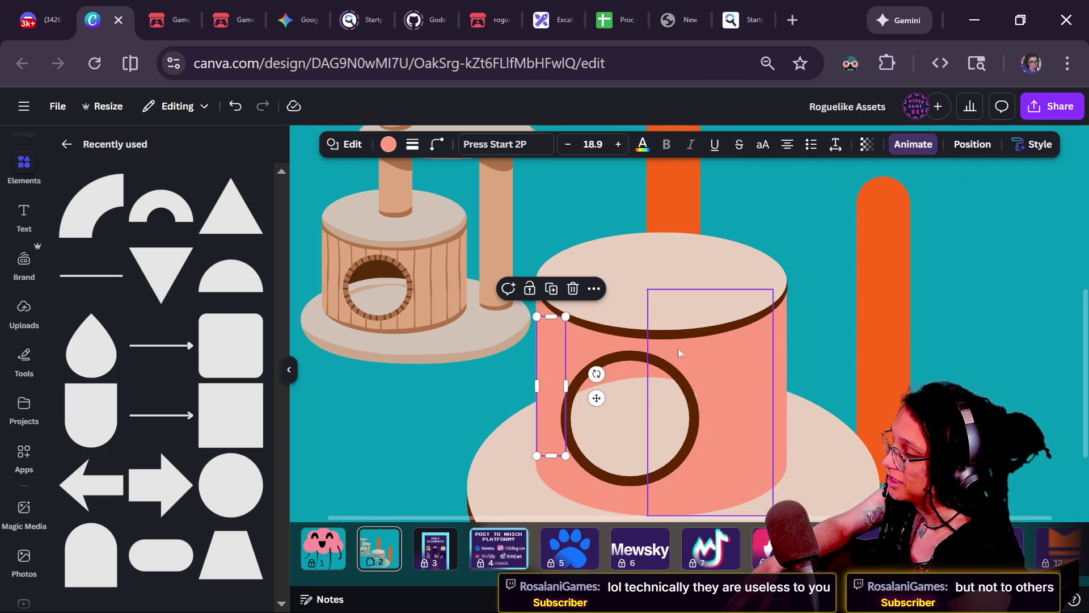
left_click(651, 337)
left_click_drag(659, 342, 661, 334)
left_click(664, 328)
left_click(809, 346)
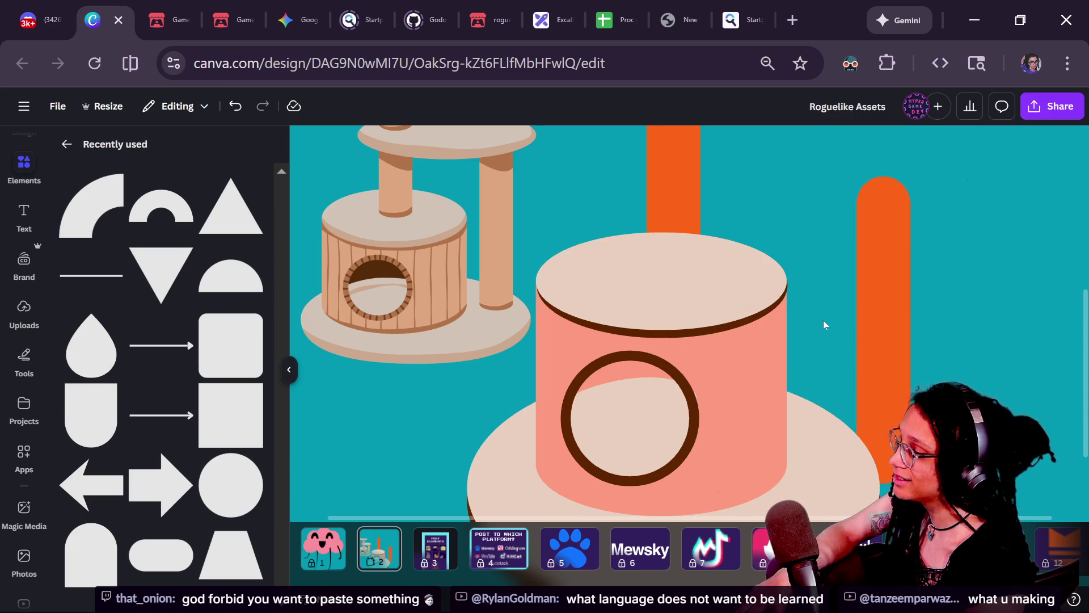
- Zoom out and select the beige lid together with its dark brown rim
key("ctrl+minus")
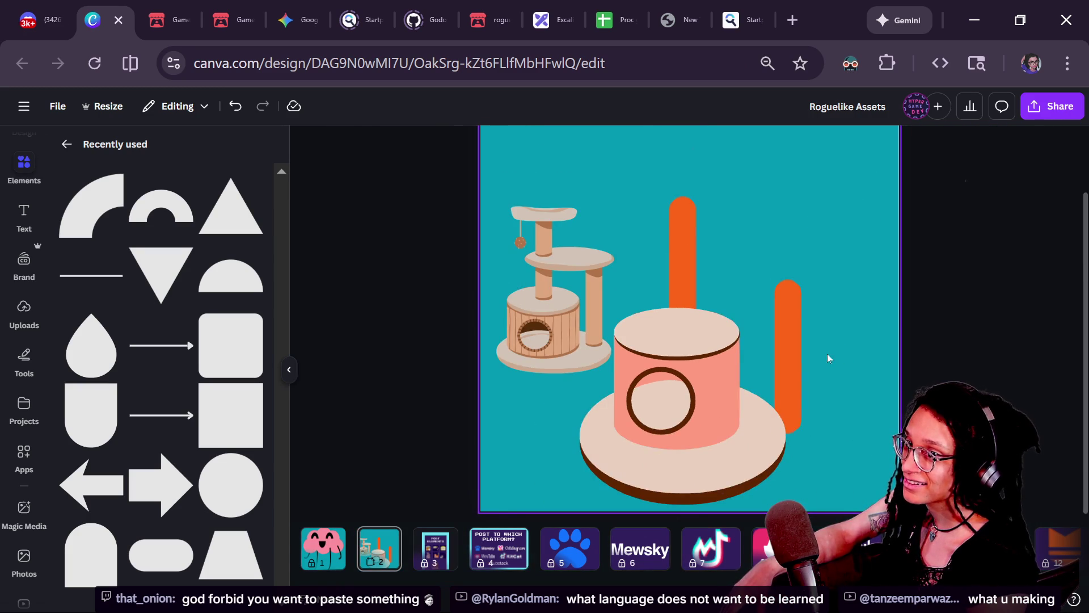
scroll(710, 354, "up", 1)
scroll(710, 354, "up", 1)
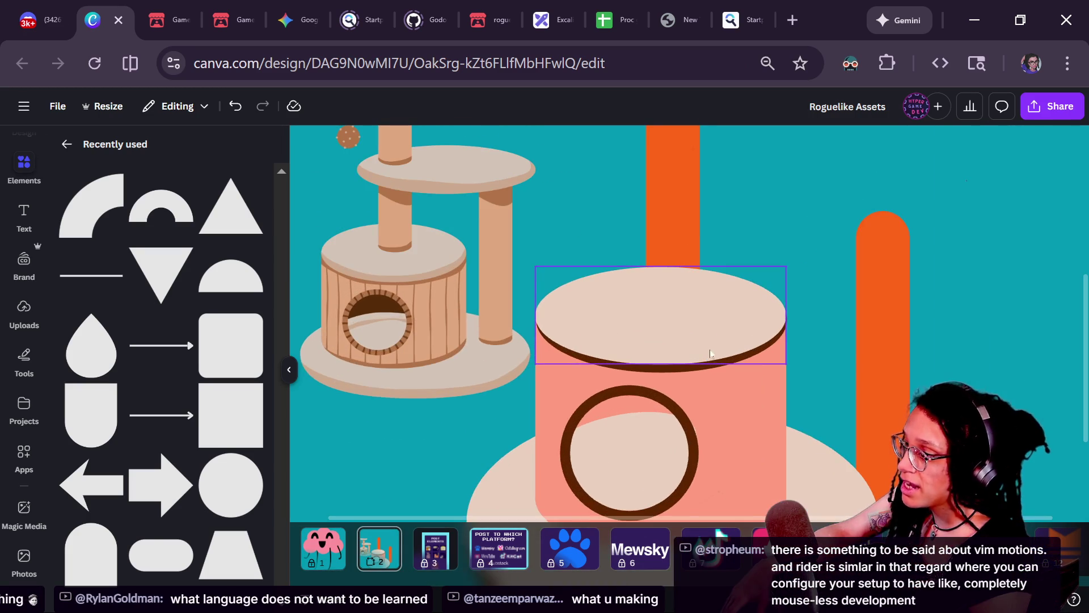
left_click(710, 353)
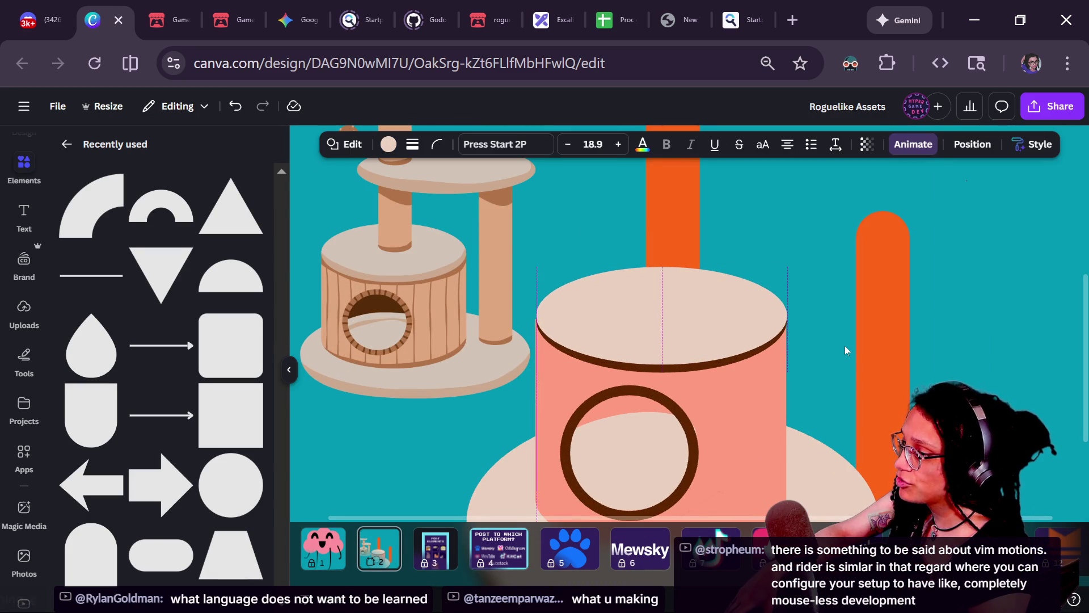
left_click(845, 345)
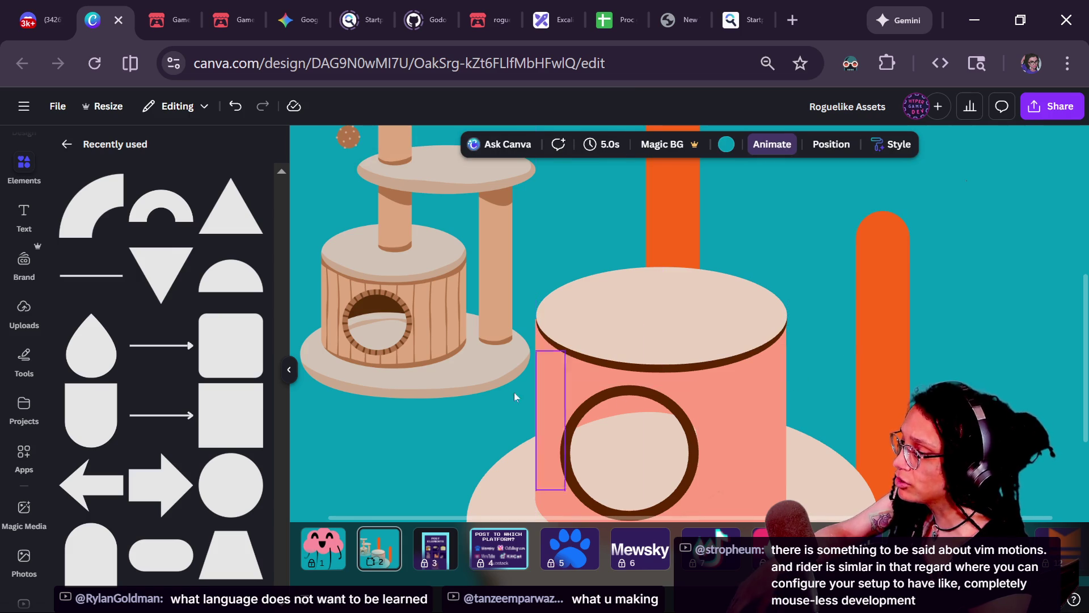
scroll(509, 391, "up", 2)
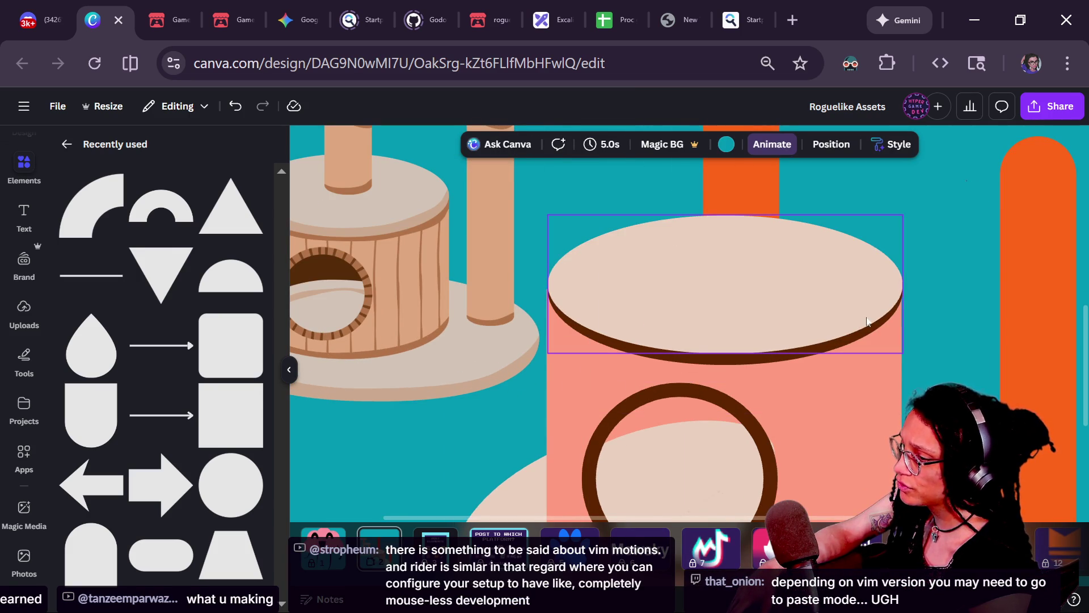
left_click(764, 298)
left_click(711, 364, "shift")
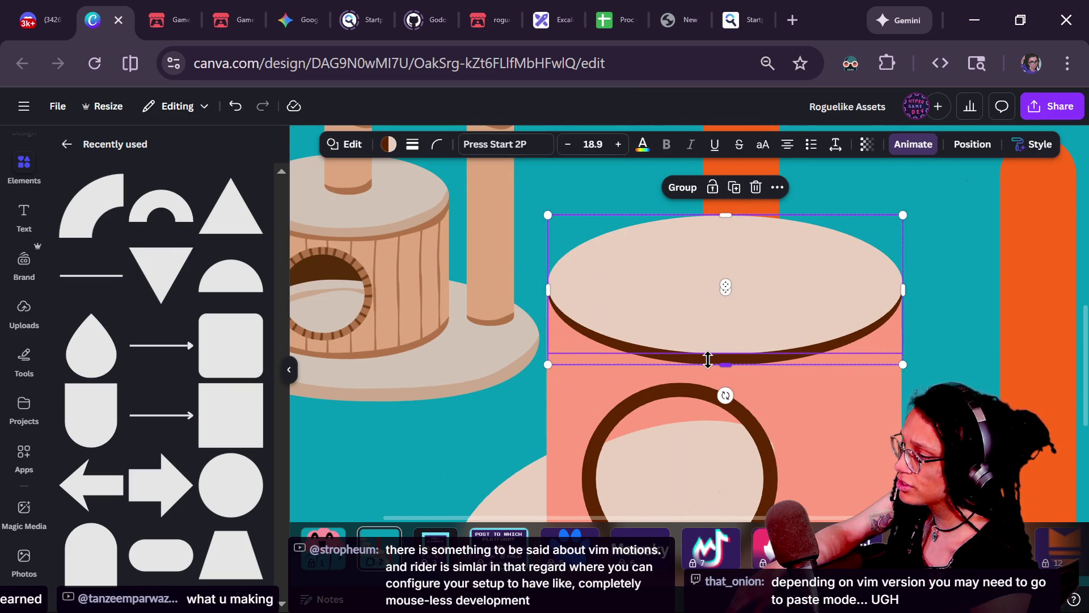
left_click_drag(546, 286, 542, 286)
- Fine-tune the beige lid's height, then switch to the Startpage search tab
left_click(496, 310)
scroll(495, 310, "down", 2)
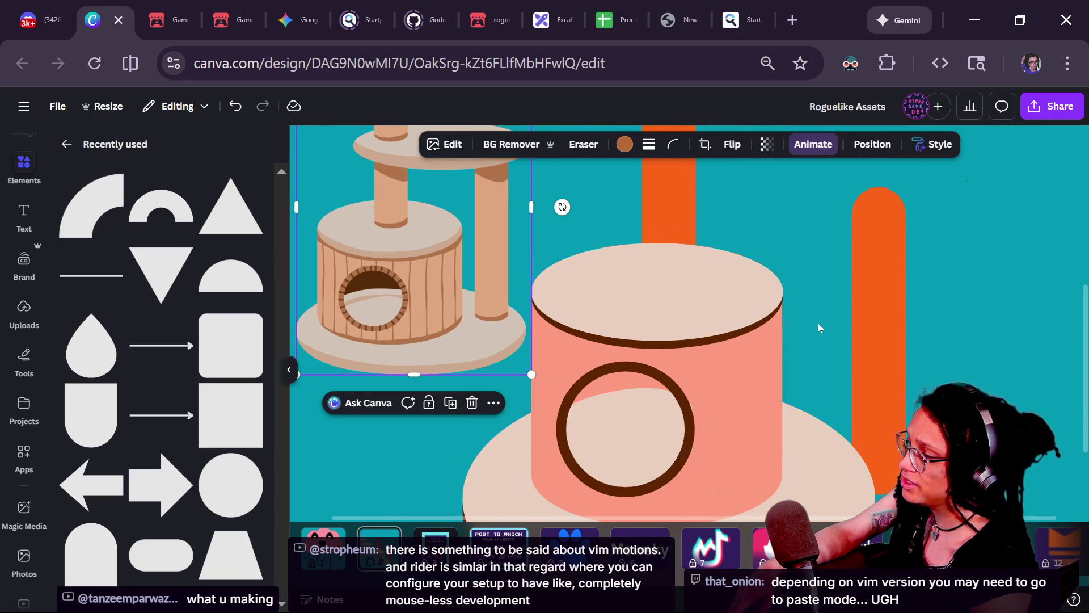
scroll(818, 322, "down", 3)
left_click(955, 326)
scroll(949, 339, "down", 2)
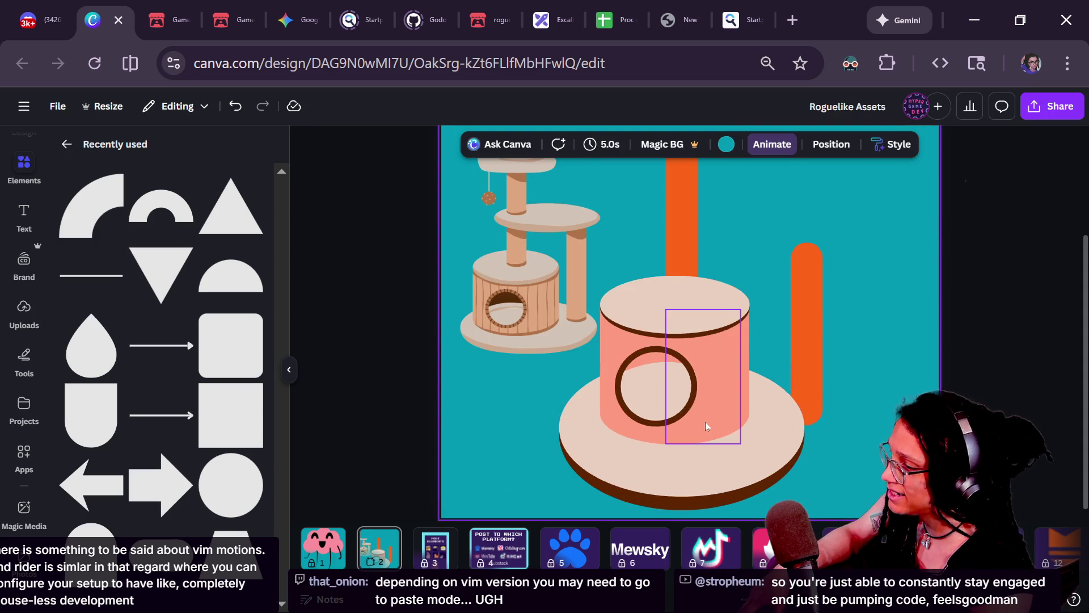
scroll(692, 405, "up", 3)
left_click(671, 296)
left_click_drag(667, 311, 664, 309)
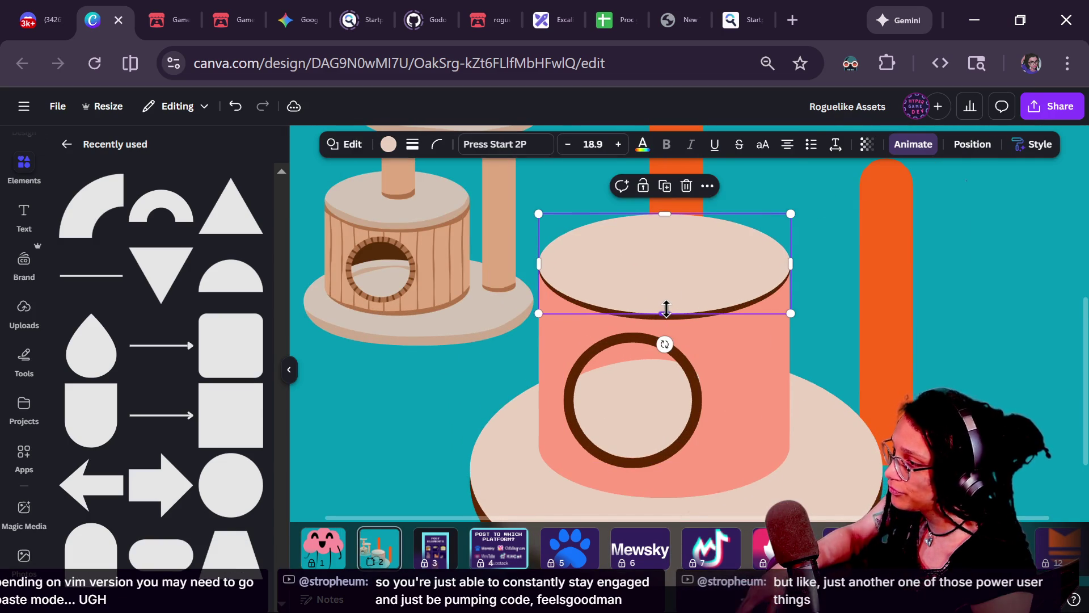
left_click(737, 20)
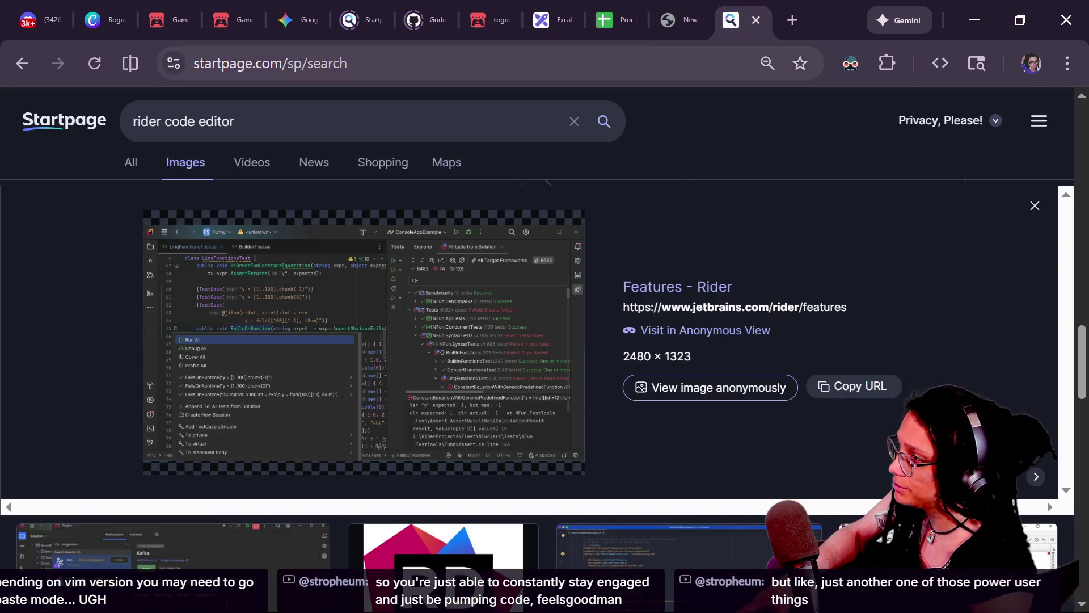
- Search Startpage images for Sims speech bubbles and preview the collage result
left_click(441, 111)
key("ctrl+a")
type("sun")
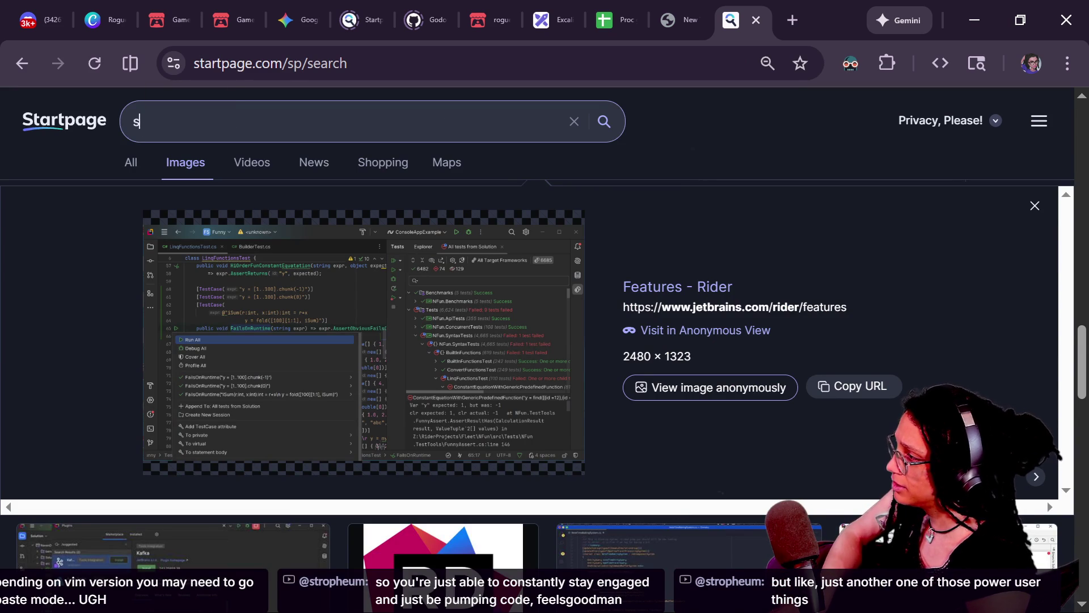
type(" b")
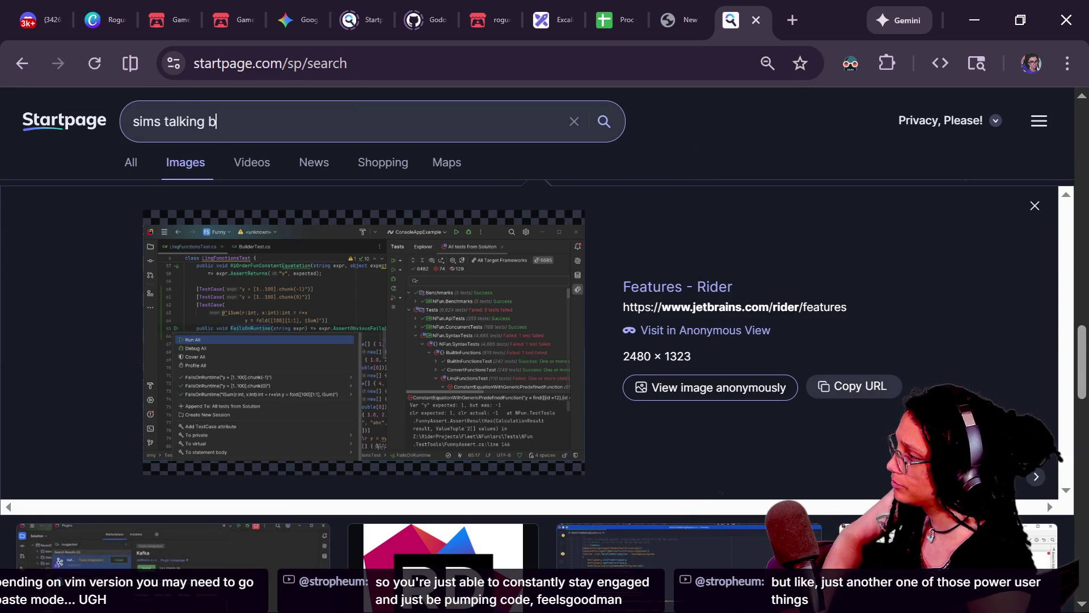
type("ubbles")
key("Return")
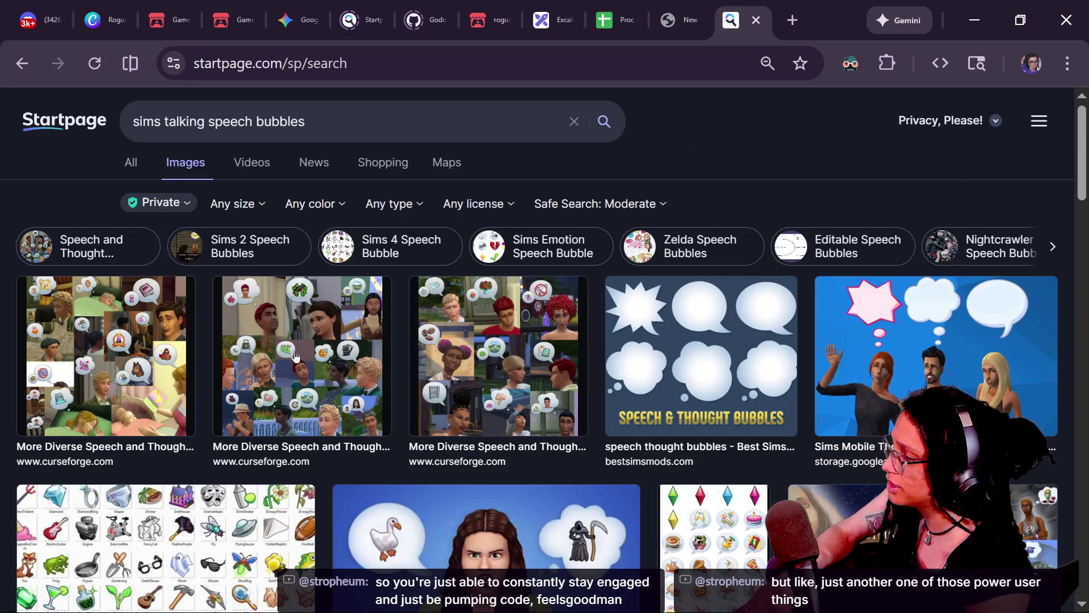
left_click(274, 339)
- View the curseforge thought-bubble collage full size in a new tab, then return to Canva
right_click(295, 338)
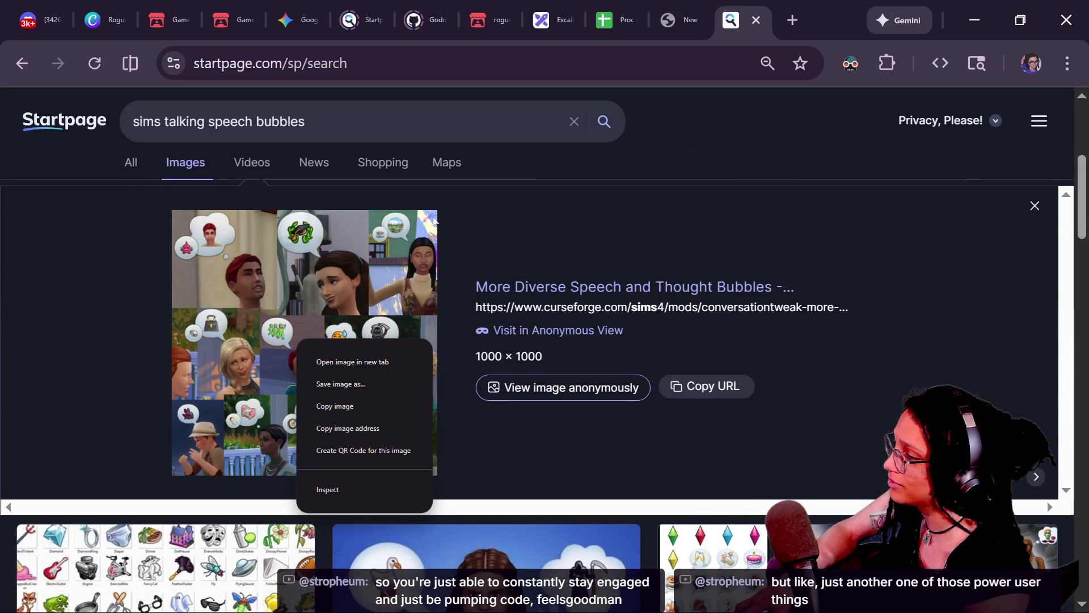
left_click(321, 360)
left_click(752, 4)
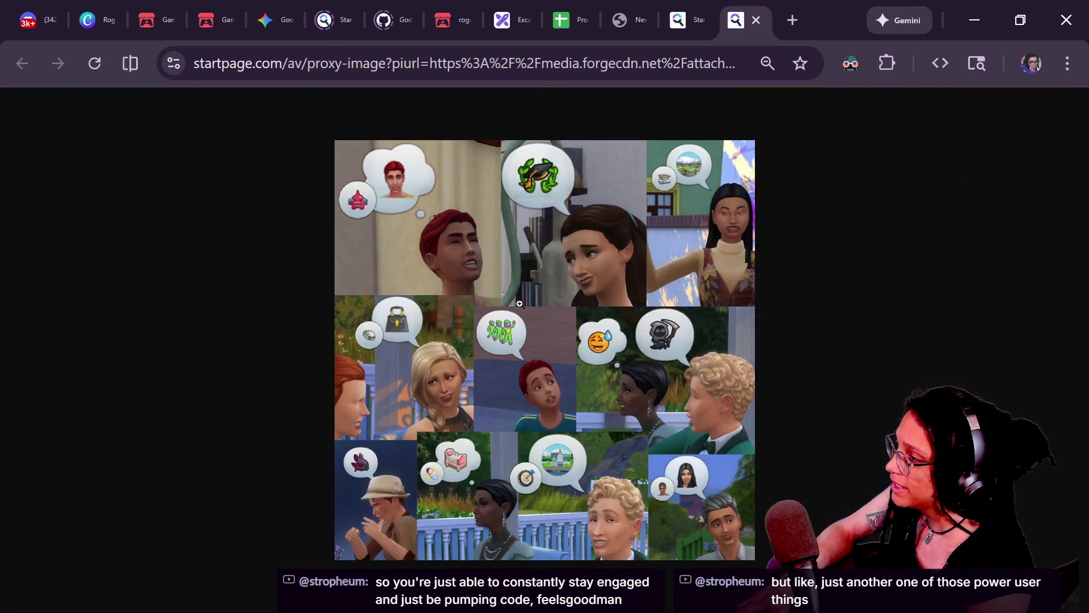
left_click(519, 304)
scroll(544, 295, "up", 3)
scroll(576, 289, "down", 2)
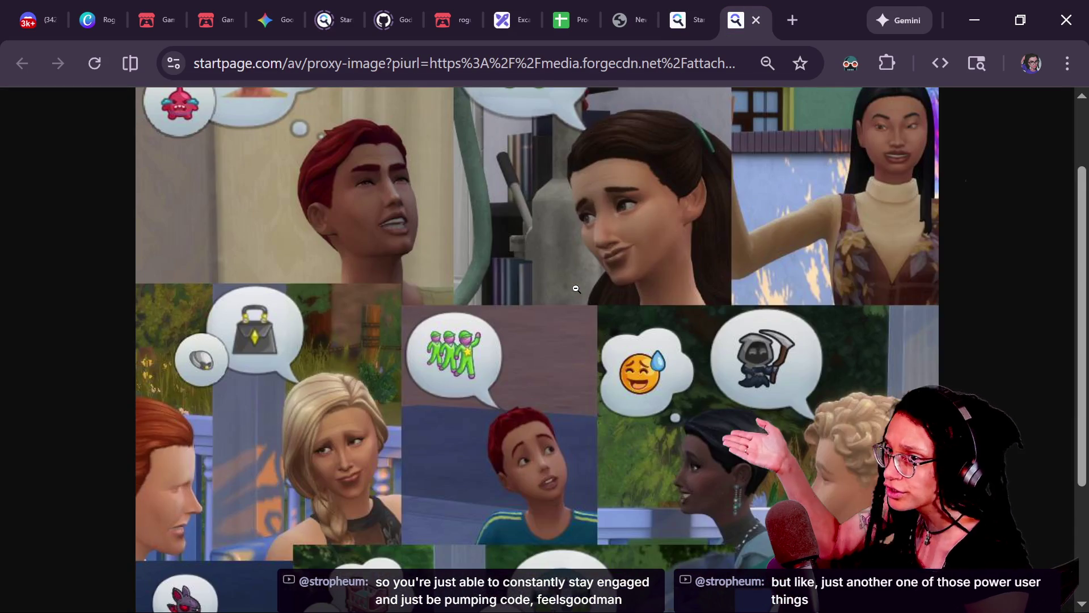
scroll(579, 295, "up", 2)
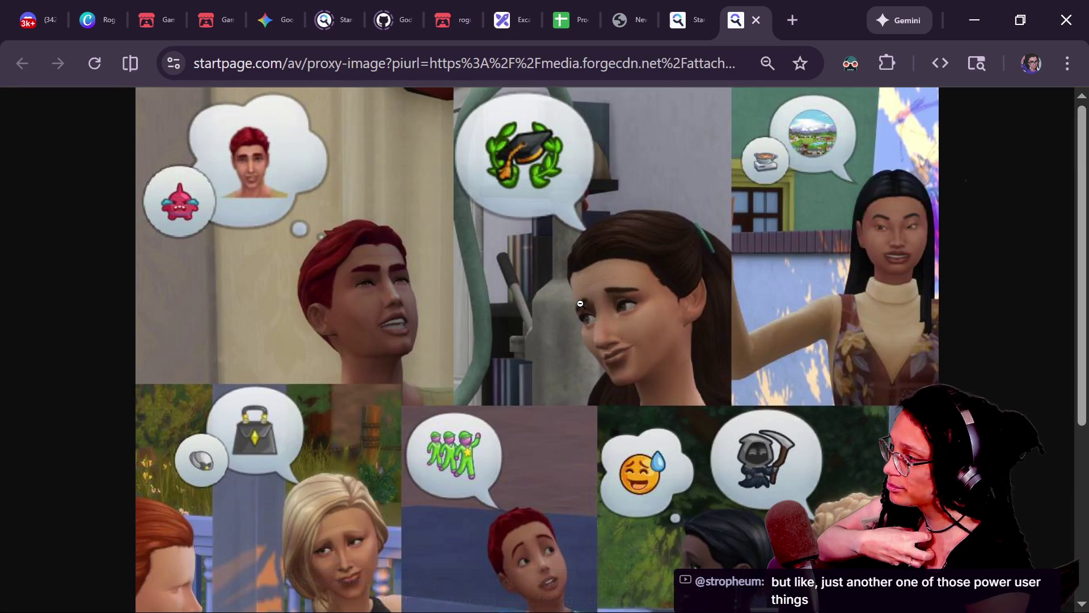
scroll(580, 304, "down", 4)
scroll(581, 302, "down", 2)
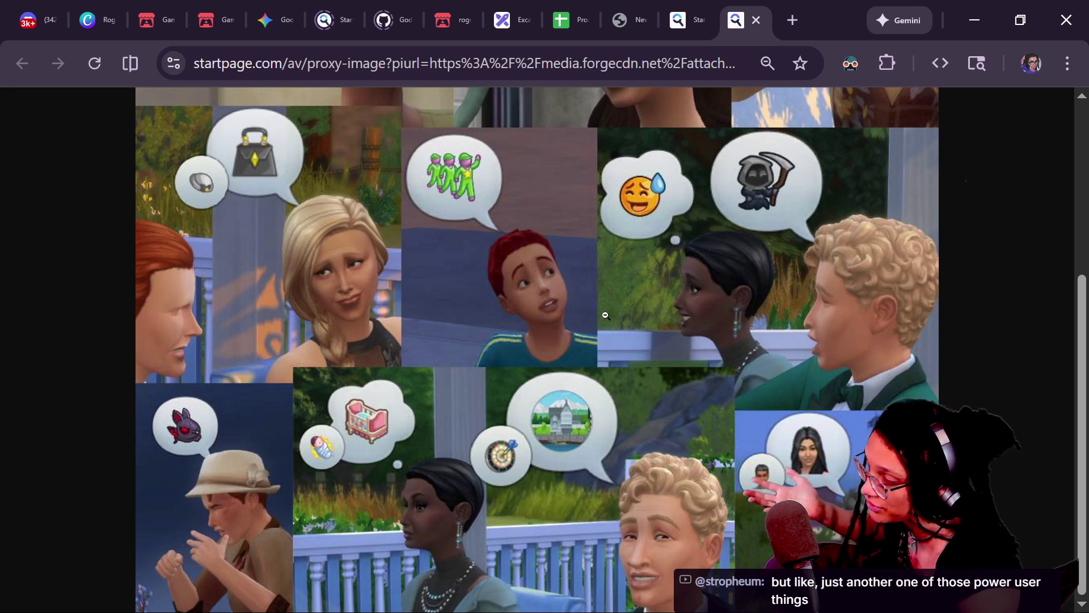
scroll(606, 315, "up", 2)
scroll(606, 316, "up", 2)
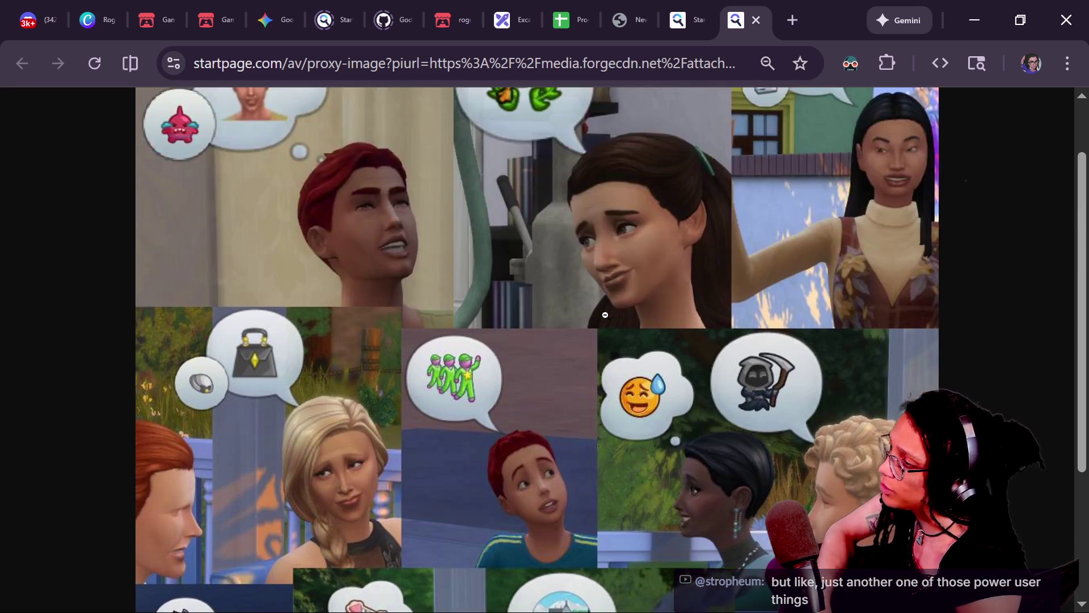
scroll(606, 315, "up", 1)
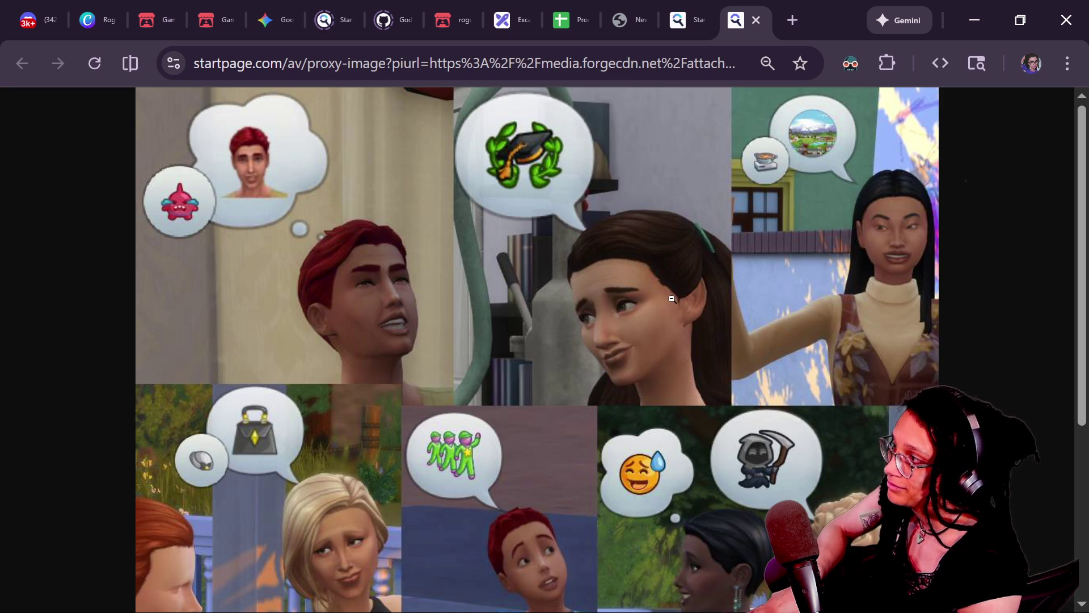
left_click(93, 20)
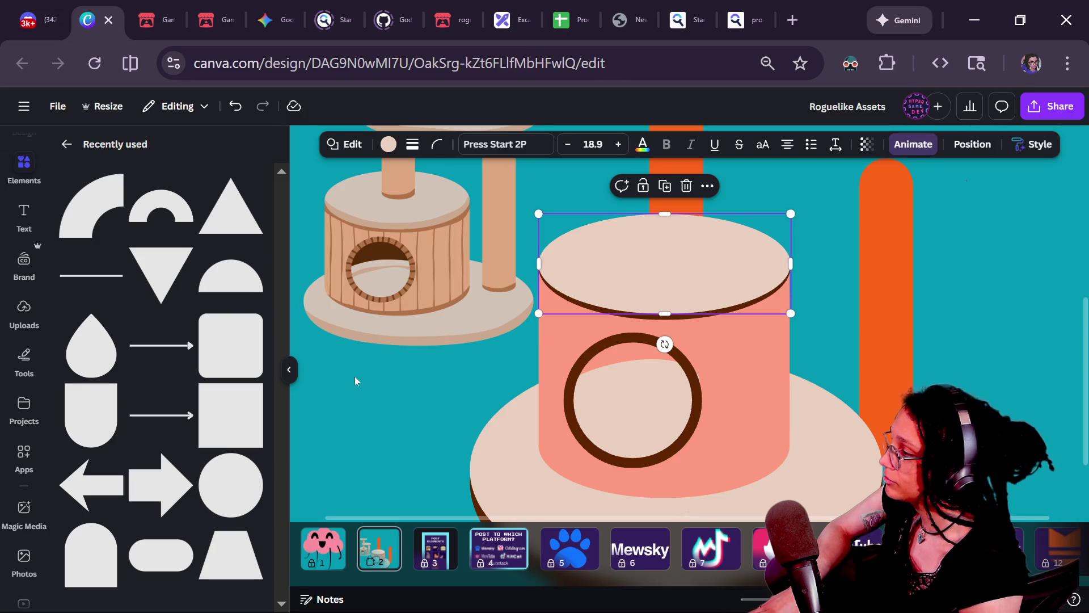
- Move to the Post Elements page and box-select its item tiles
left_click(363, 555)
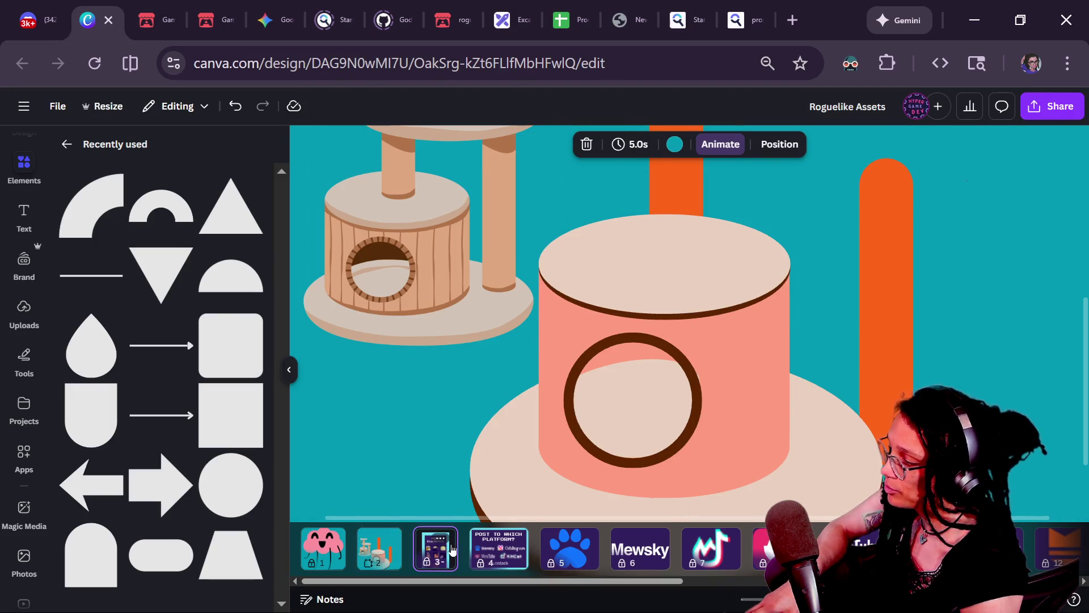
left_click(435, 548)
scroll(768, 335, "down", 3)
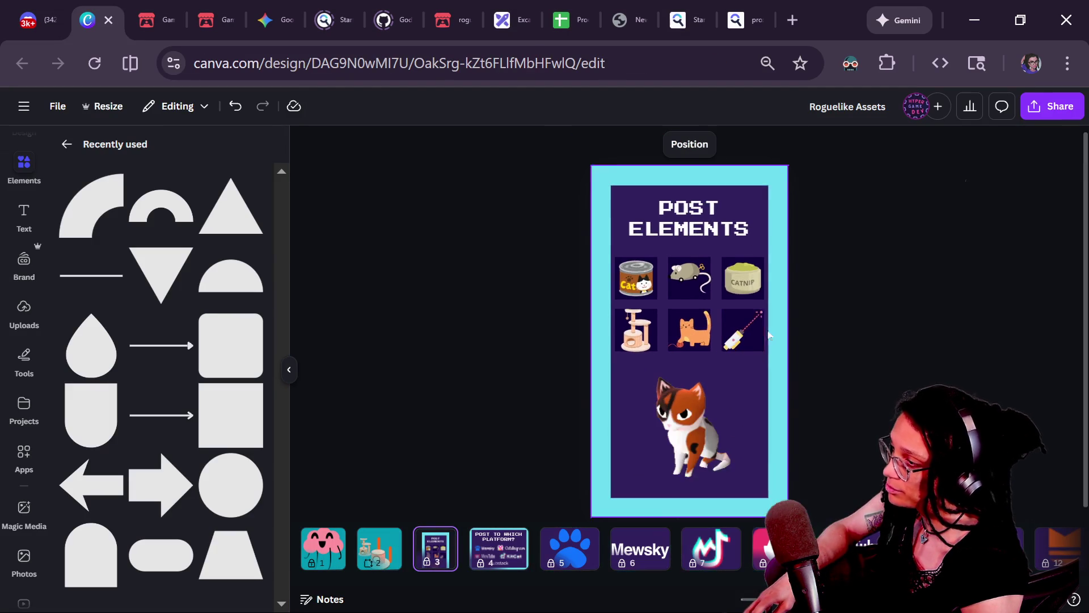
mouse_move(554, 201)
left_mouse_down()
mouse_move(878, 522)
mouse_move(662, 356)
mouse_move(487, 174)
mouse_move(536, 159)
left_mouse_up()
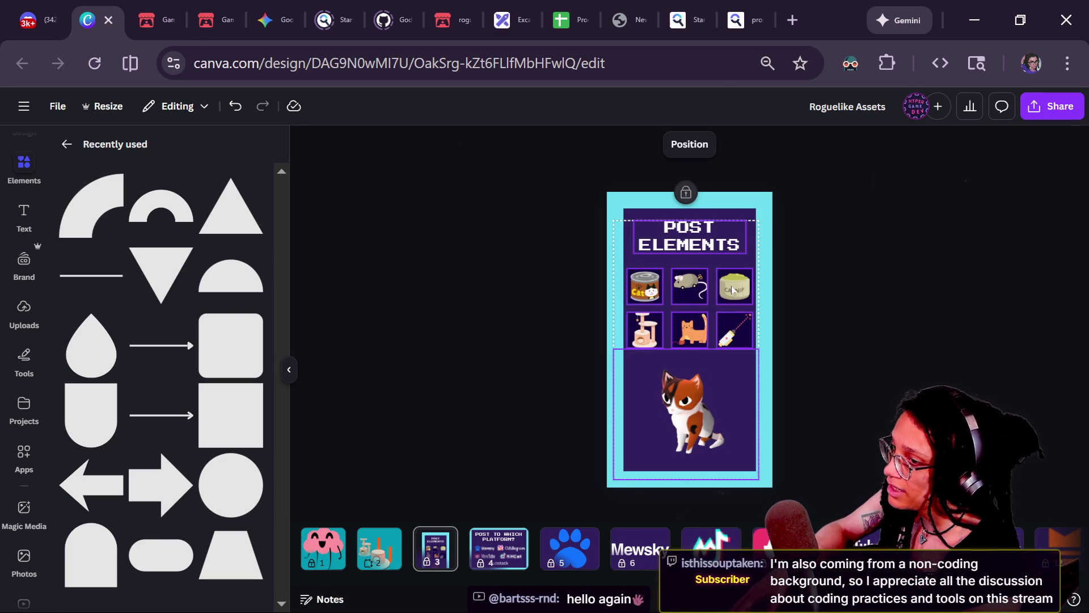
scroll(709, 306, "up", 3)
- Select the six item tiles together, then clear the selection
left_click(774, 326)
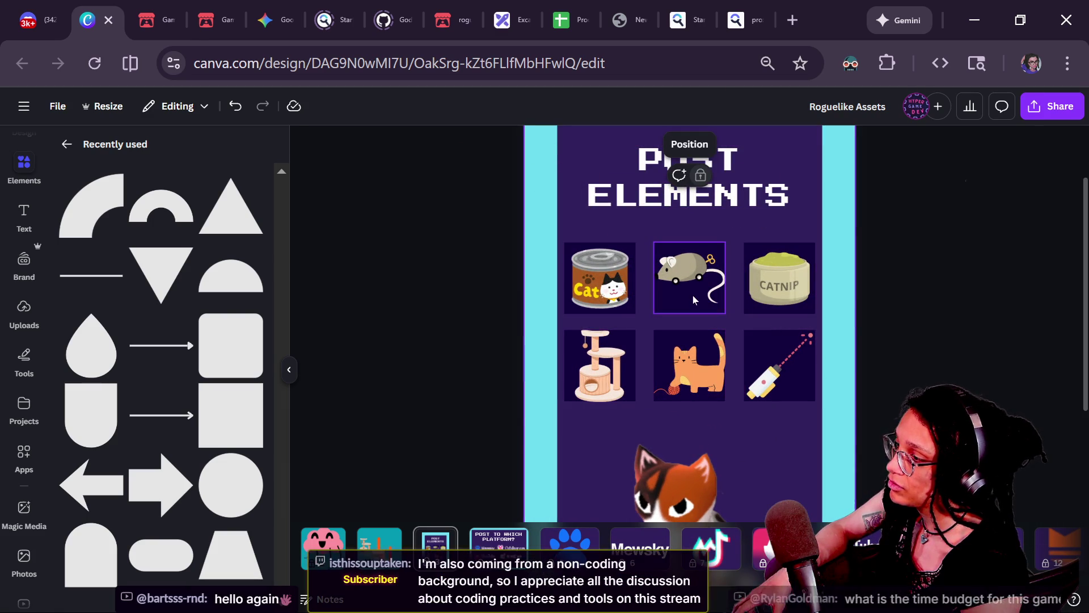
left_click(682, 284)
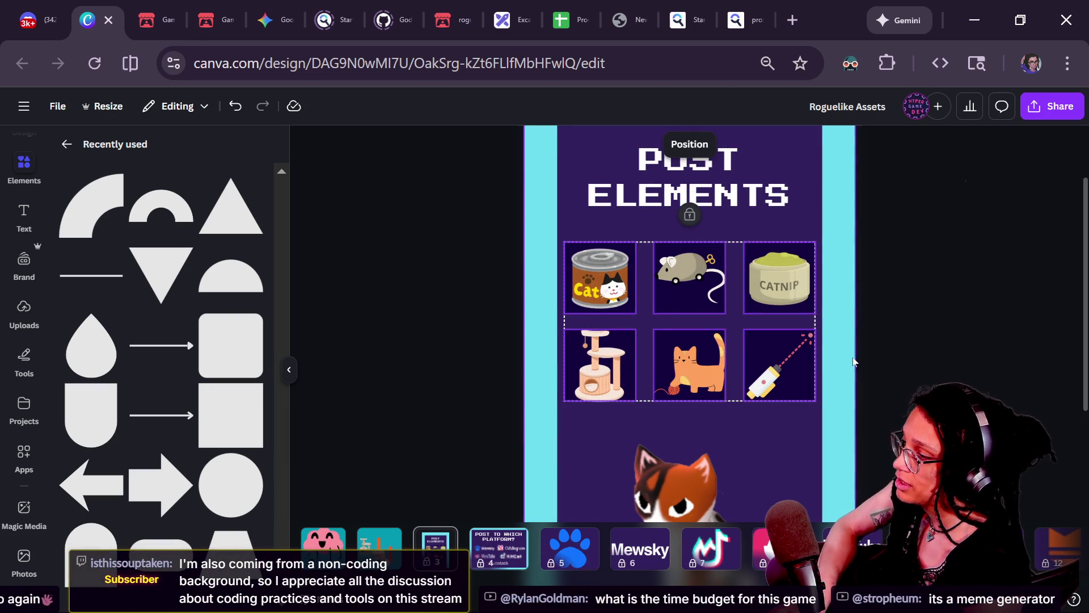
left_click(776, 372)
left_click(668, 355, "shift")
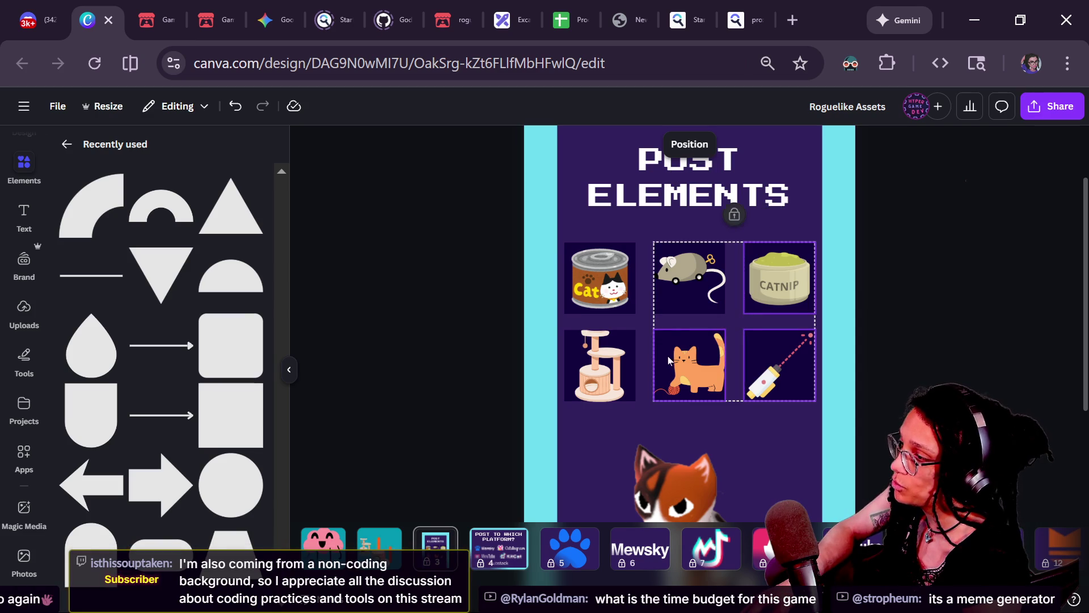
left_click(685, 294)
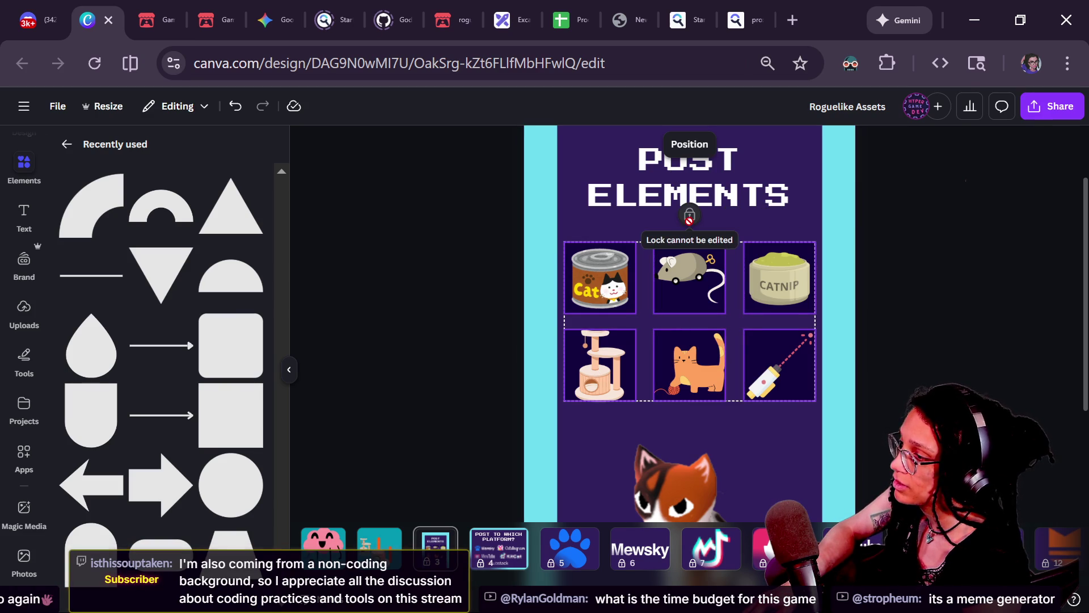
left_click(441, 307)
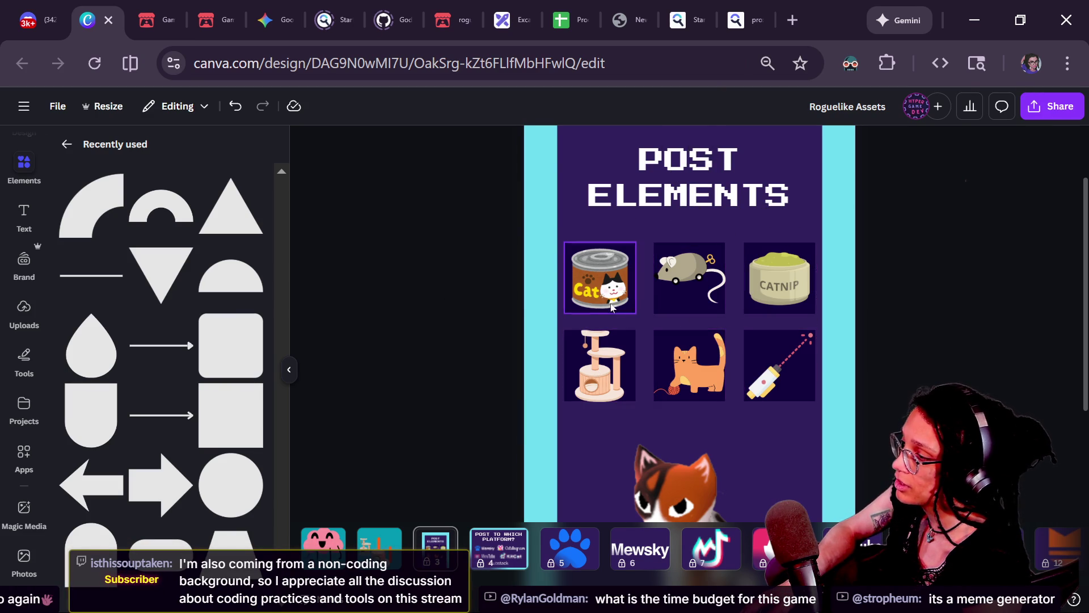
- Unlock the Post Elements page and select all six icon tiles as a group
scroll(491, 258, "up", 2)
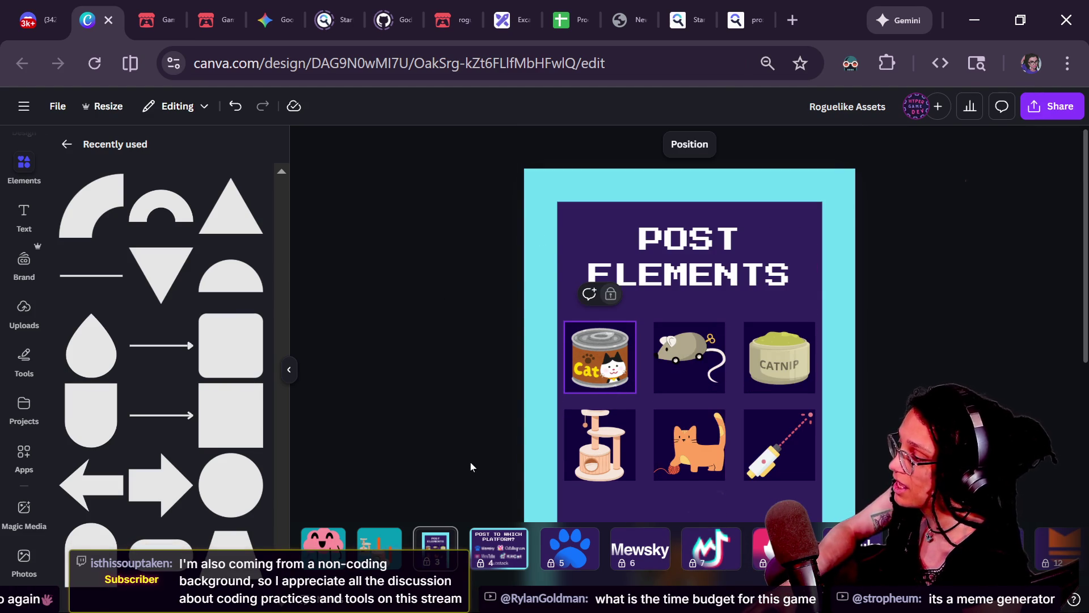
right_click(449, 460)
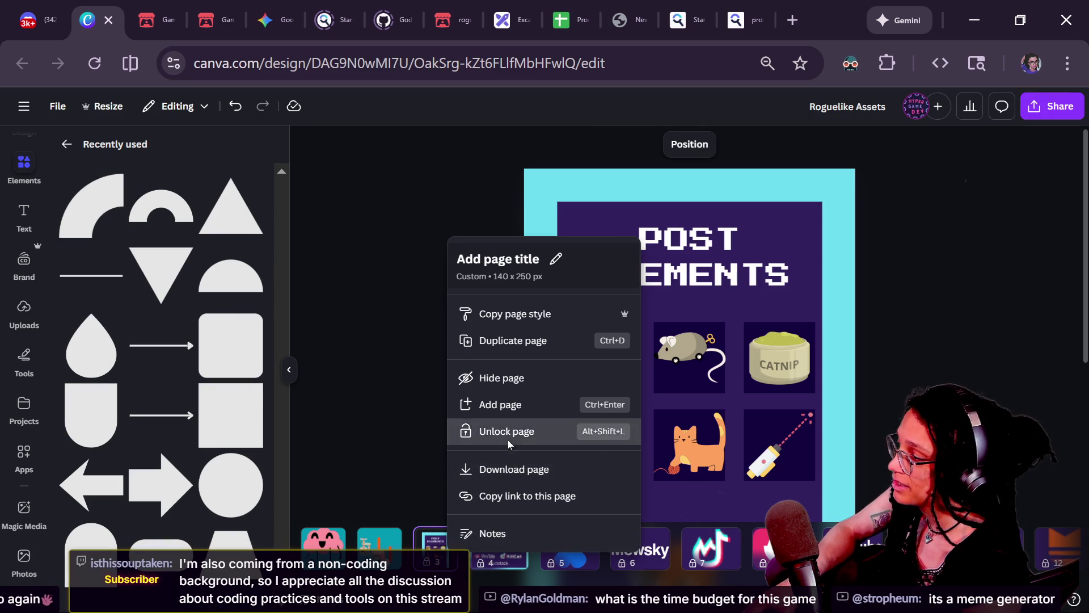
left_click(509, 440)
left_click(600, 357)
left_click(689, 357, "shift")
left_click(780, 357, "shift")
left_click(761, 436, "shift")
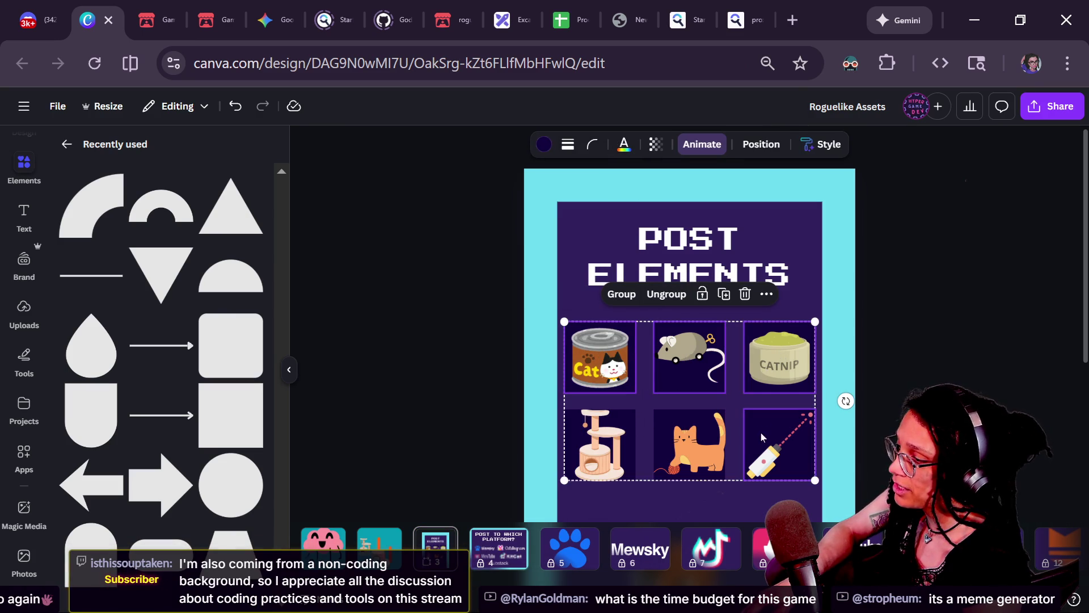
left_click(785, 404)
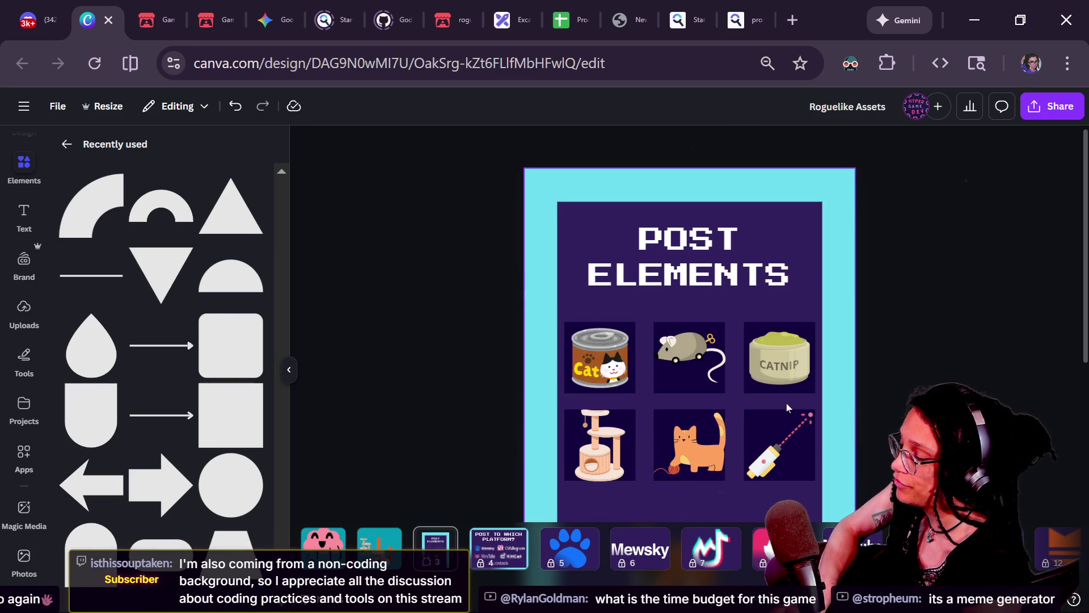
- Select the toy-mouse, catnip, cat, laser pointer and cat-tree tiles and delete them
left_click(567, 434)
left_click(684, 430, "shift")
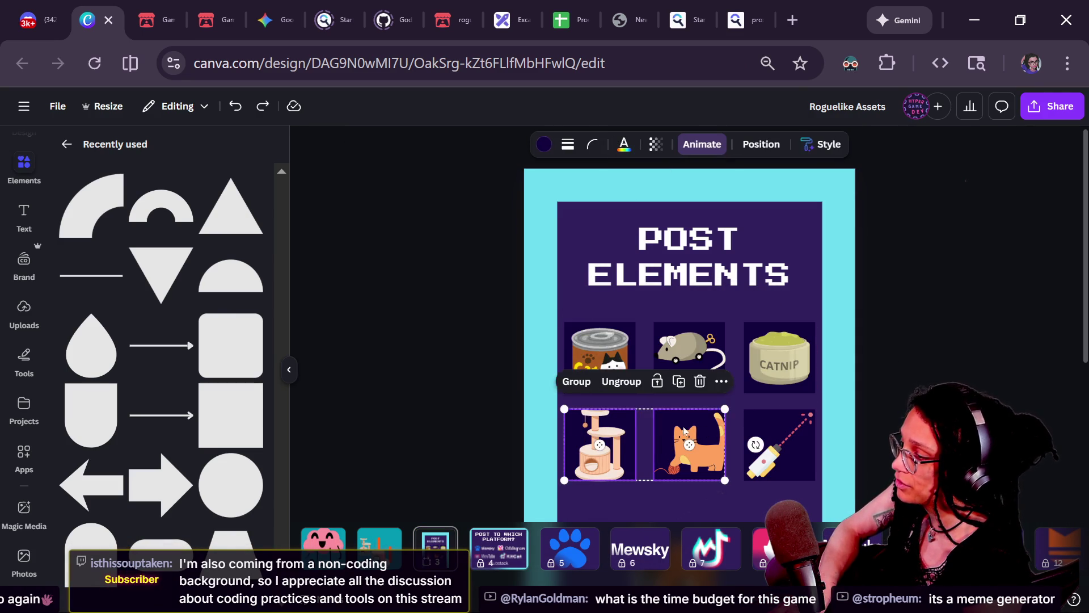
key("ctrl+a")
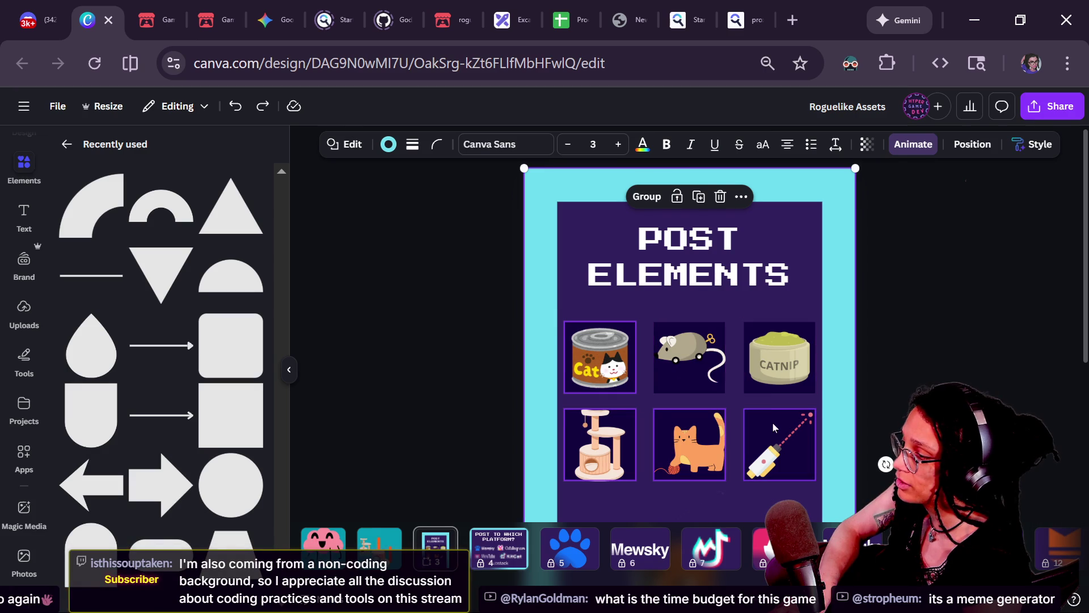
left_click(773, 426)
left_click(779, 363, "shift")
left_click(689, 357, "shift")
left_click(669, 425, "shift")
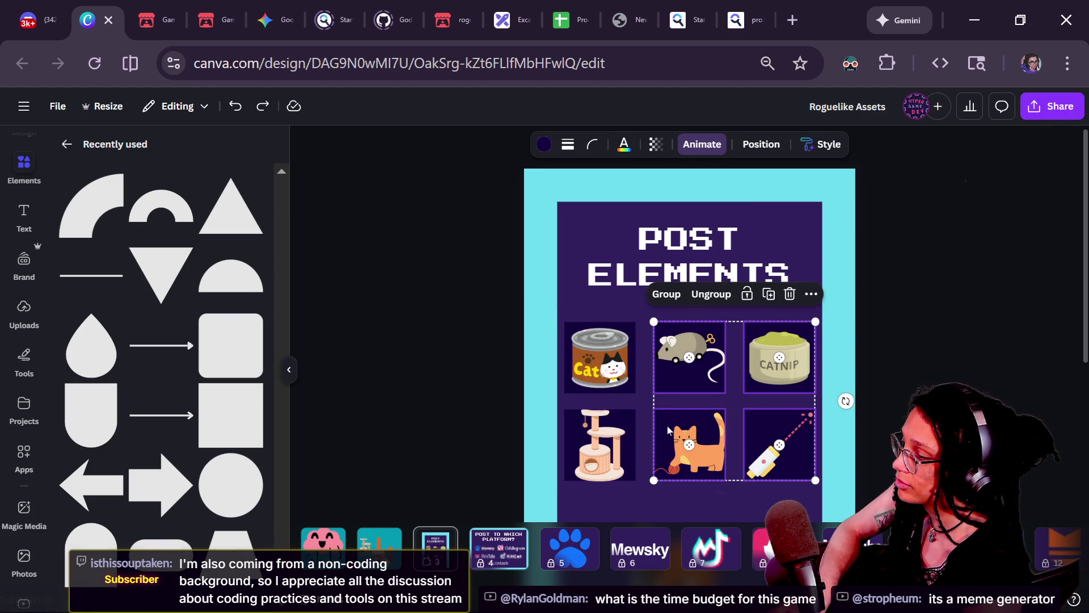
left_click(600, 444, "shift")
key("Delete")
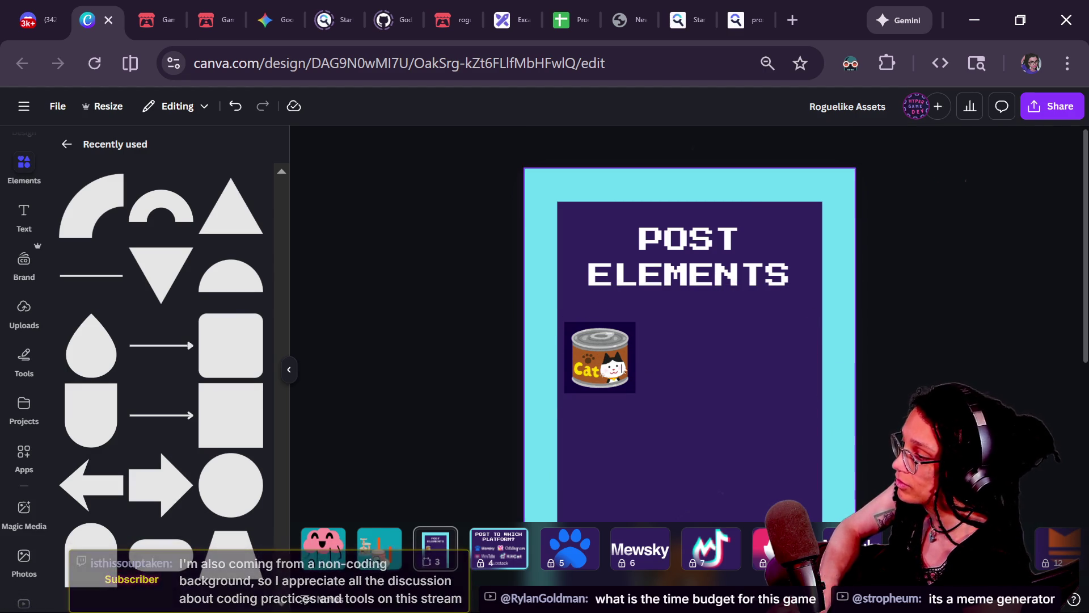
- Restore all six item tiles with Ctrl+Y
left_click(622, 368)
scroll(688, 393, "down", 3)
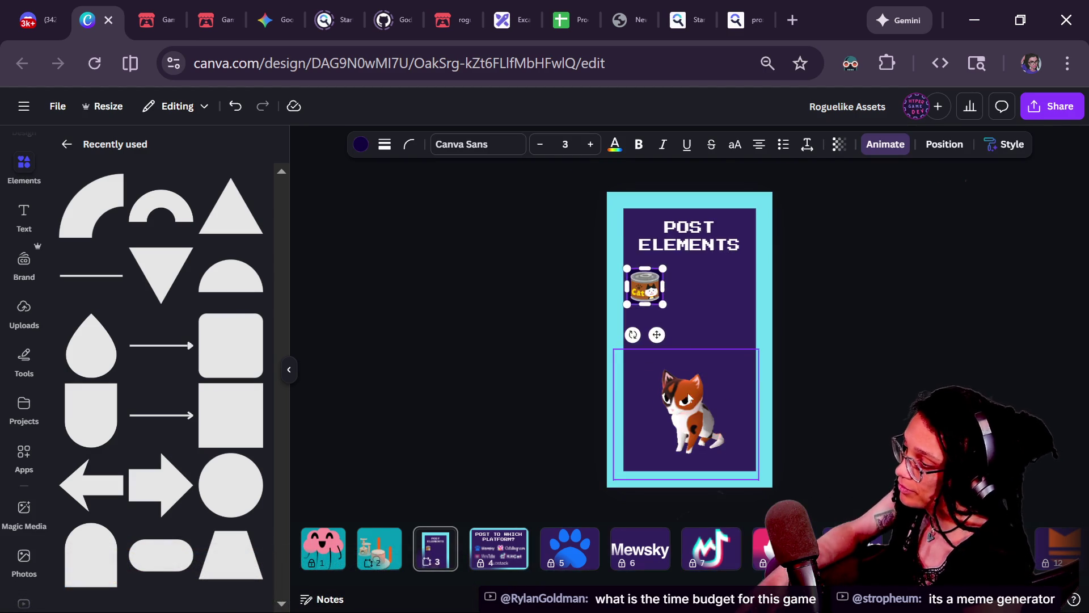
left_click(690, 397)
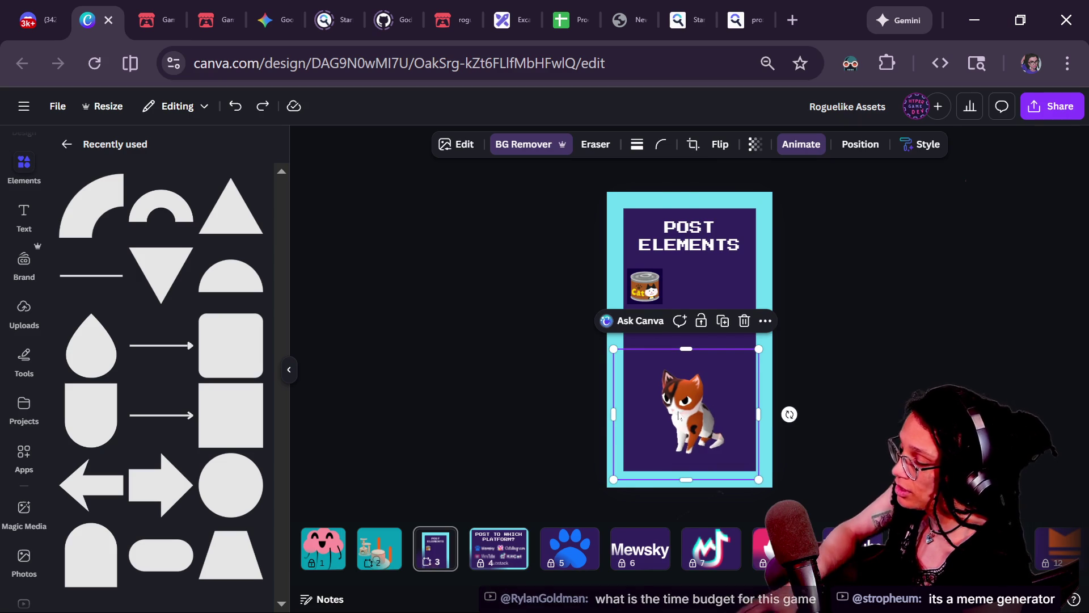
scroll(679, 417, "up", 1)
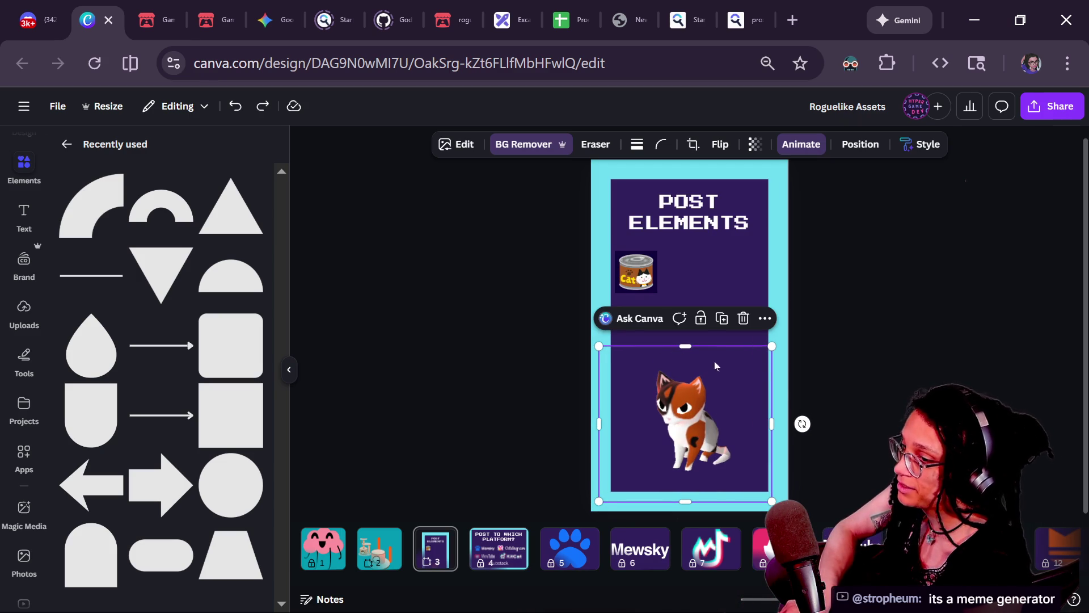
left_click(637, 272)
key("ctrl+y")
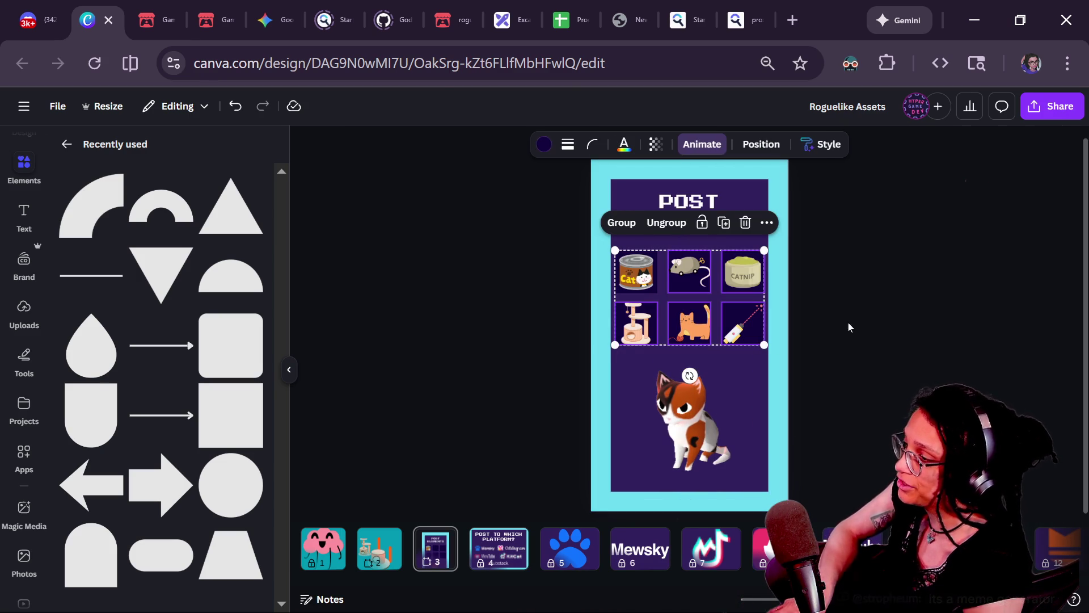
left_click(832, 298)
- Drag the toy-mouse tile into line with the rest of the grid
scroll(760, 277, "up", 3)
left_click(686, 271)
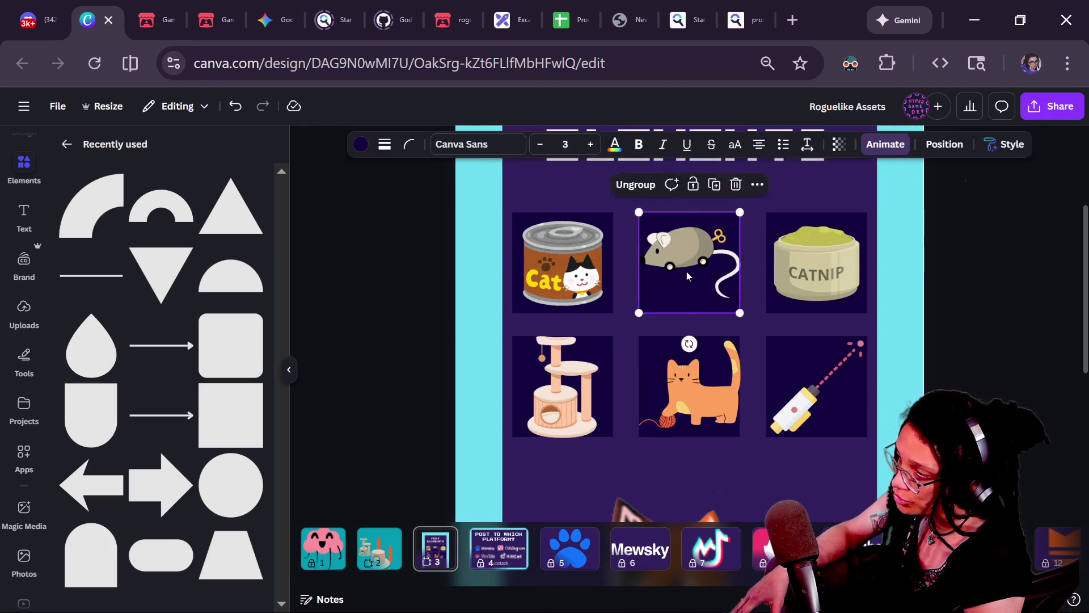
left_click_drag(669, 286, 749, 289)
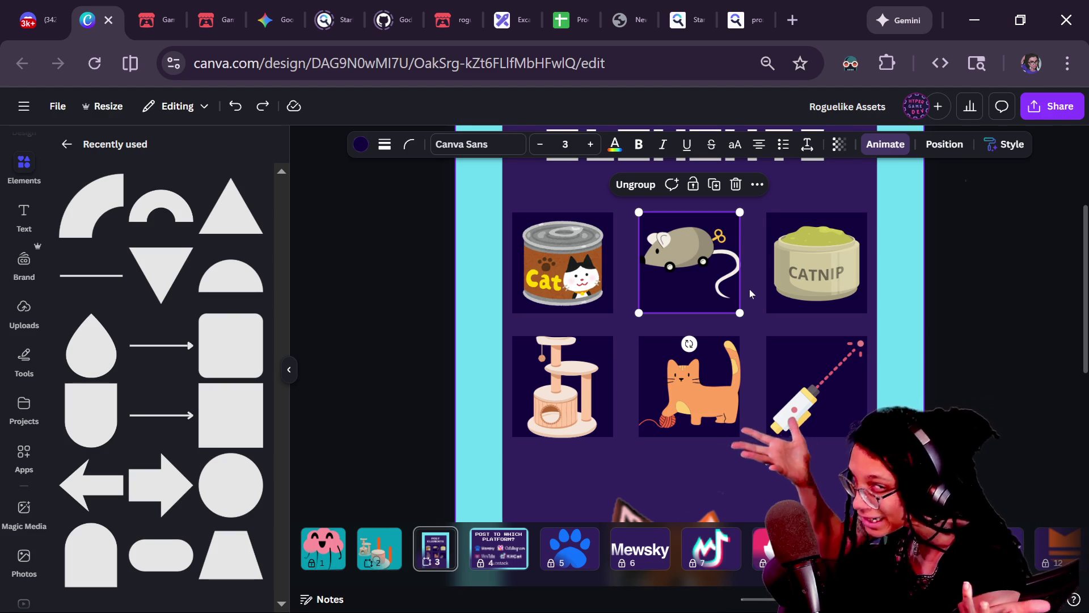
left_click(939, 275)
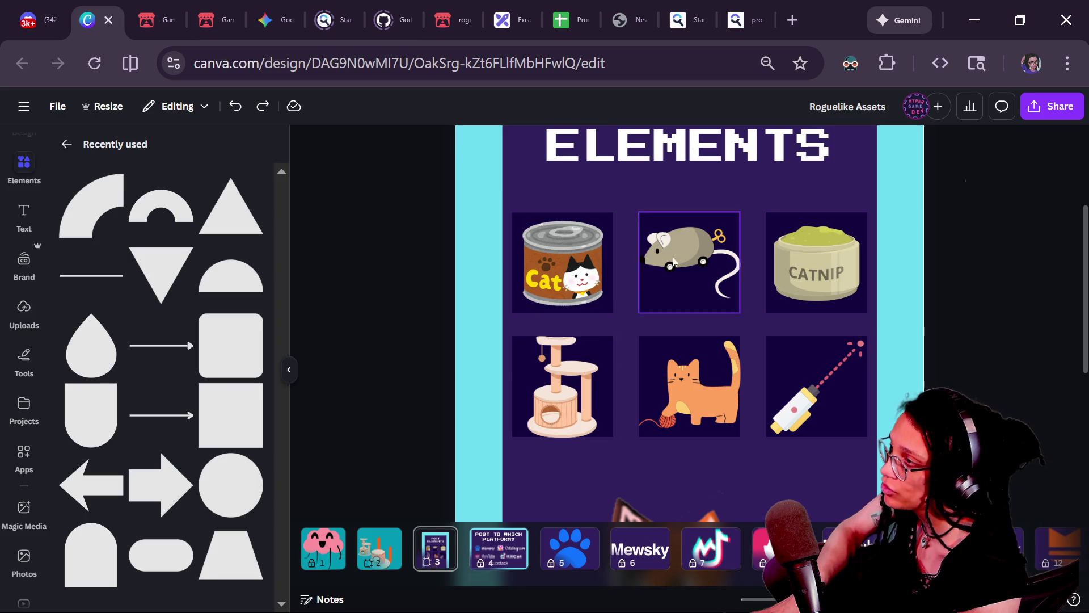
left_click(452, 20)
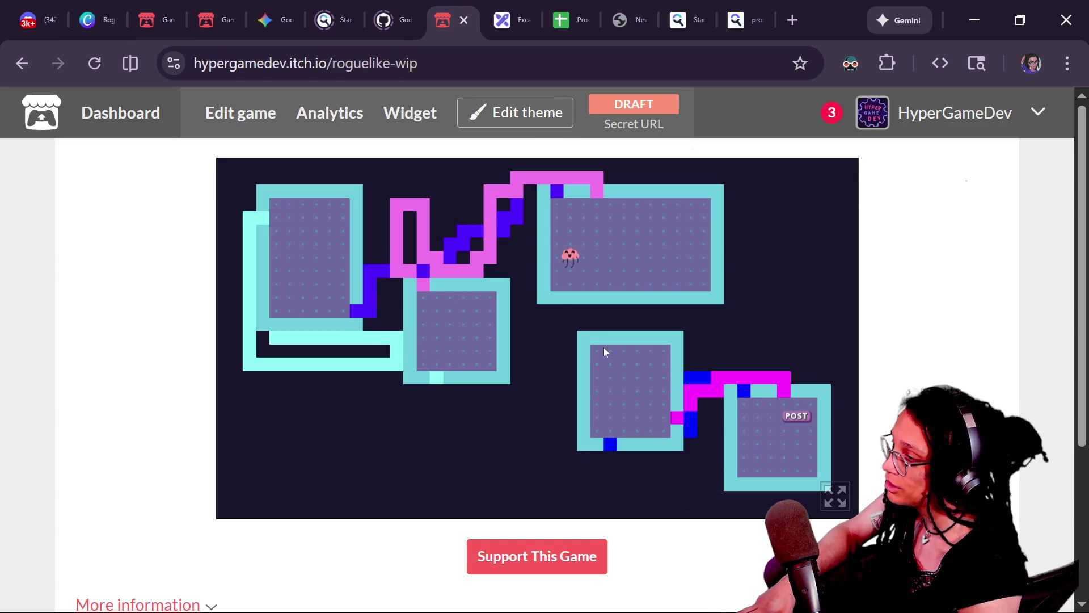
- Play the roguelike-wip draft fullscreen and reach the room with the POST sign
left_click(830, 504)
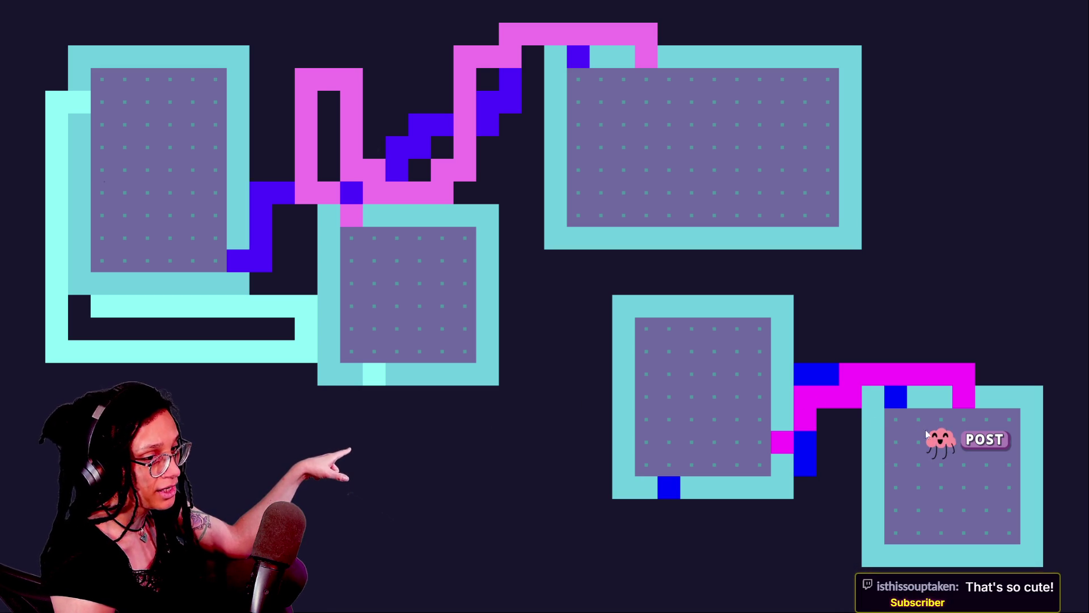
left_click(985, 443)
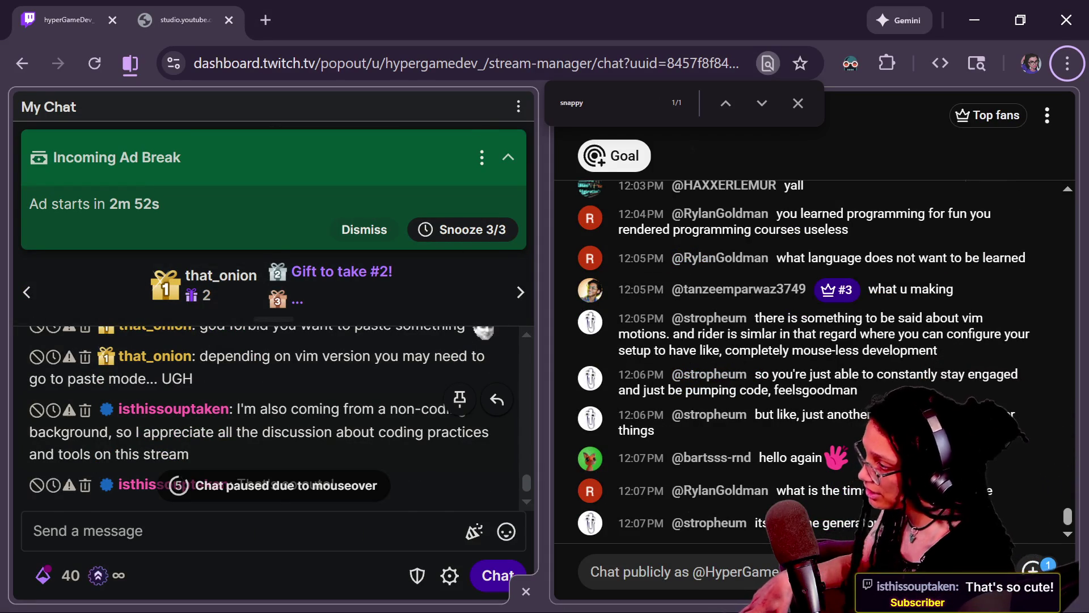
- Collapse the Incoming Ad Break notice in My Chat to its header line
scroll(302, 420, "up", 2)
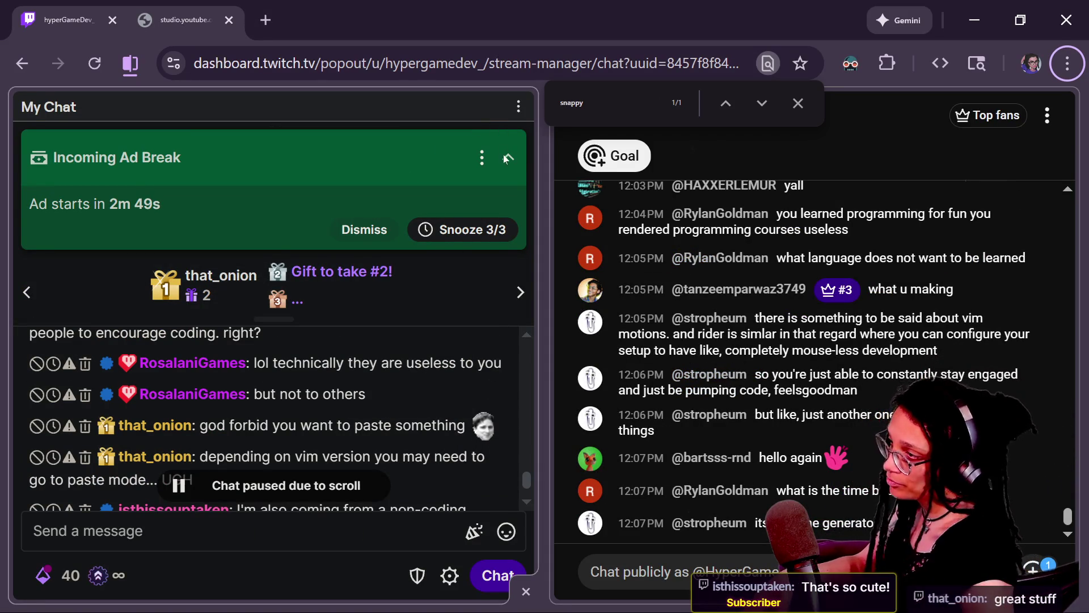
left_click(504, 156)
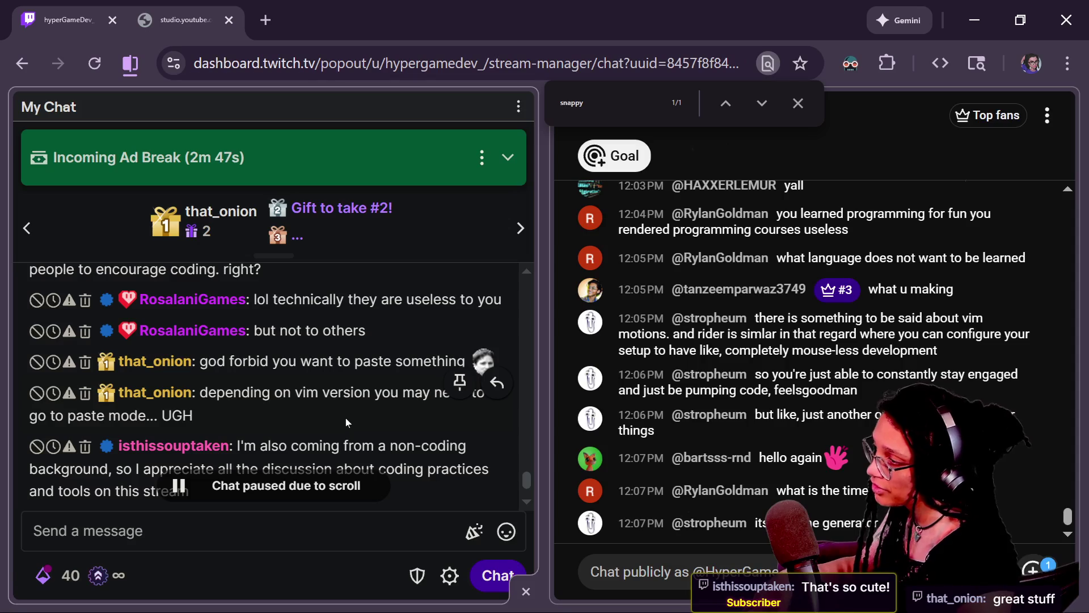
scroll(528, 488, "down", 1)
scroll(528, 488, "down", 2)
scroll(529, 488, "up", 2)
scroll(529, 487, "up", 3)
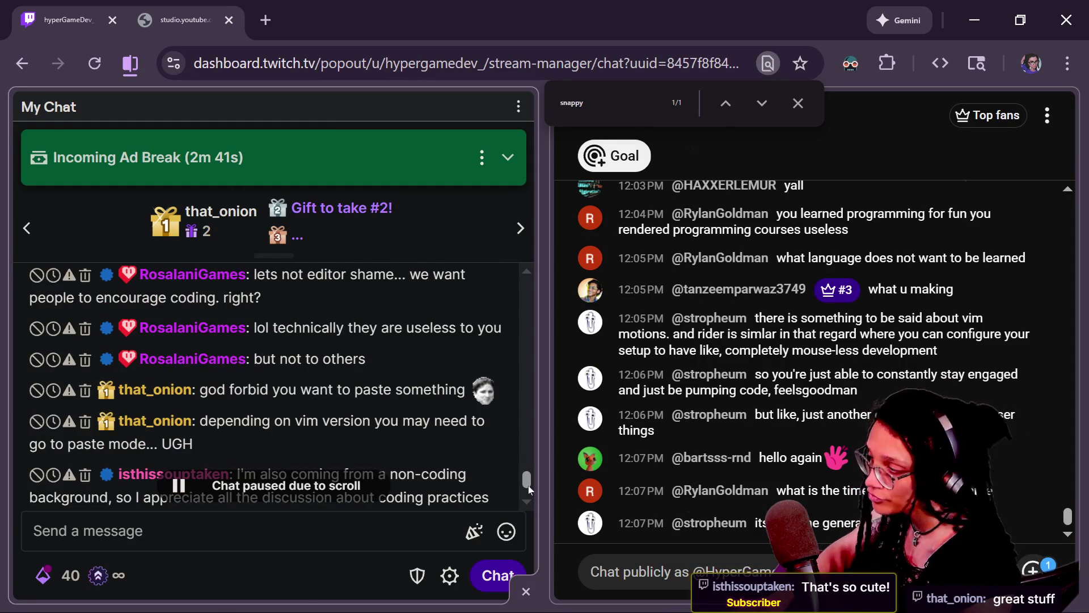
- Scroll through the chat messages, briefly highlighting one message's text
scroll(529, 485, "down", 1)
scroll(529, 485, "down", 2)
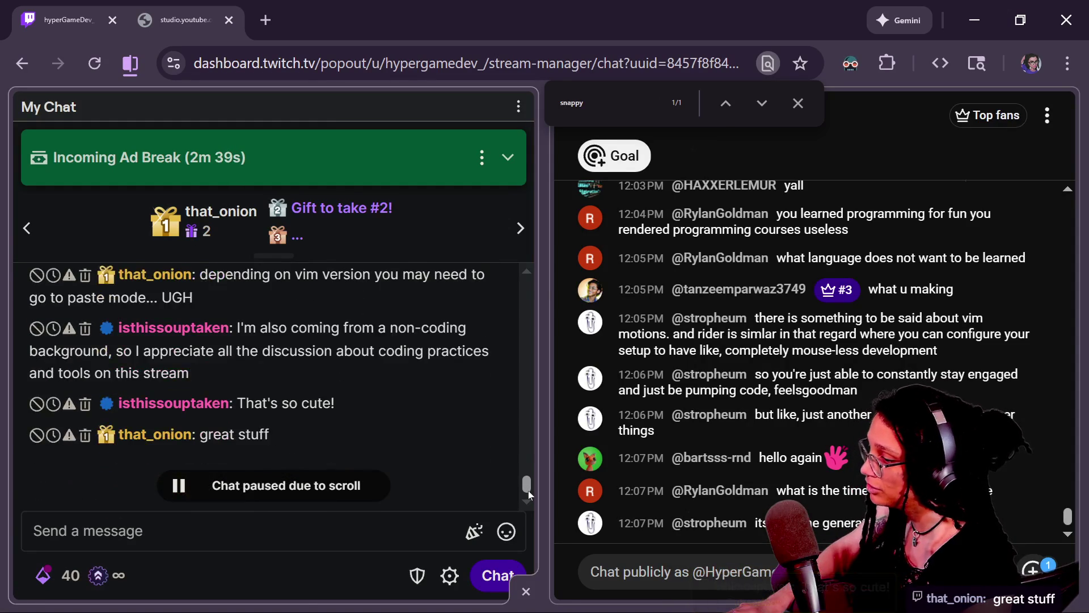
scroll(529, 490, "up", 3)
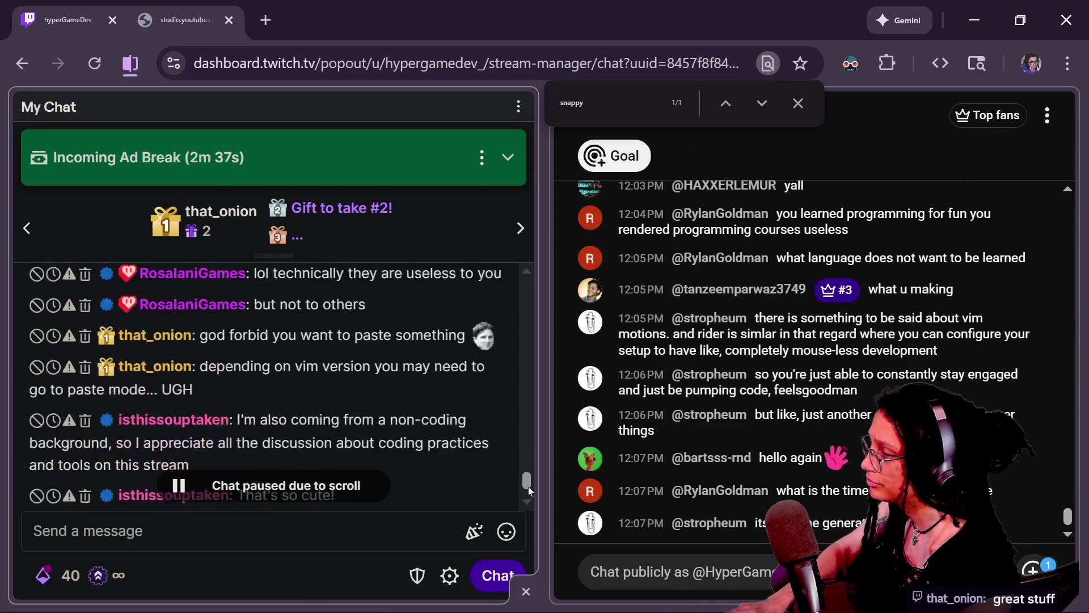
scroll(529, 485, "up", 2)
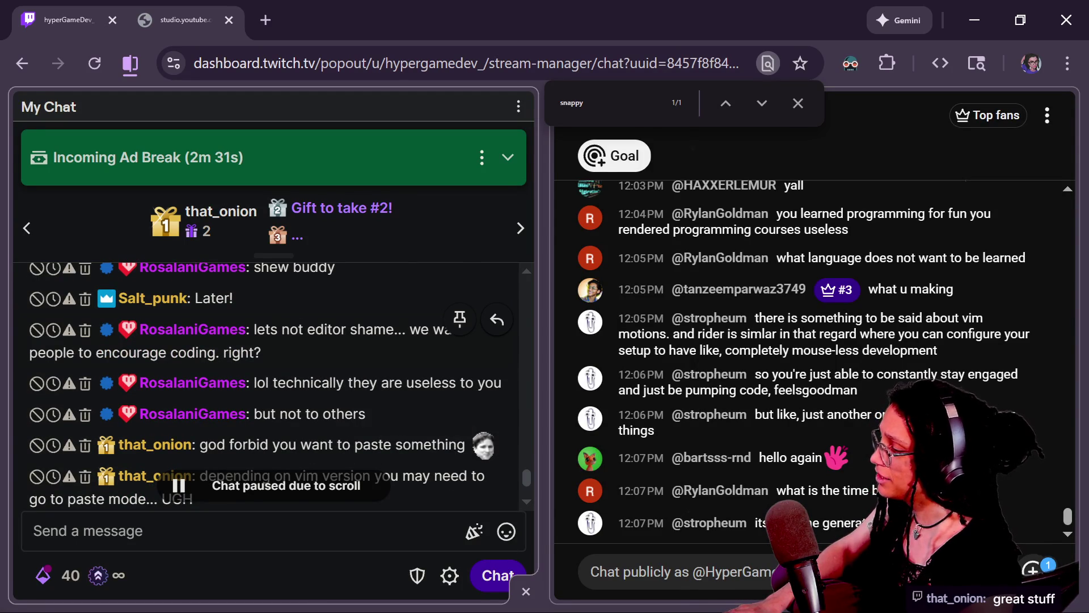
left_click_drag(287, 342, 310, 354)
left_click(311, 354)
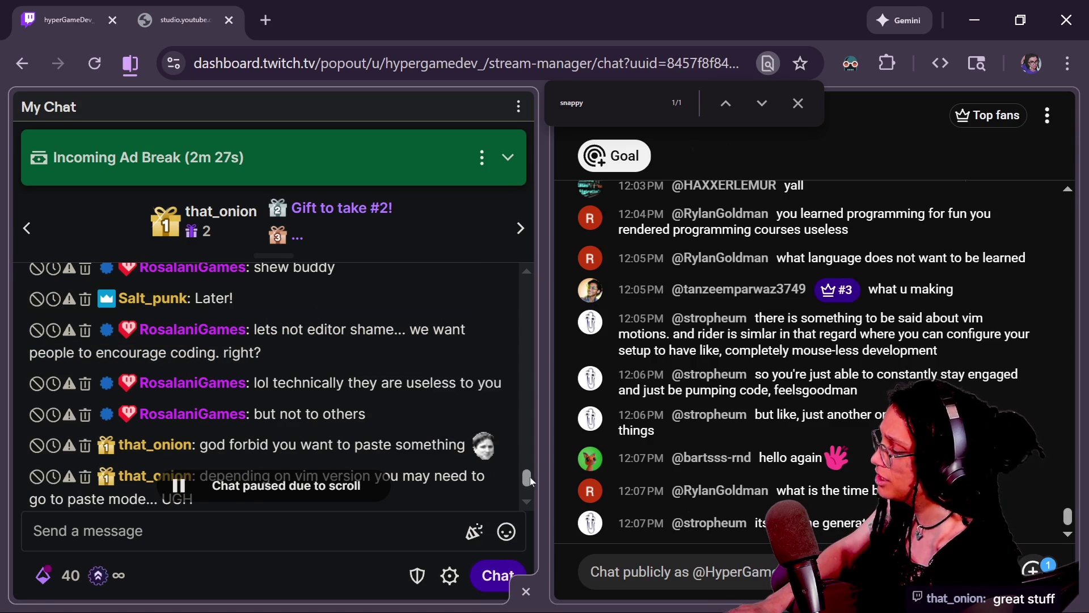
scroll(530, 480, "down", 3)
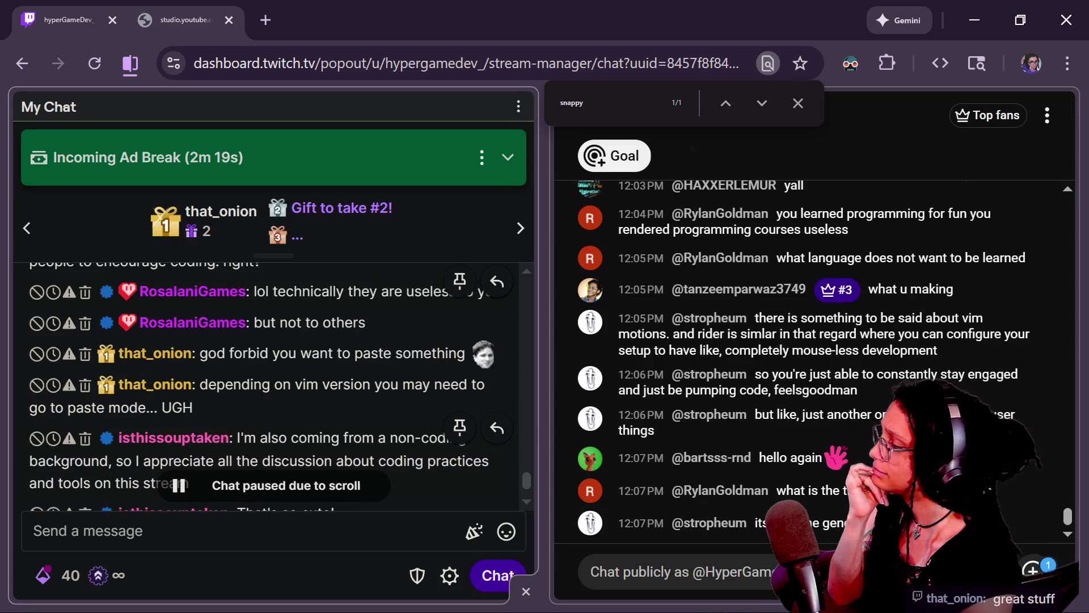
scroll(273, 386, "down", 2)
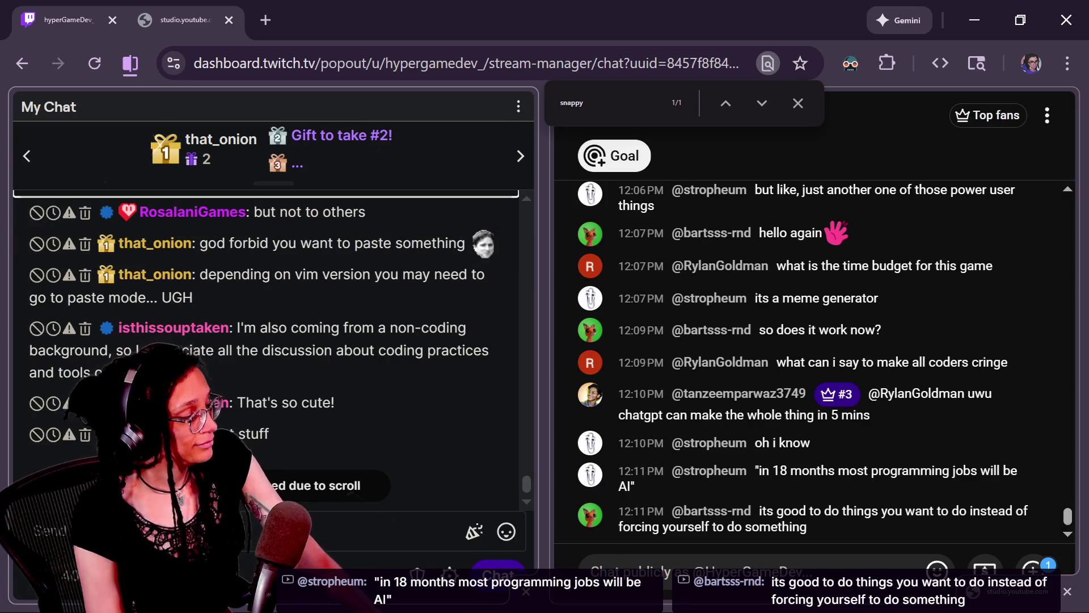
scroll(170, 392, "up", 1)
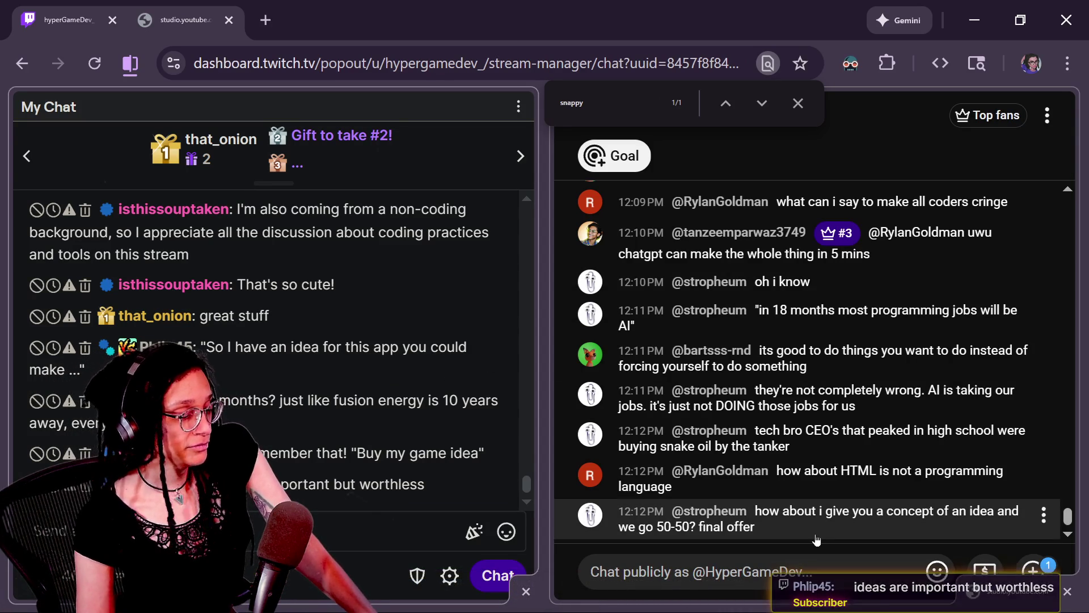
left_click(834, 533)
left_click(1044, 514)
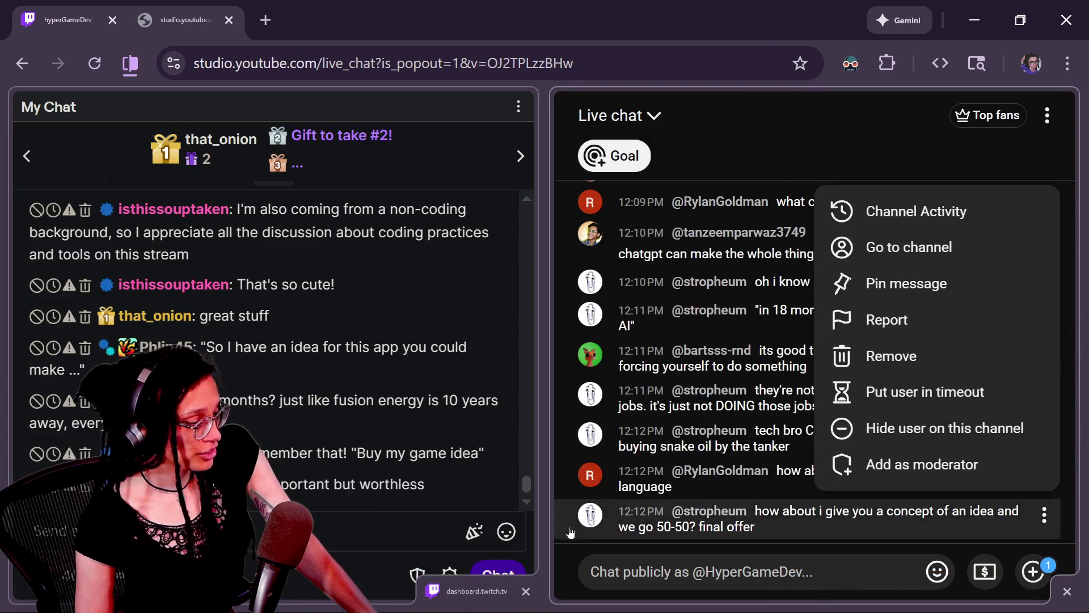
left_click(701, 562)
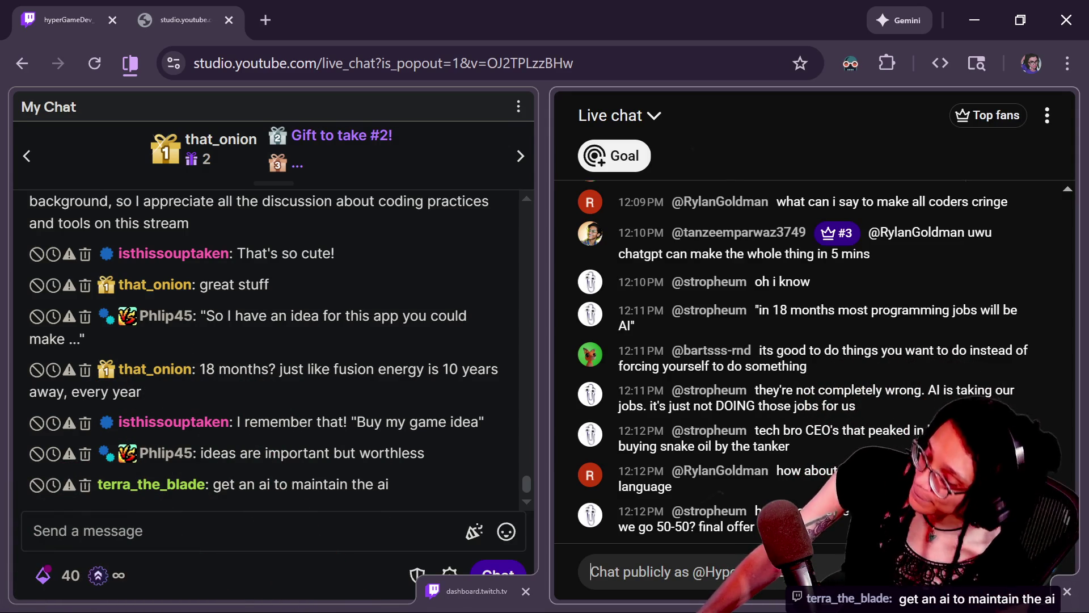
left_click(590, 572)
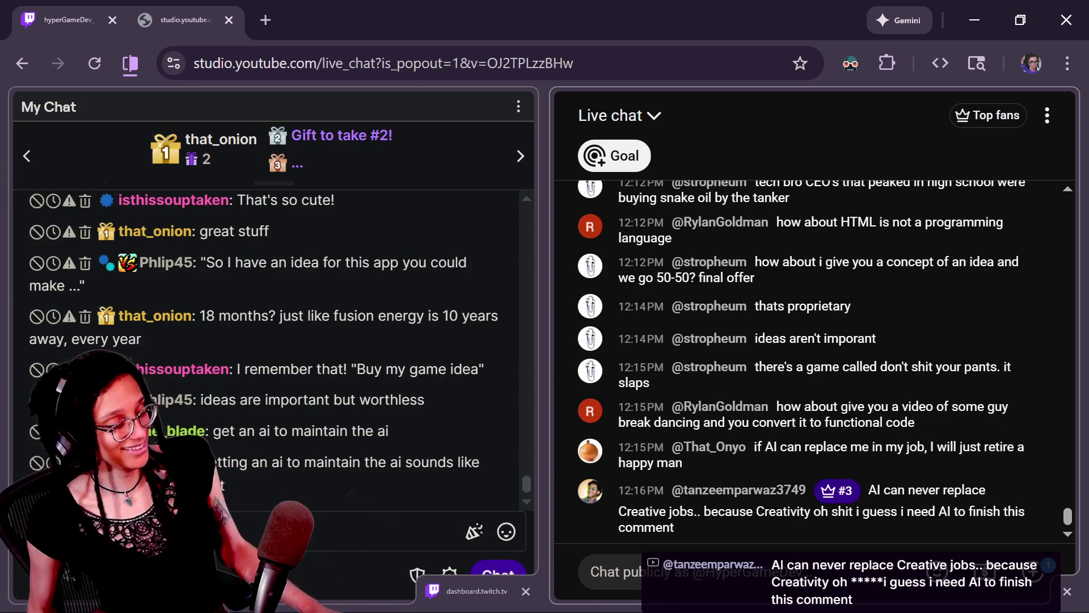
- Exit the game's fullscreen view and bring up the Canva 'Roguelike Assets' tab
left_click(593, 571)
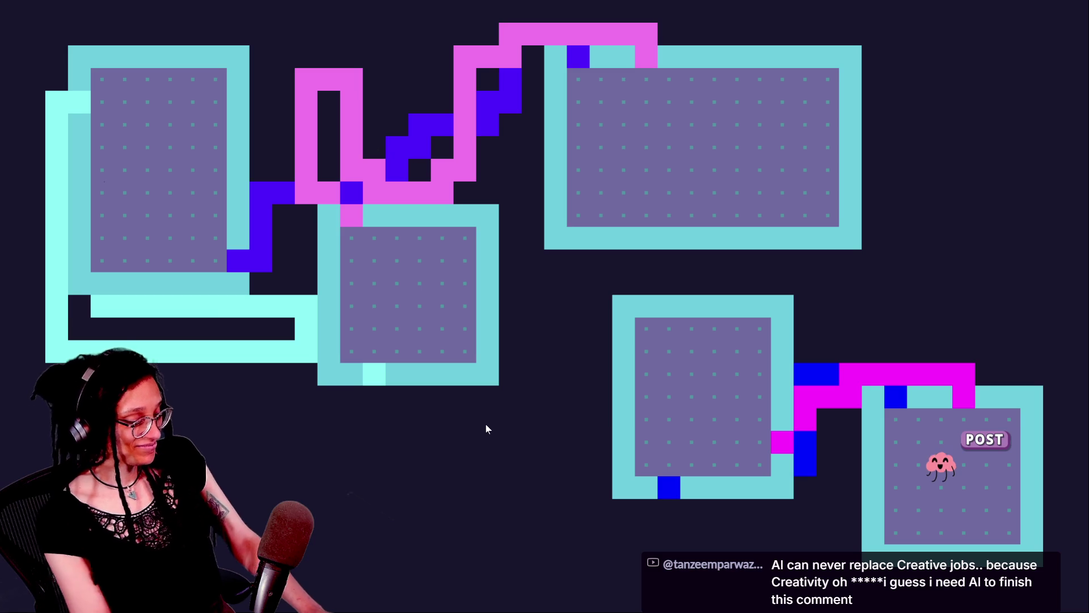
key("Escape")
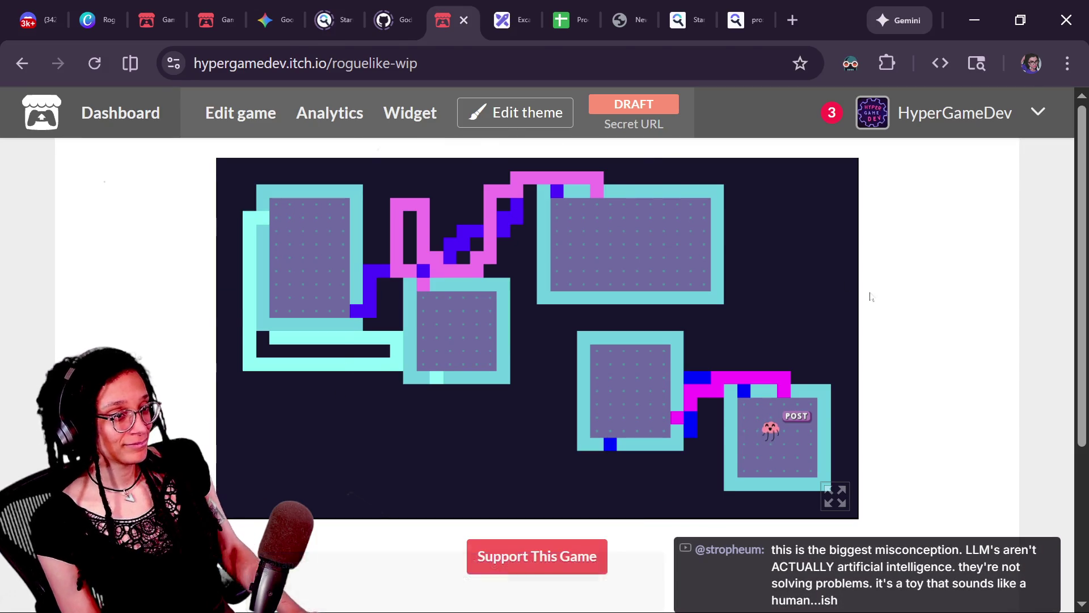
key("alt+Tab")
left_click(397, 337)
key("alt+Tab")
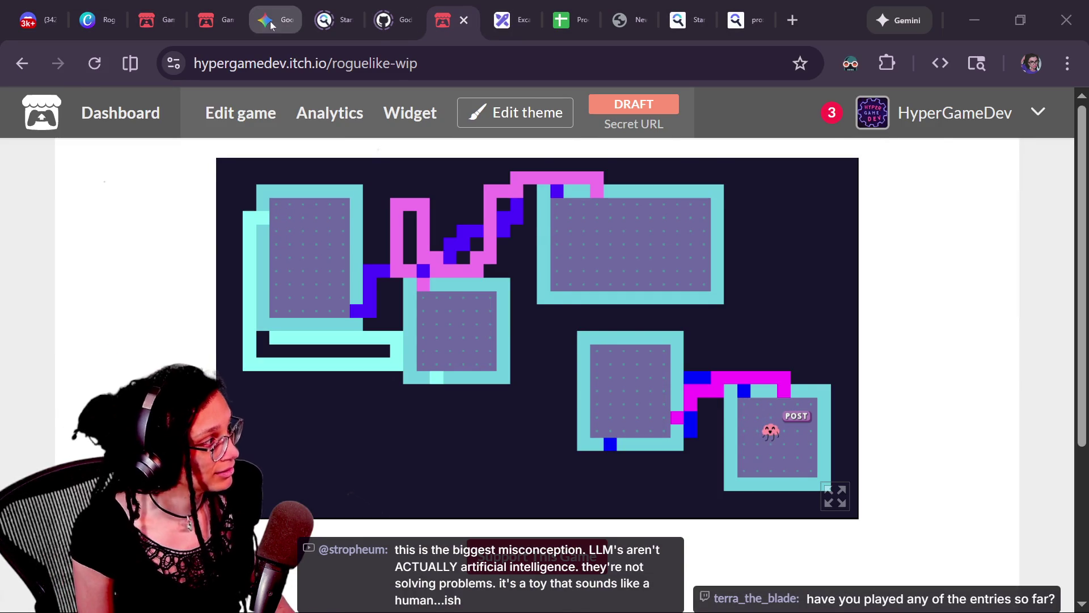
left_click(88, 6)
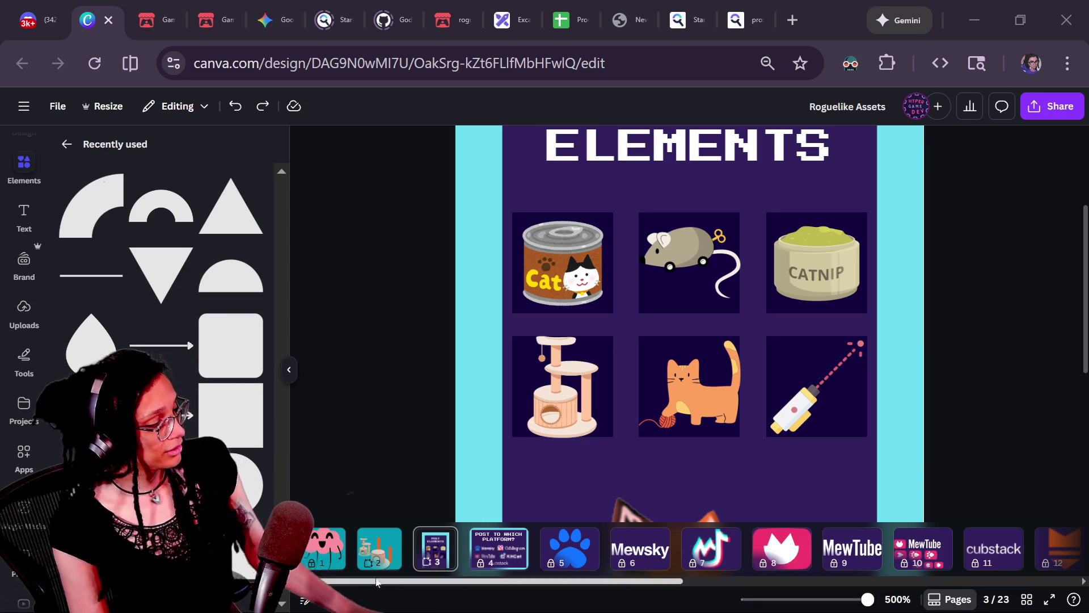
- Open page 2 with the cat tree art and zoom in on the ring
left_click(379, 548)
scroll(687, 373, "down", 10)
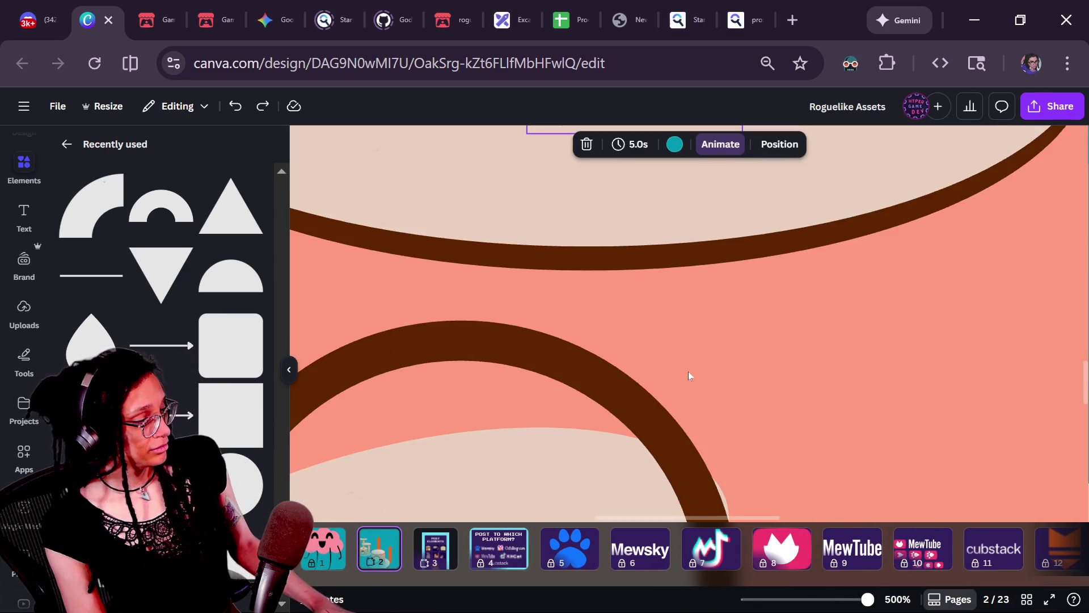
scroll(725, 482, "up", 5)
scroll(725, 482, "down", 3)
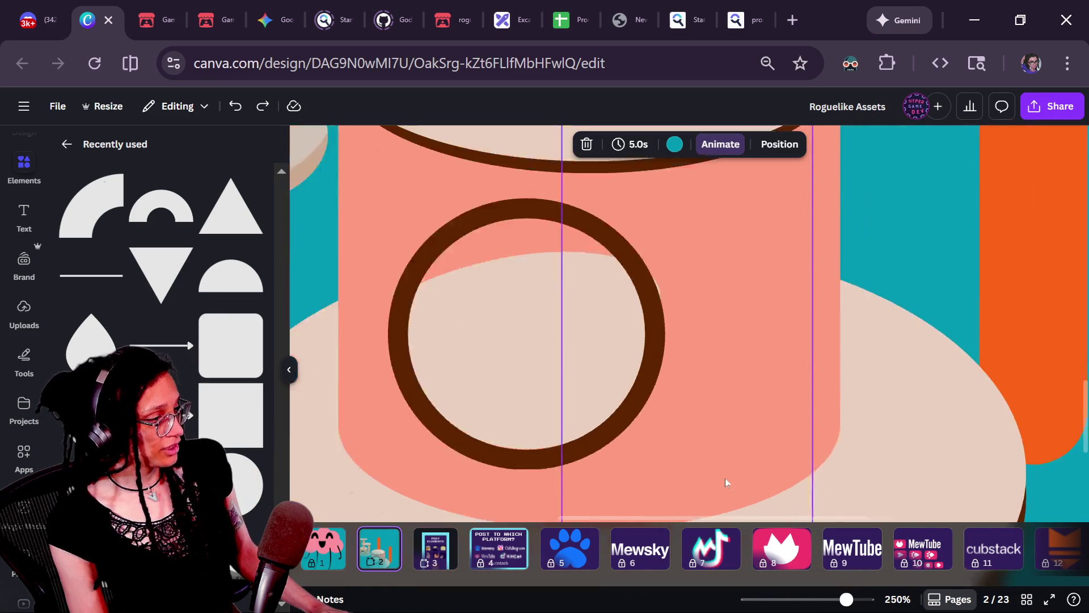
- Select the rotated box covering the tower's ring hole and resize it slightly
left_click(602, 354)
left_click(598, 356)
left_click(640, 318)
left_click(638, 320)
left_click(638, 319)
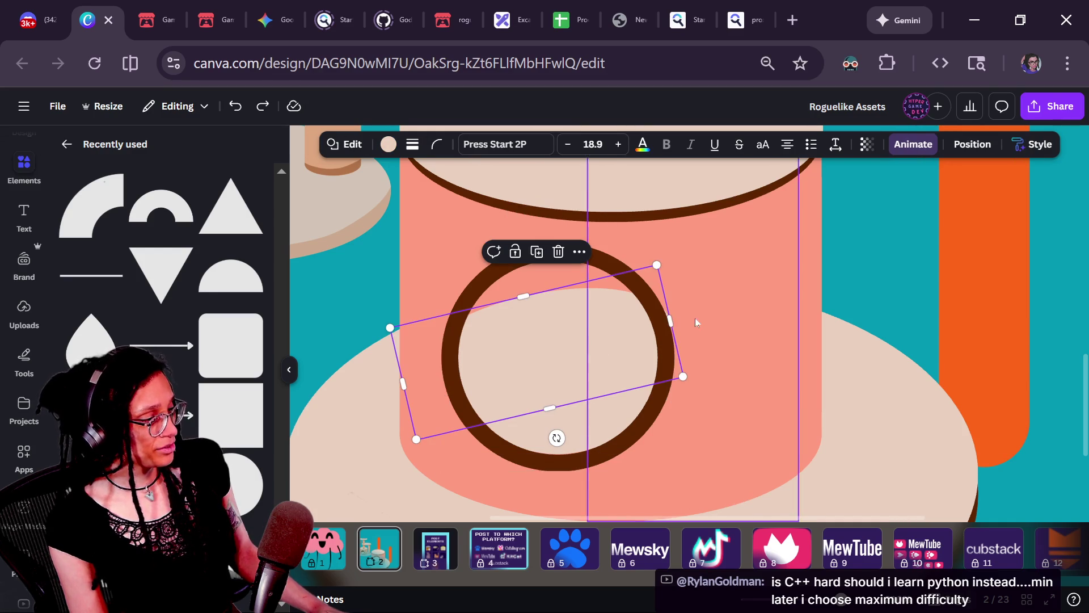
left_click_drag(667, 328, 671, 334)
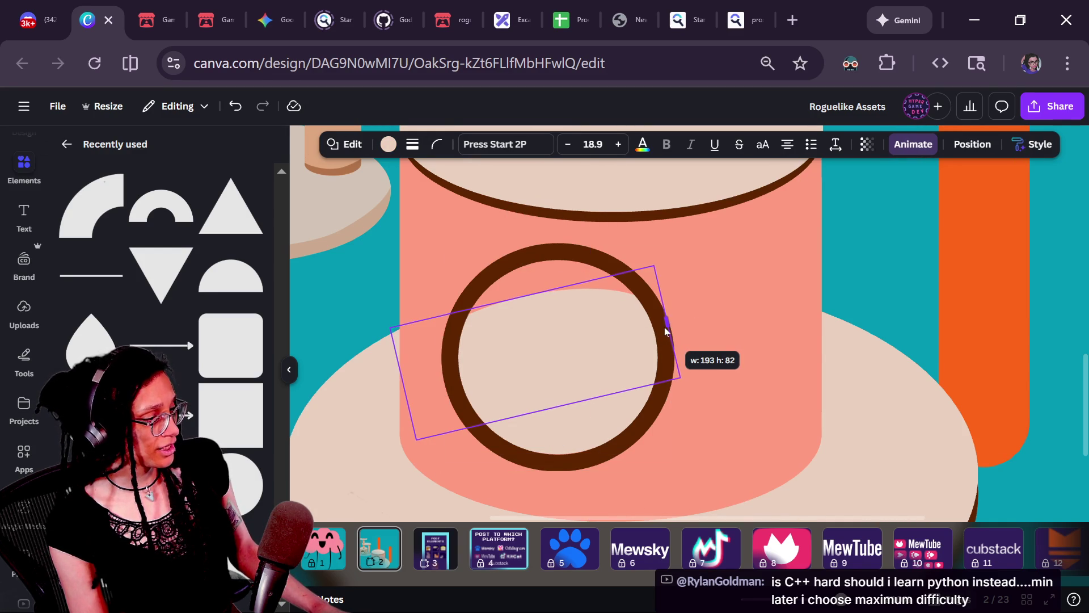
- Zoom back out over the page and select the left orange pole
left_click(965, 299)
scroll(964, 299, "down", 2)
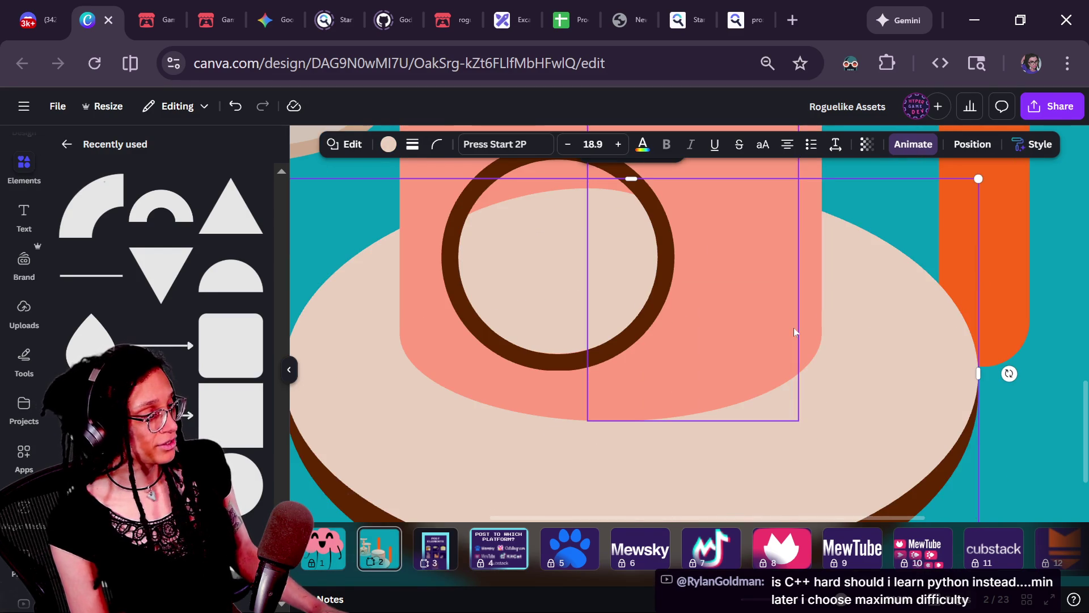
scroll(794, 327, "down", 1, "ctrl")
left_click(879, 363)
scroll(879, 363, "down", 3, "ctrl")
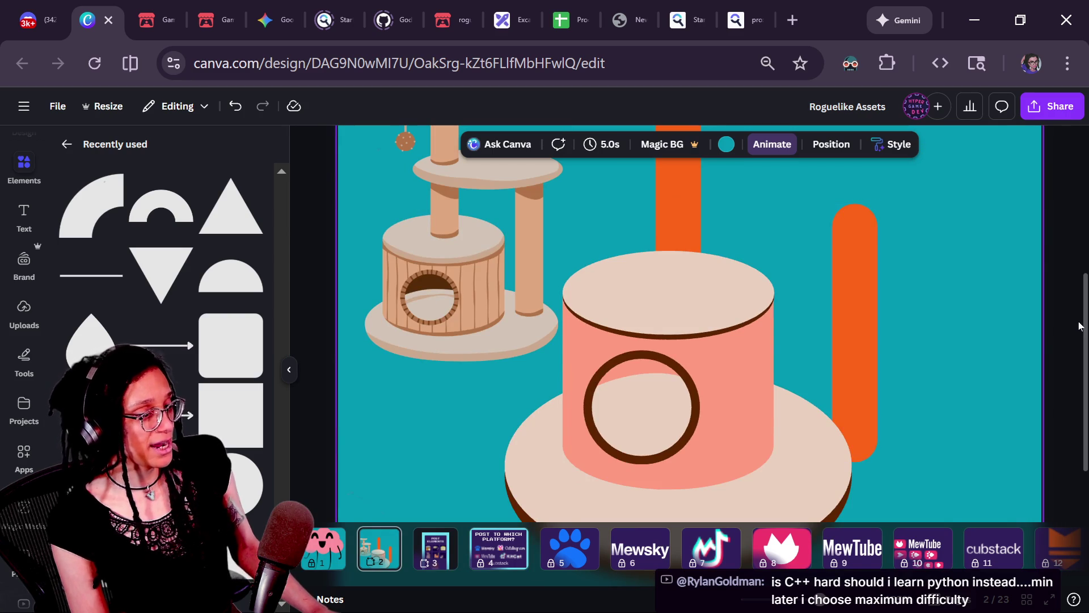
scroll(1084, 343, "down", 1)
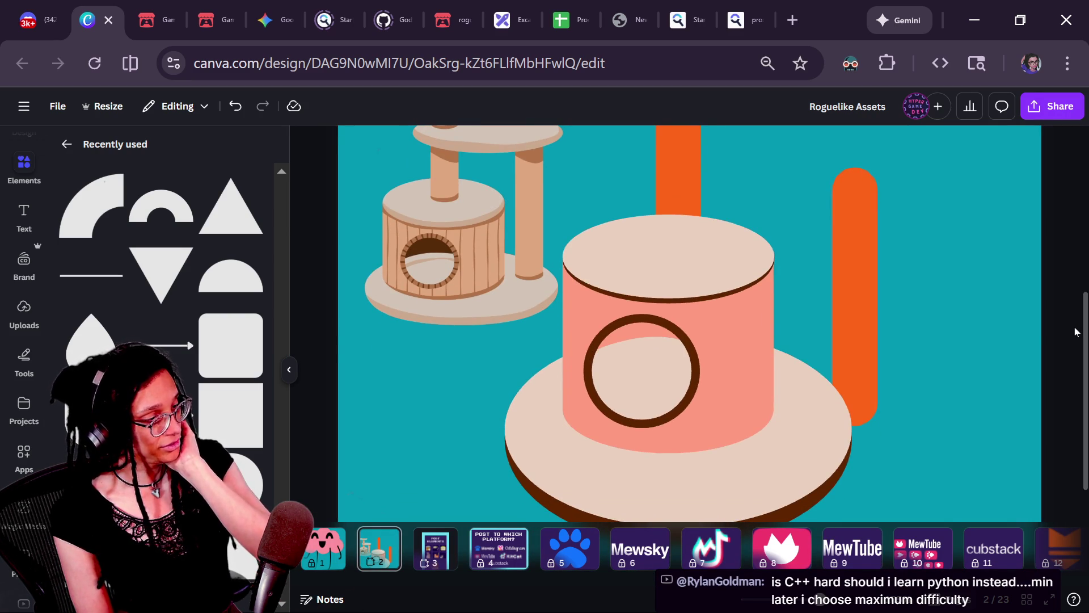
scroll(849, 277, "up", 3)
left_click(680, 207)
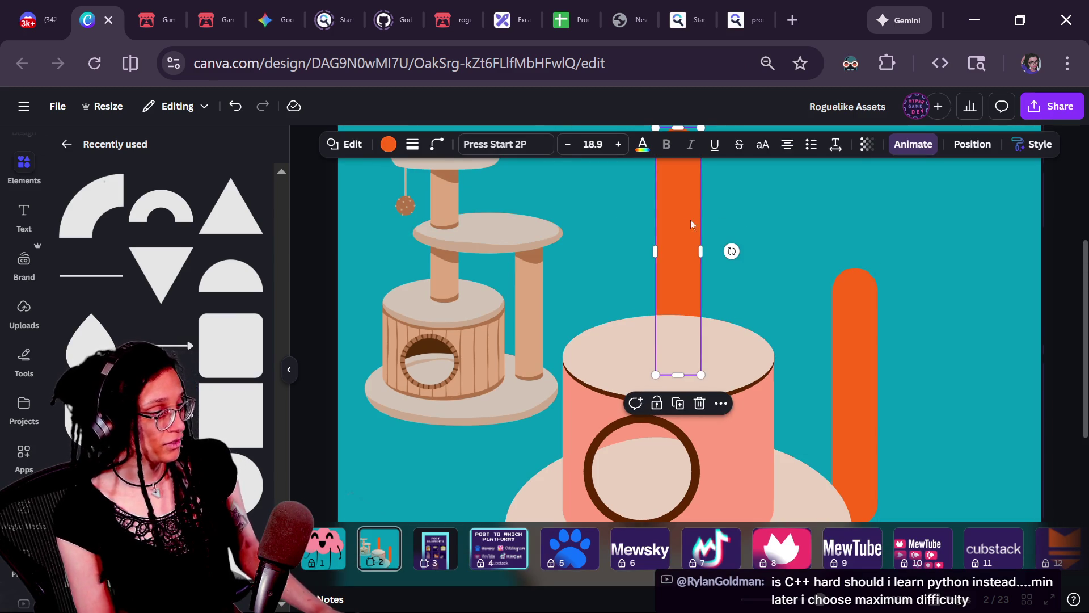
- Bring the orange pole in front of the lid and shift it slightly left
left_click(707, 249)
left_click(690, 239)
key("ctrl+]")
left_click_drag(690, 240, 667, 237)
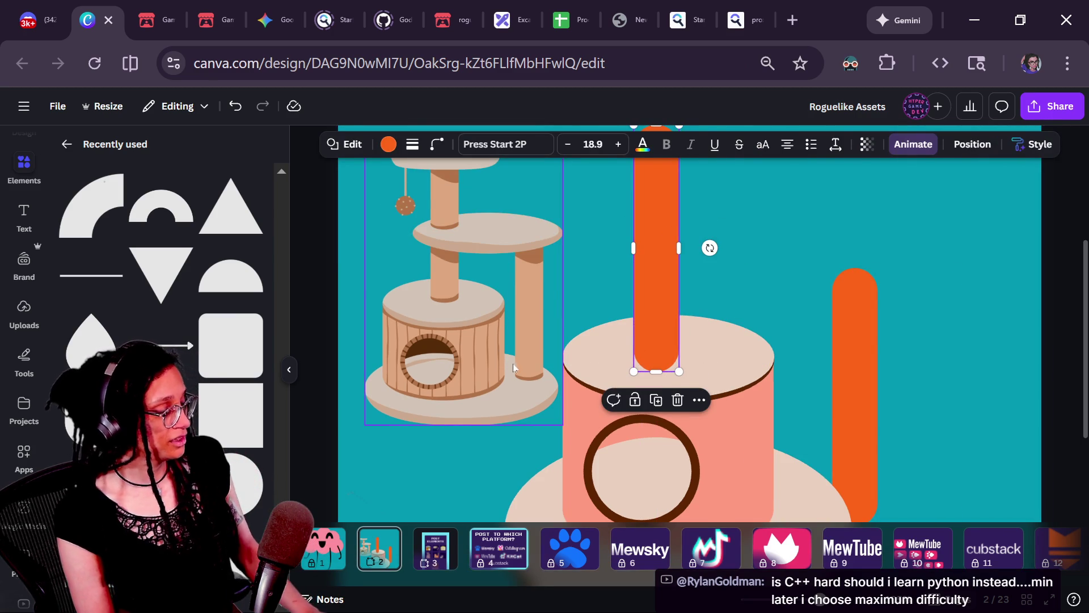
left_click(485, 420)
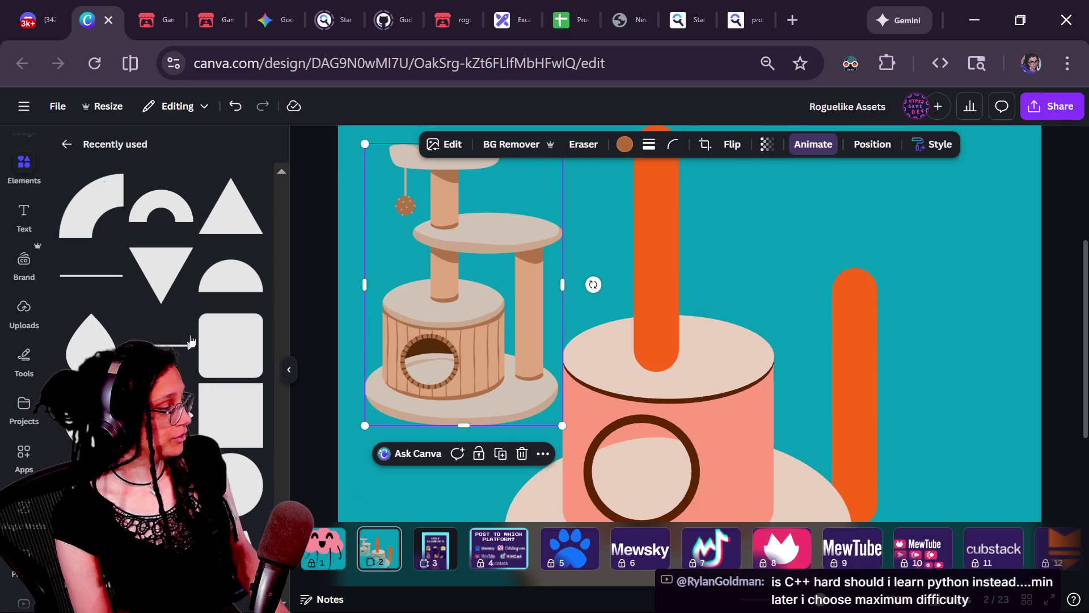
- Add a square and reshape it into a thin red bar, about 63×270, above the lid
left_click(230, 411)
mouse_move(586, 310)
left_mouse_down()
mouse_move(678, 304)
mouse_move(635, 302)
left_mouse_up()
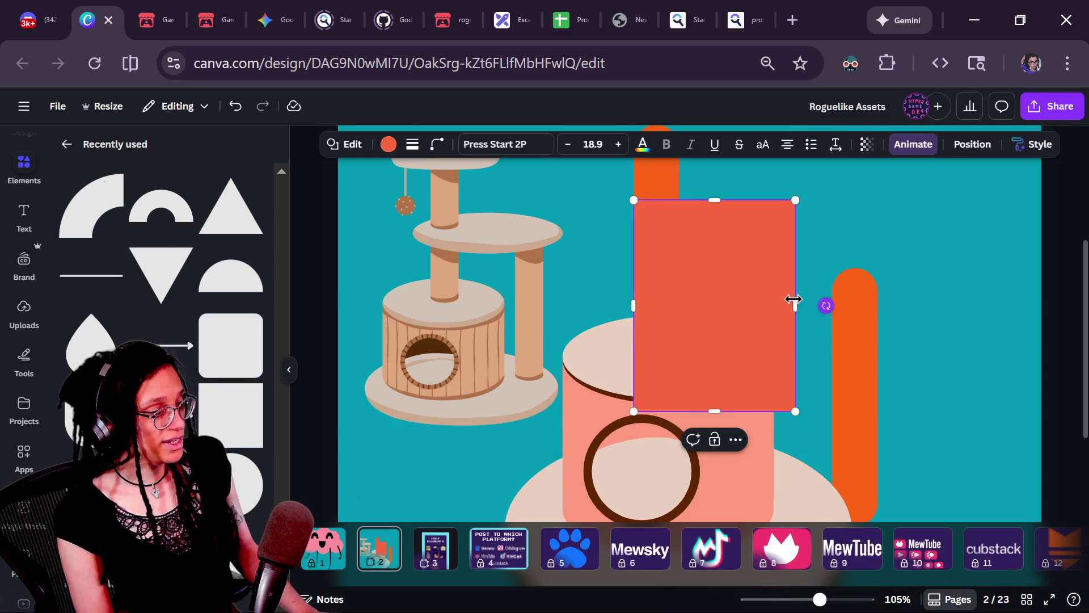
mouse_move(794, 299)
left_mouse_down()
mouse_move(657, 309)
mouse_move(679, 306)
mouse_move(663, 245)
left_mouse_up()
scroll(632, 189, "up", 3)
scroll(682, 404, "down", 3)
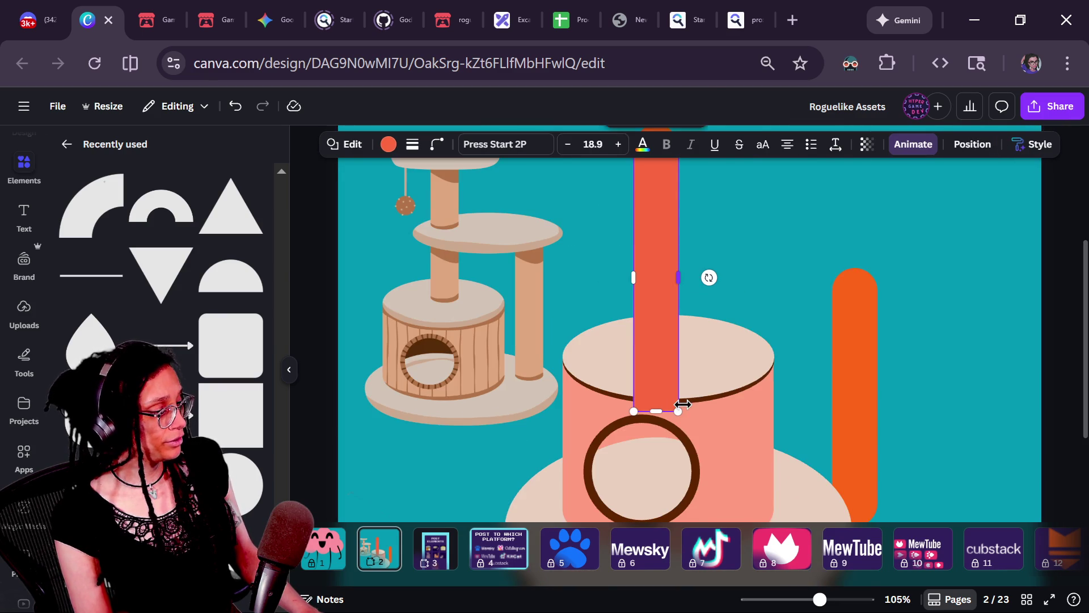
mouse_move(656, 409)
left_mouse_down()
mouse_move(656, 263)
mouse_move(656, 346)
left_mouse_up()
scroll(657, 361, "up", 5, "ctrl")
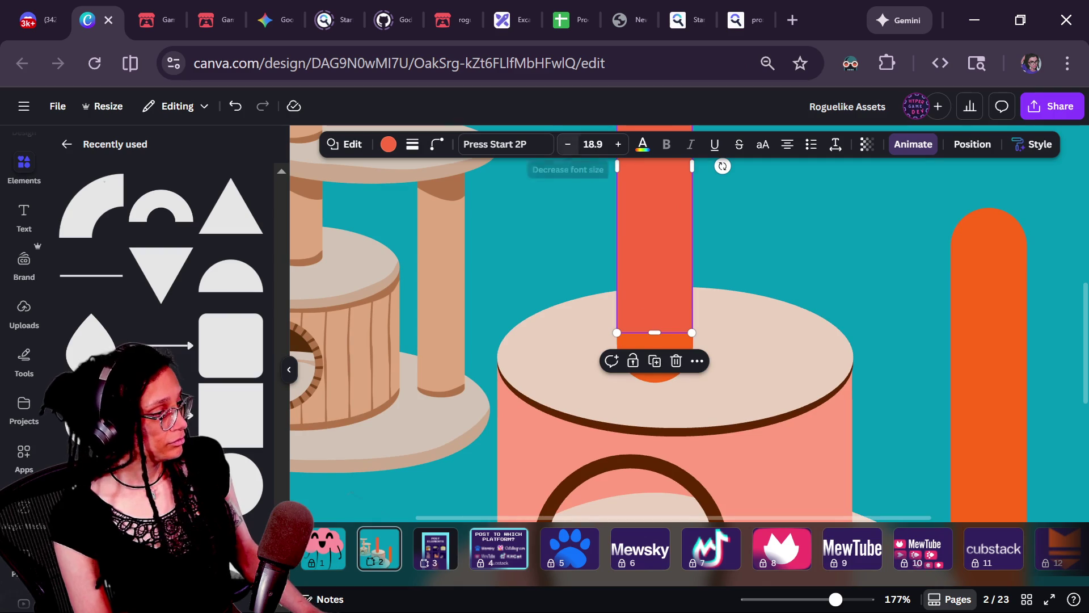
left_click_drag(616, 170, 619, 172)
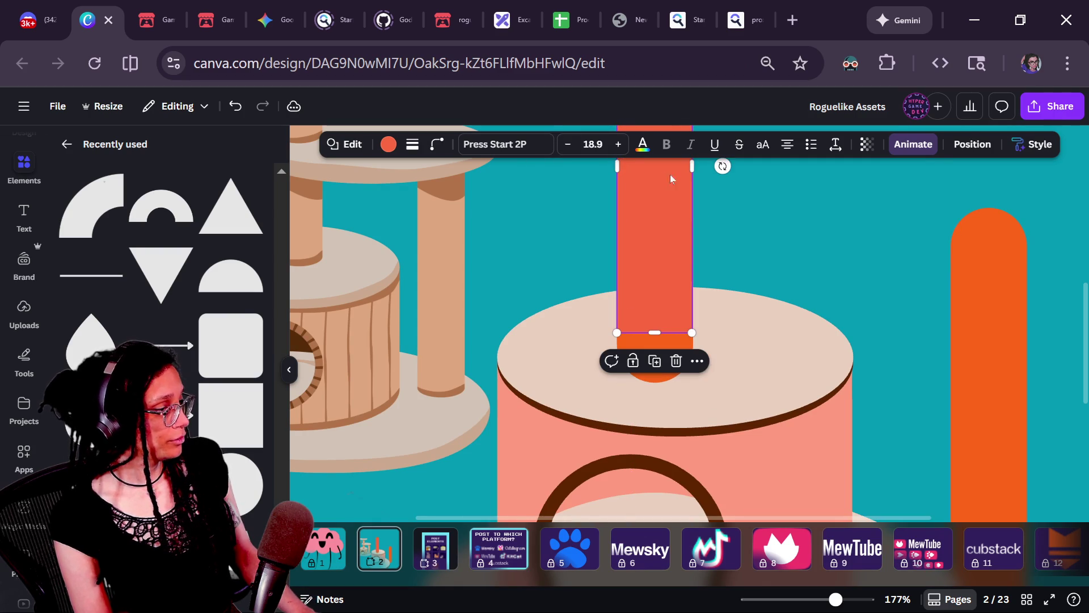
left_click(673, 383)
left_click(655, 359)
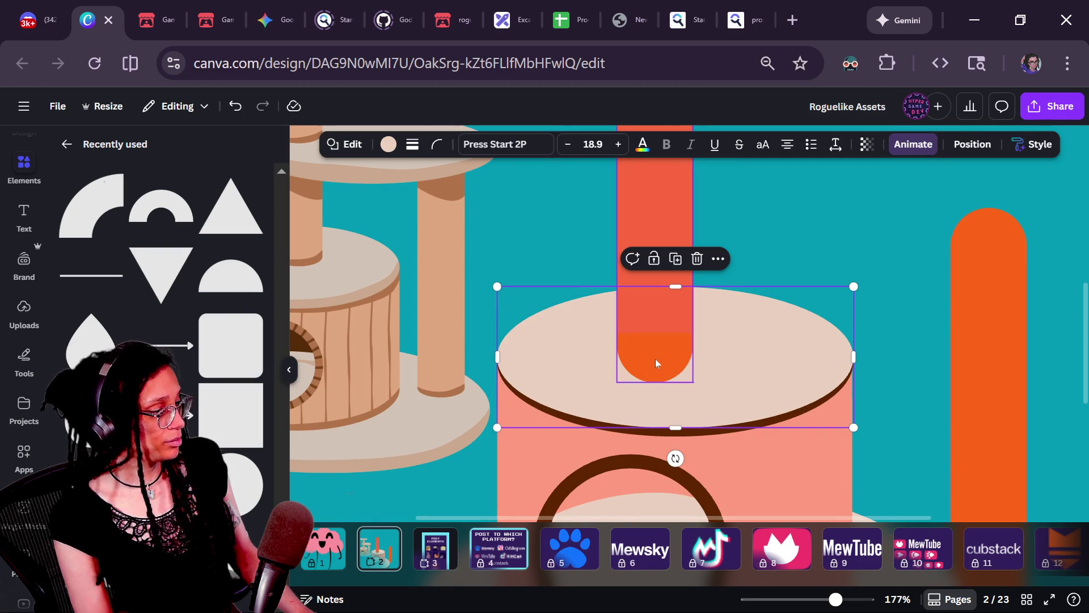
key("Delete")
left_click(653, 301)
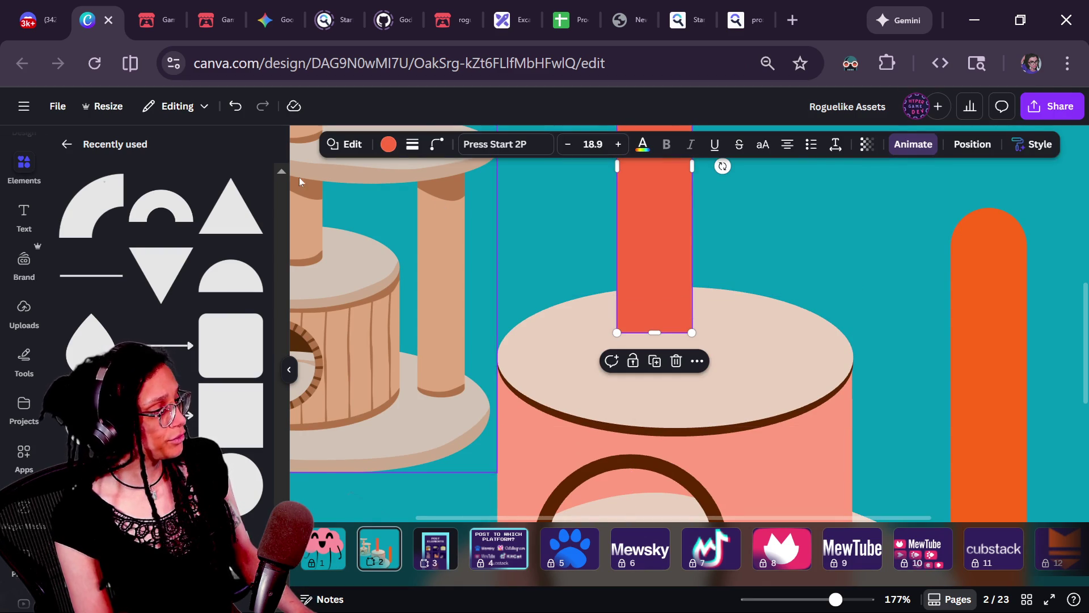
left_click(388, 144)
left_click(71, 242)
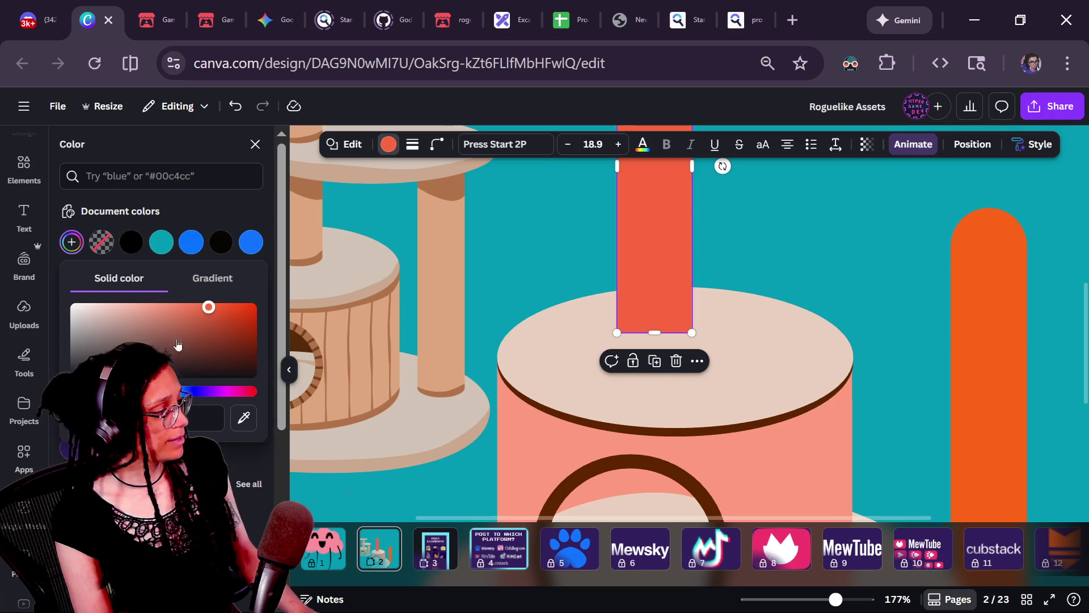
left_click(243, 420)
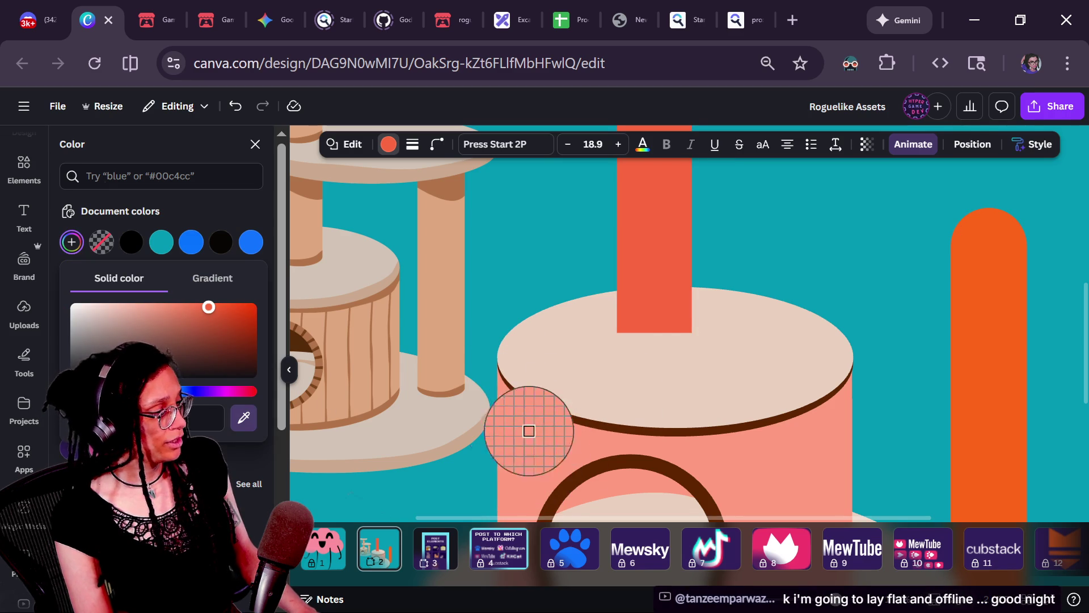
left_click(535, 462)
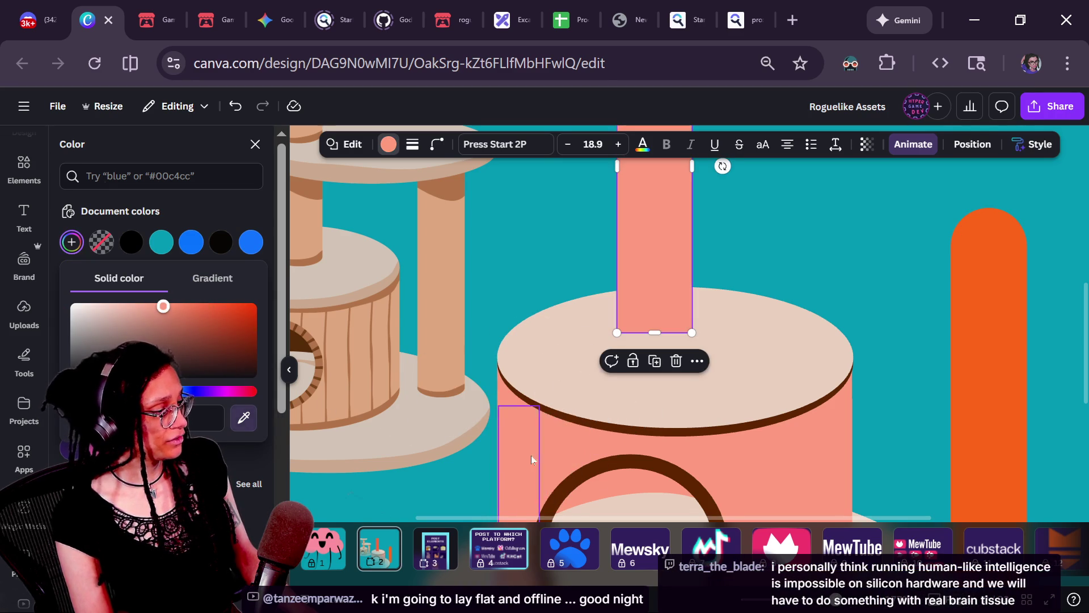
left_click(757, 216)
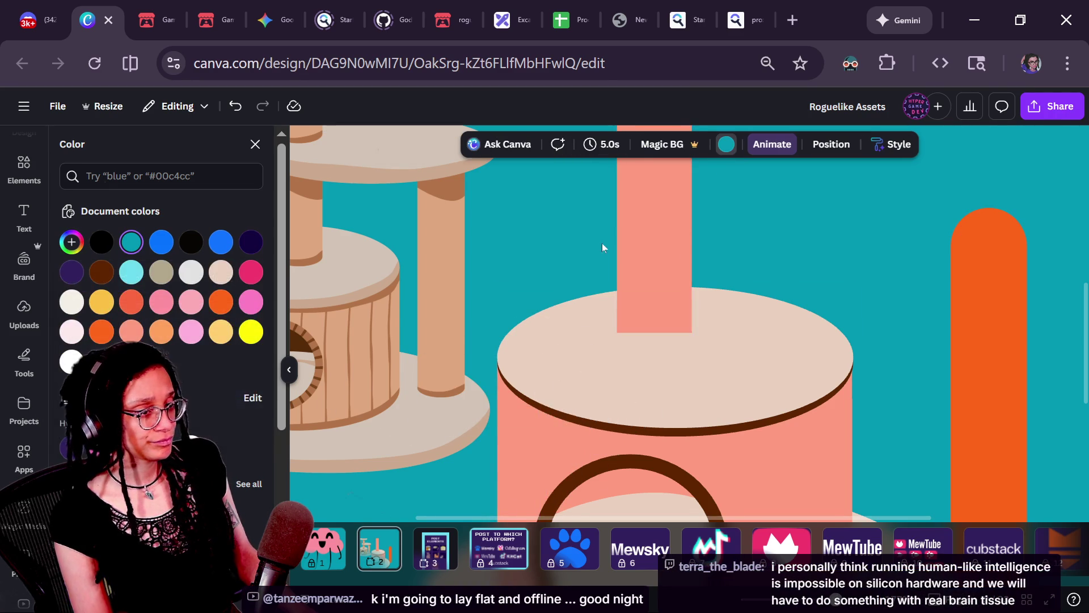
left_click(642, 243)
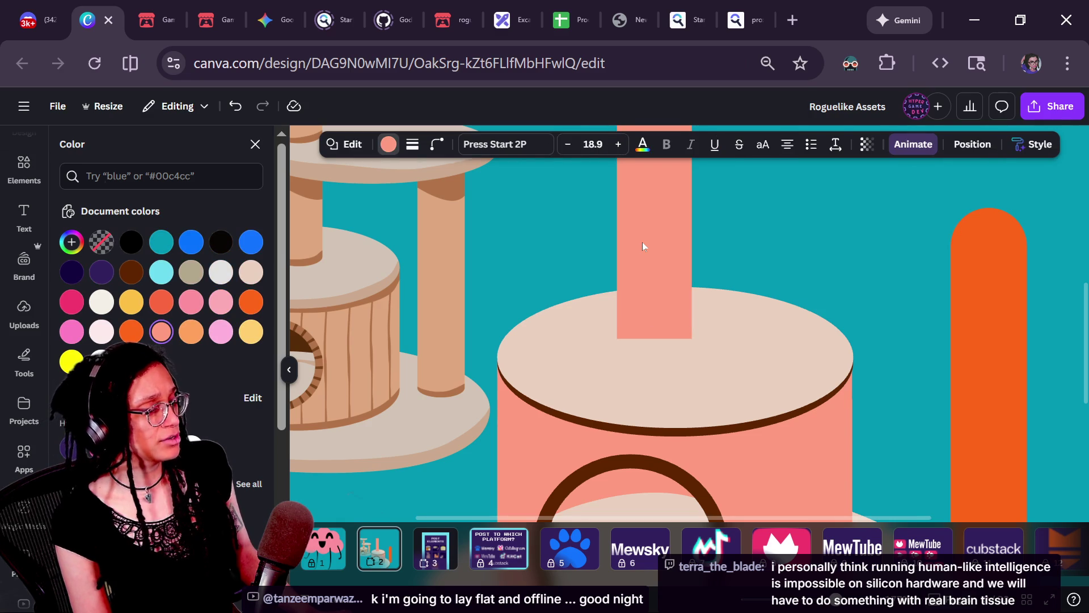
key("Down")
key("Down")
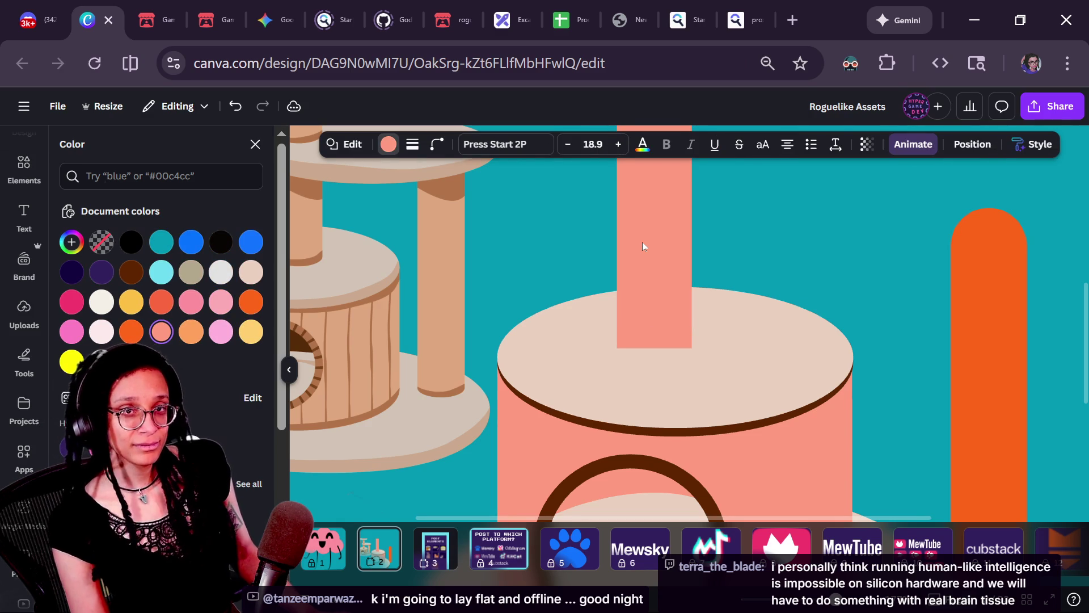
key("Down")
key("Up")
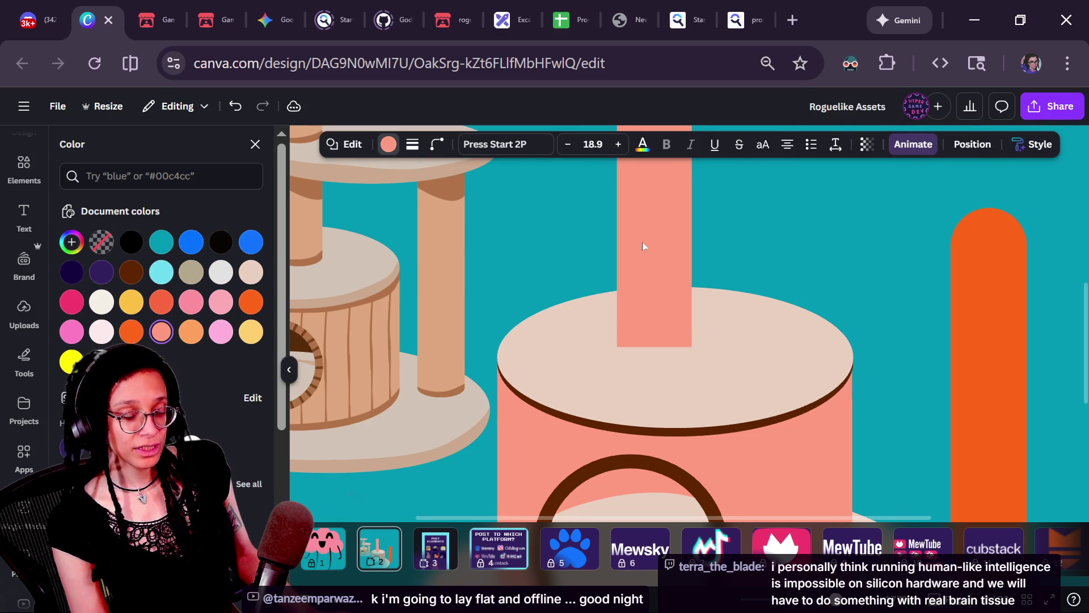
key("Down")
left_click(811, 226)
left_click(625, 318)
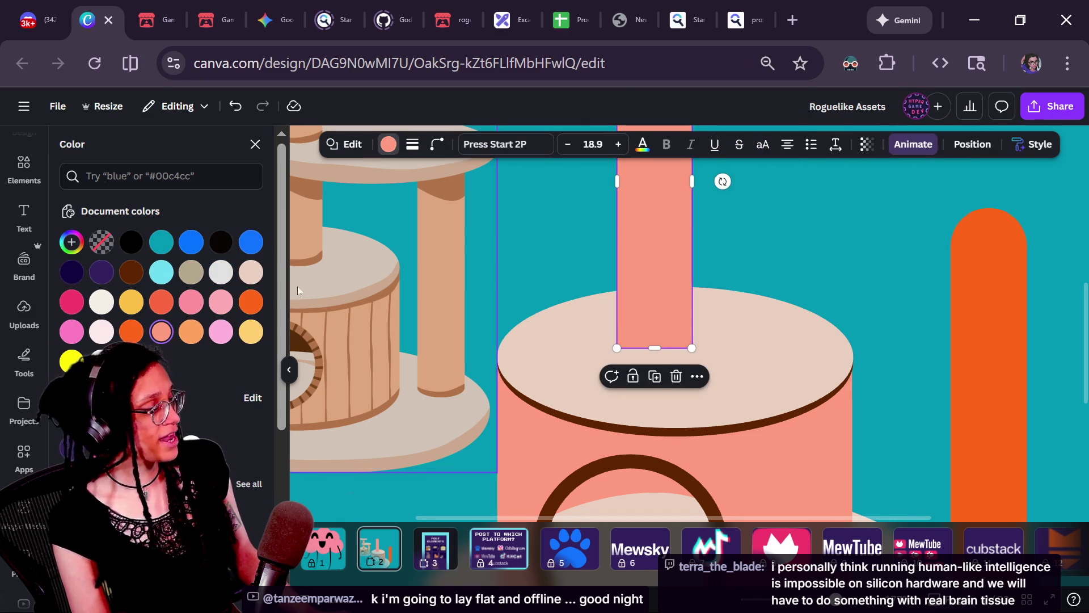
left_click(418, 278)
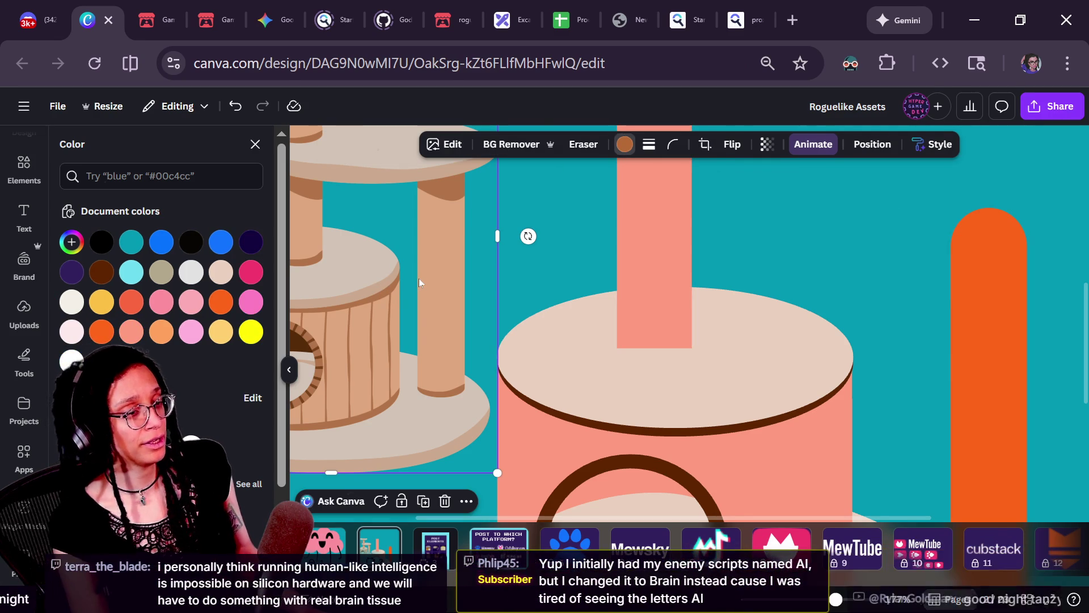
left_click(654, 314)
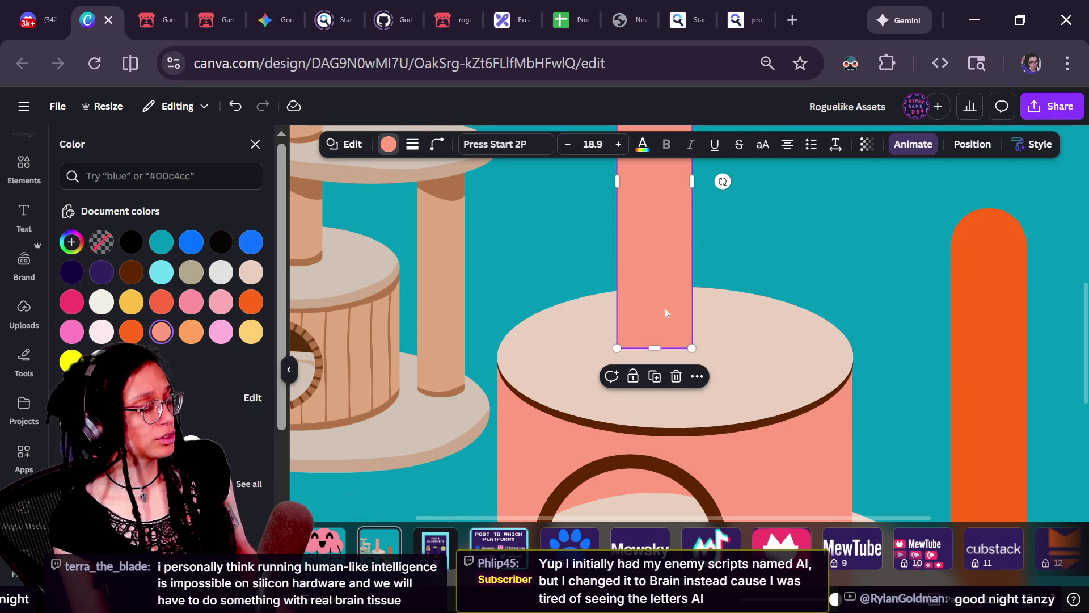
left_click(799, 283)
key("Caps_Lock")
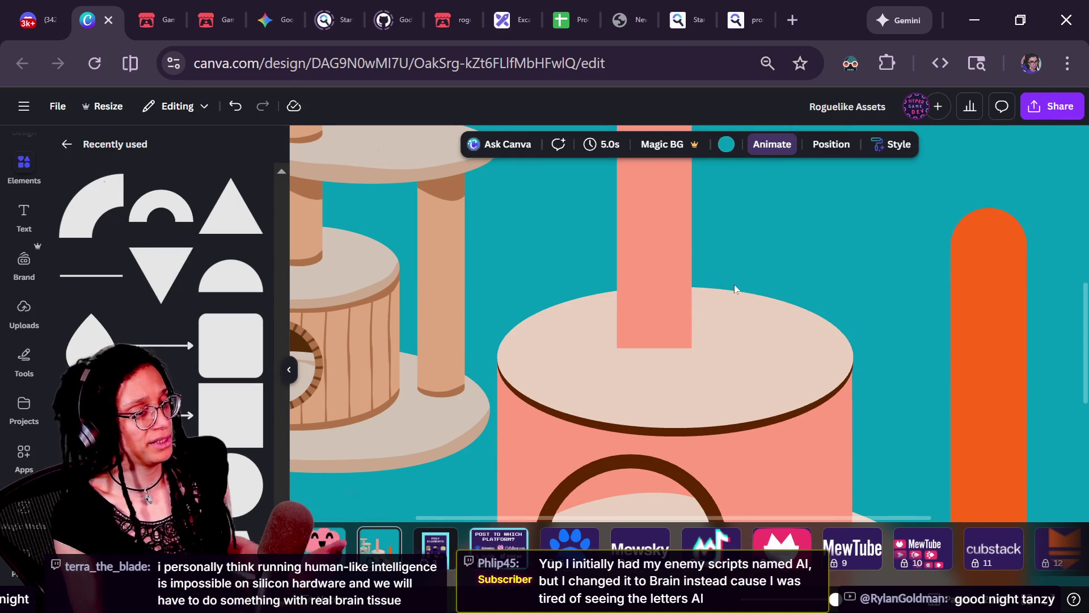
left_click(701, 301)
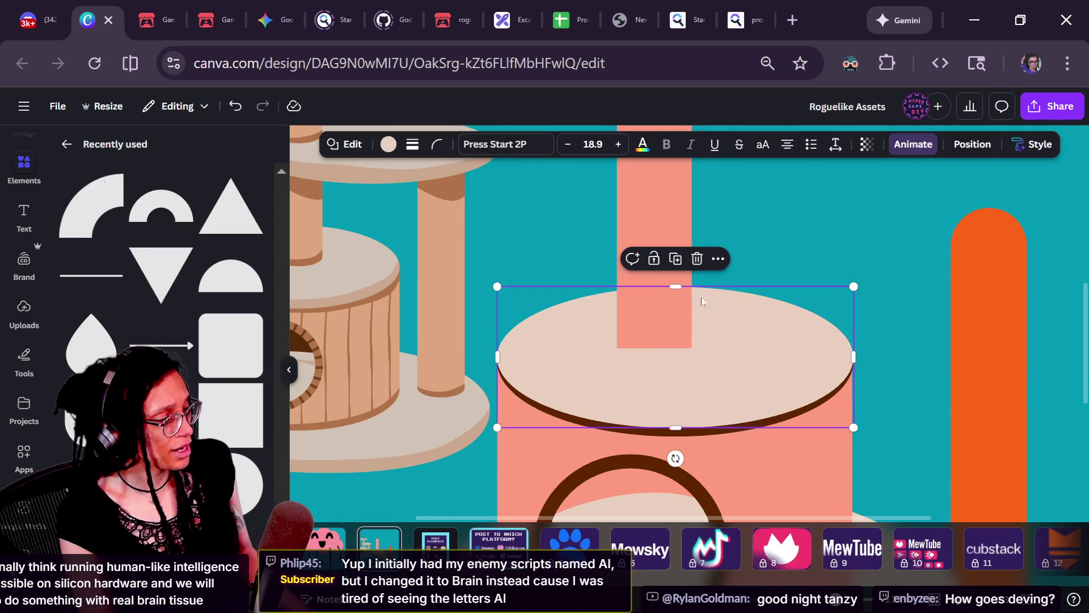
left_click(679, 312)
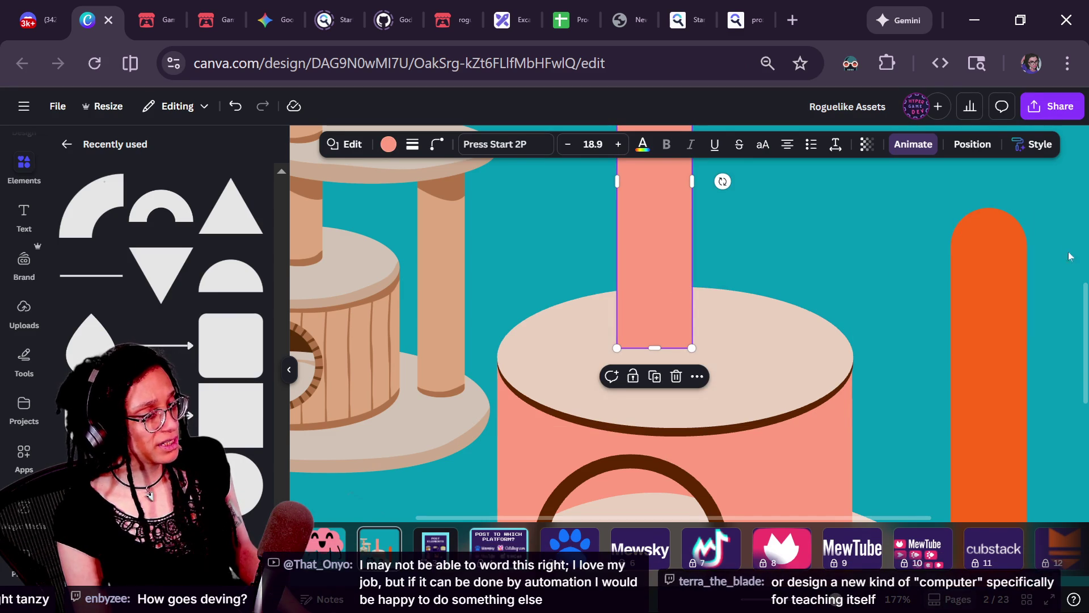
scroll(1085, 300, "down", 1)
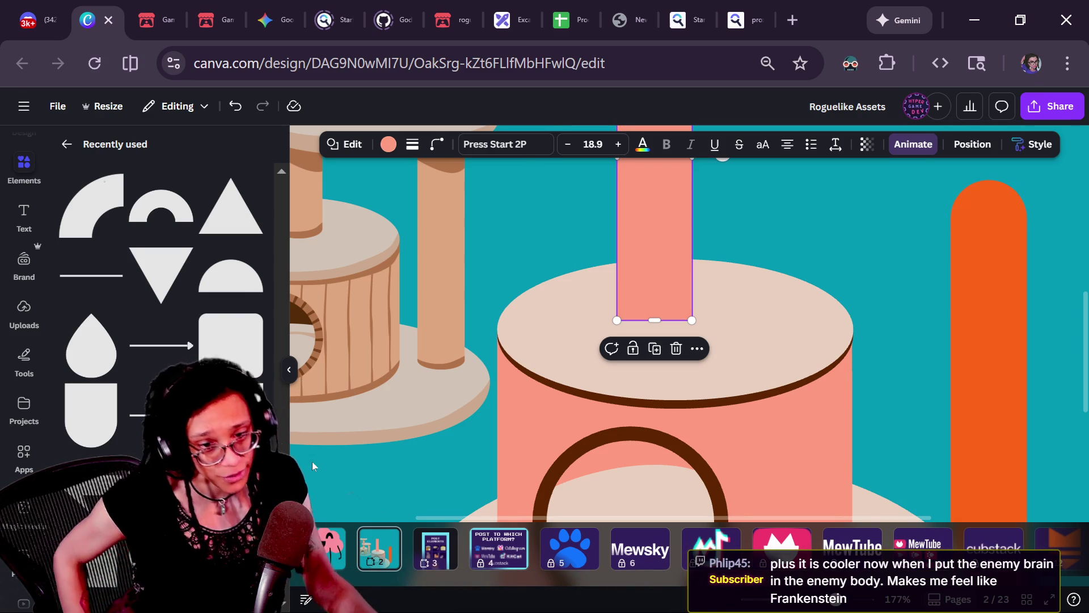
scroll(648, 489, "down", 5, "ctrl")
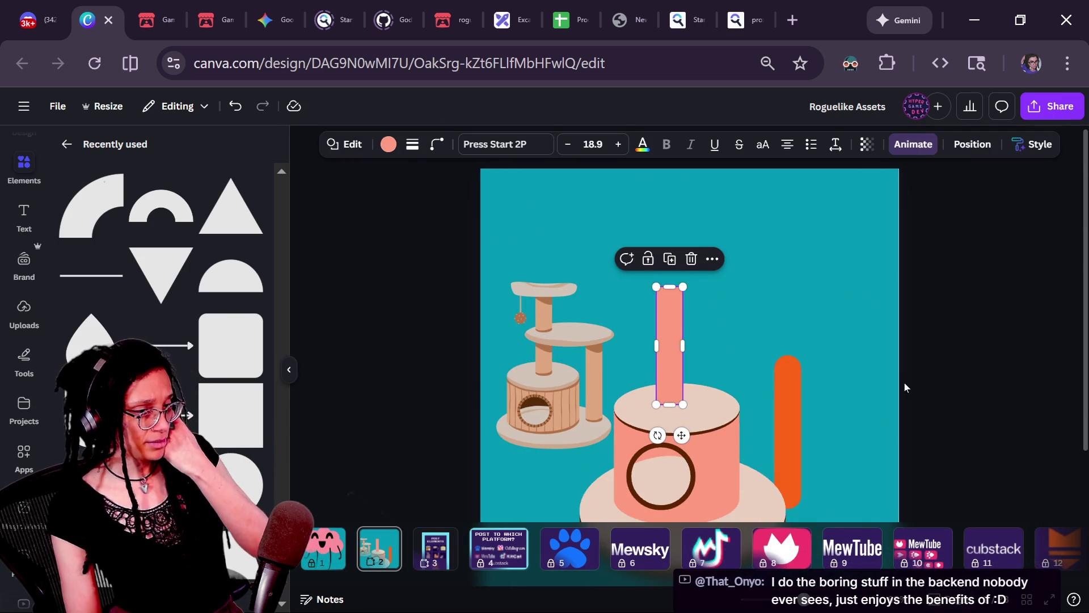
- Drag the top ellipse's bottom handle up slightly to flatten the beige lid
scroll(829, 400, "down", 2)
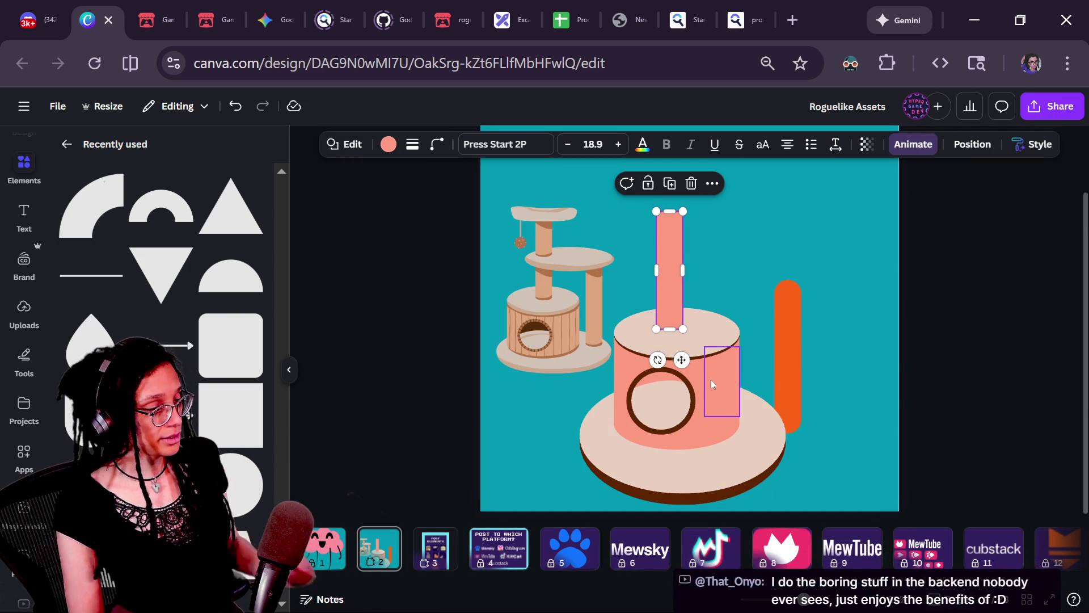
scroll(712, 383, "up", 5, "ctrl")
left_click(741, 301)
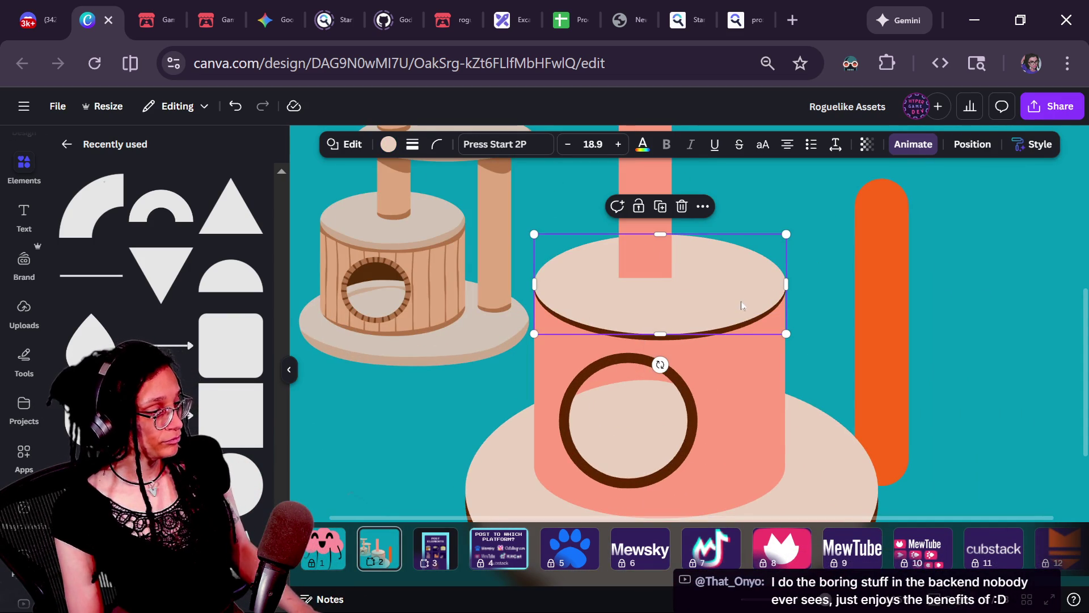
left_click_drag(658, 334, 655, 335)
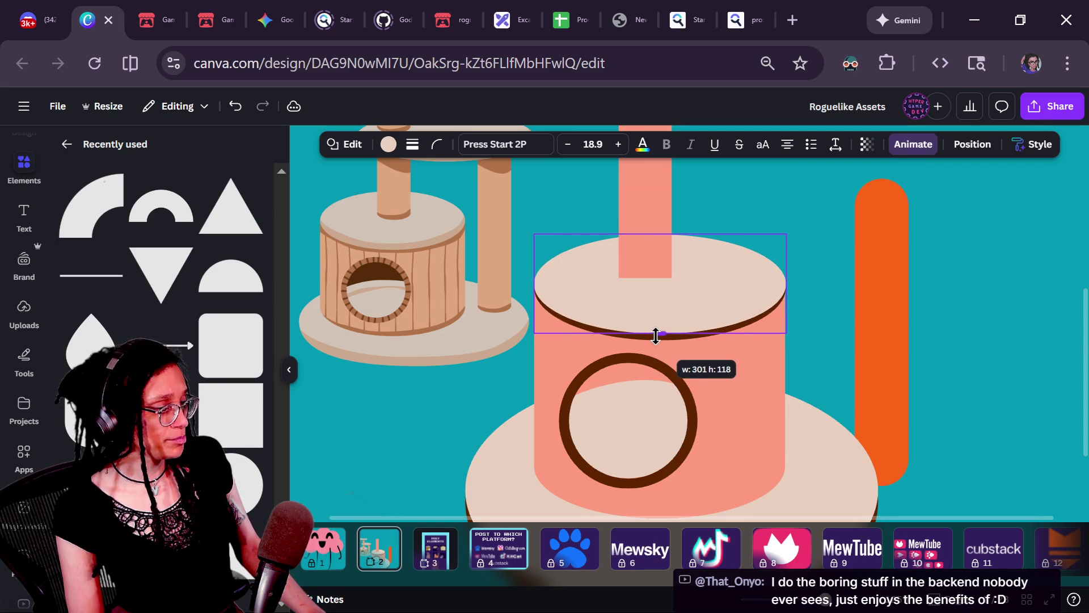
left_click(849, 302)
scroll(849, 302, "down", 3, "ctrl")
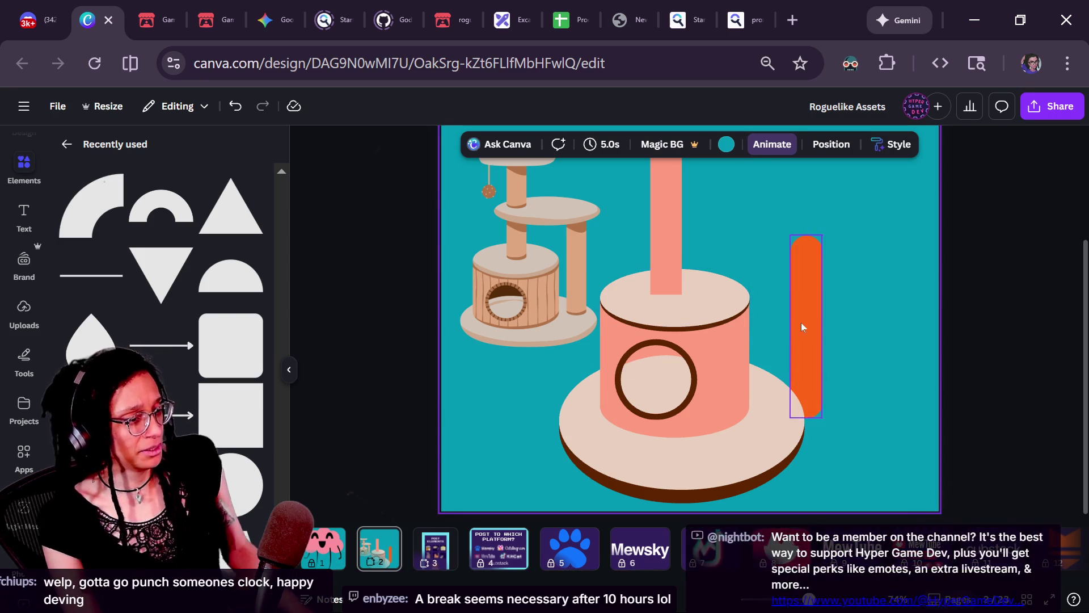
left_click(689, 302)
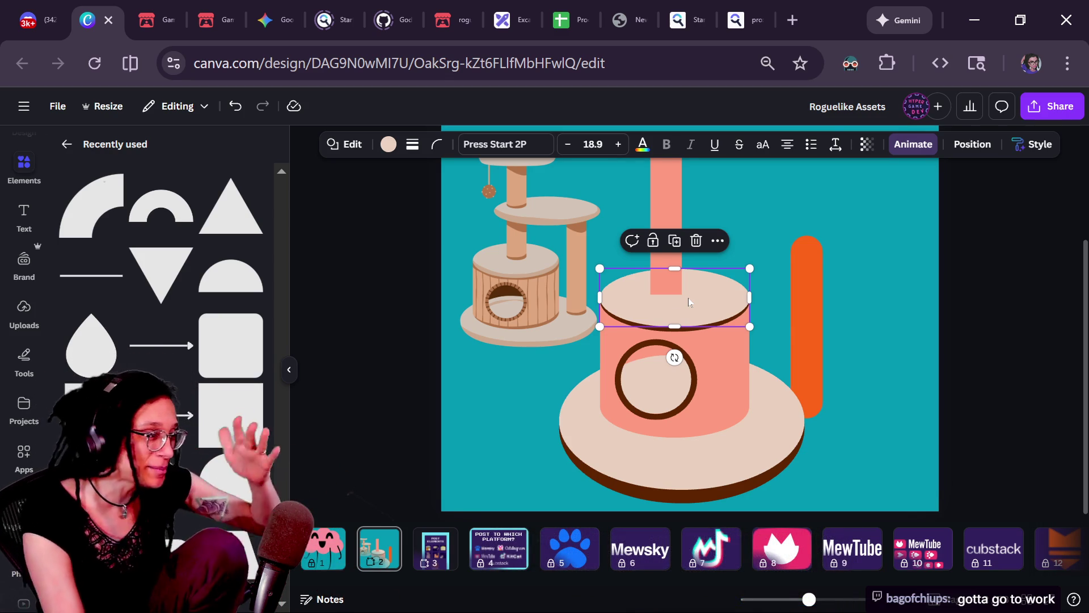
left_click(622, 259)
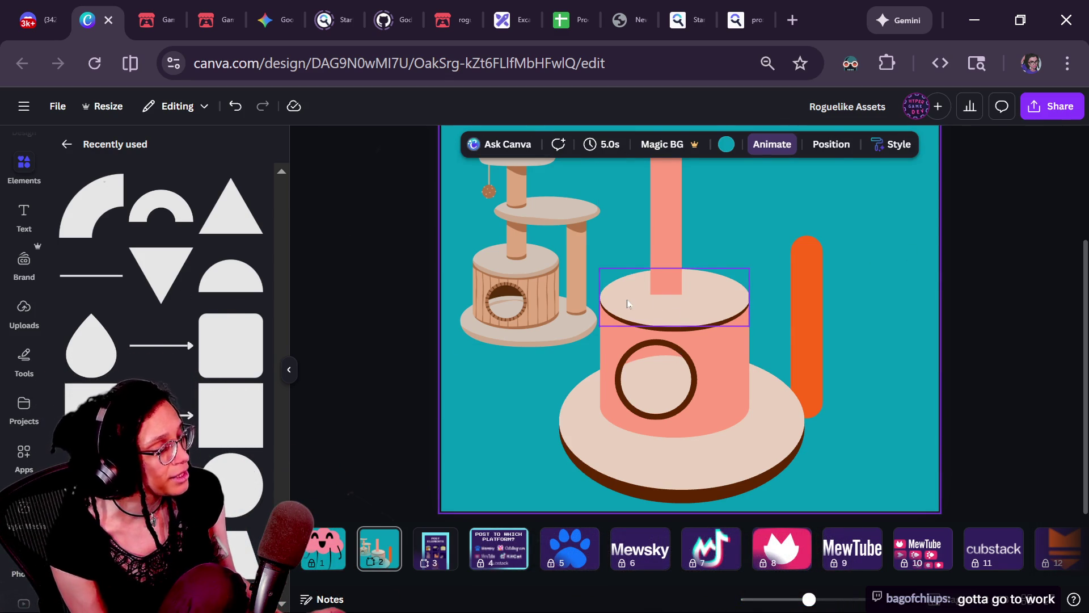
scroll(681, 296, "up", 1)
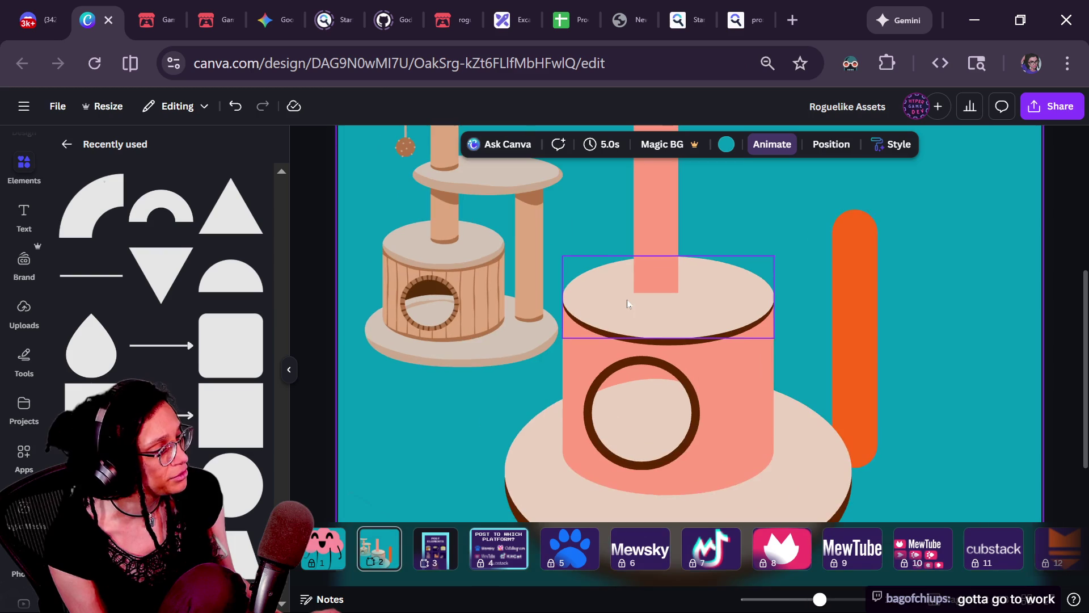
- Shrink a copy of the lid ellipse into a small oval filled with the post's salmon colour
left_click(595, 321)
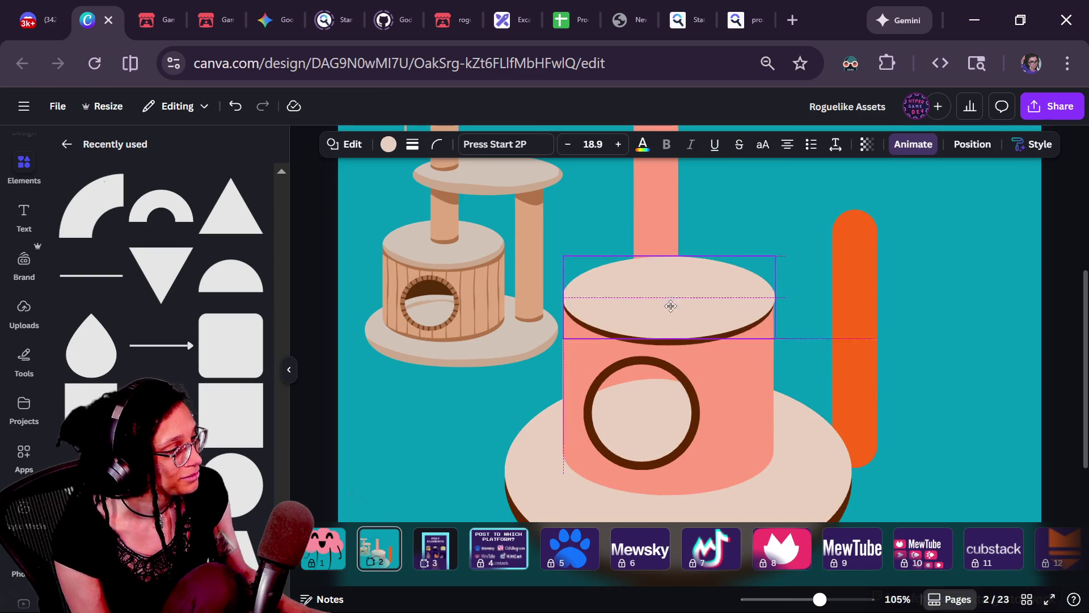
mouse_move(562, 253)
left_mouse_down()
mouse_move(688, 297)
mouse_move(663, 296)
left_mouse_up()
scroll(662, 297, "up", 4)
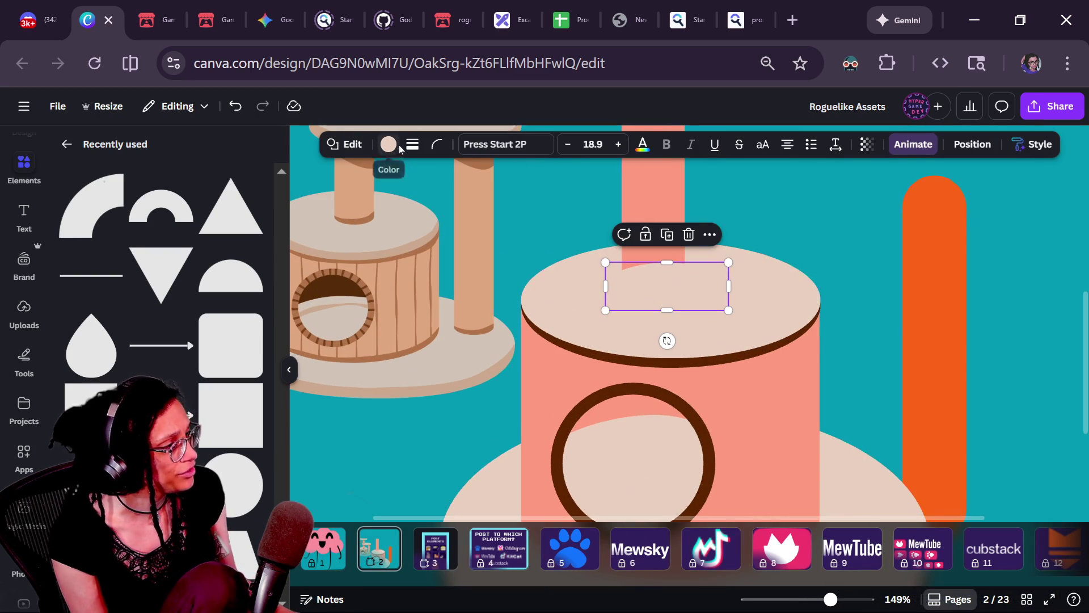
left_click(389, 144)
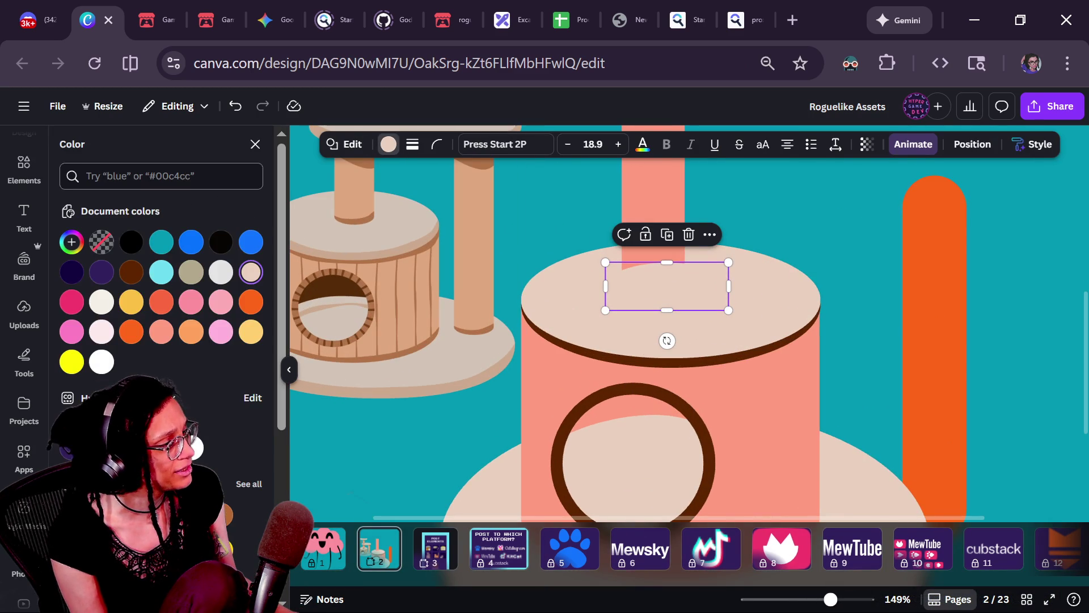
left_click(72, 242)
left_click(244, 418)
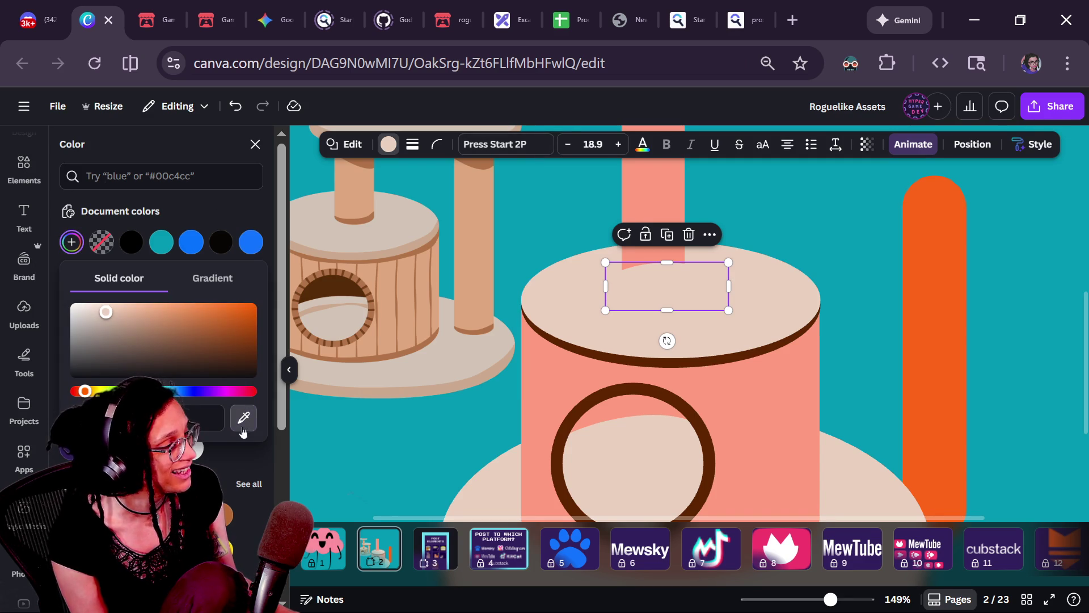
left_click(652, 215)
left_click(668, 295)
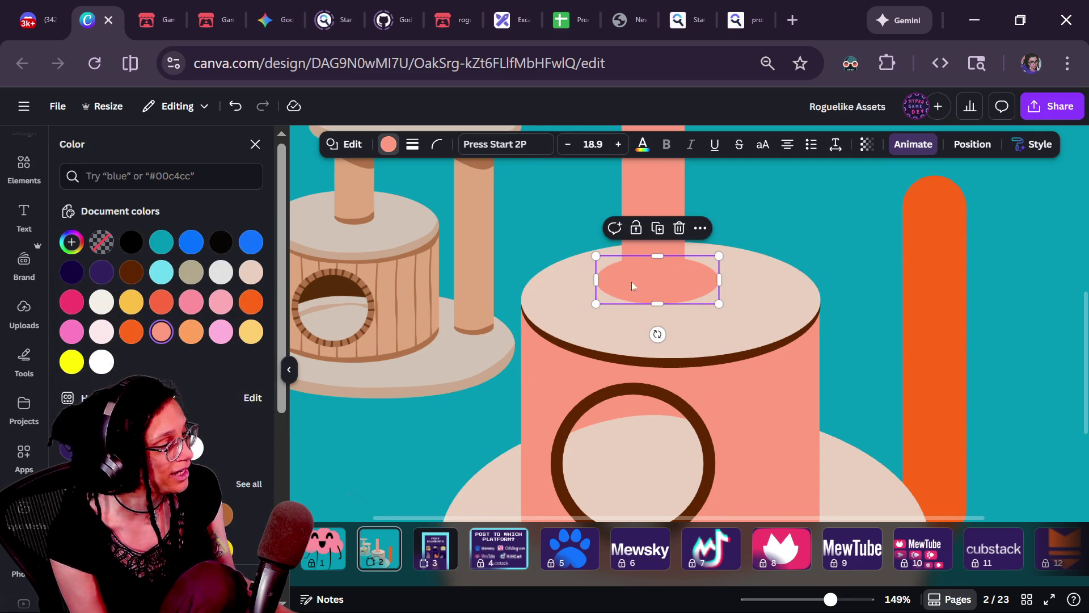
- Fit the salmon oval to the post's width and send it back one layer
mouse_move(604, 308)
left_mouse_down()
mouse_move(633, 289)
mouse_move(650, 295)
mouse_move(637, 287)
mouse_move(684, 288)
left_mouse_up()
left_click(760, 304)
key("ctrl+[")
left_click(781, 317)
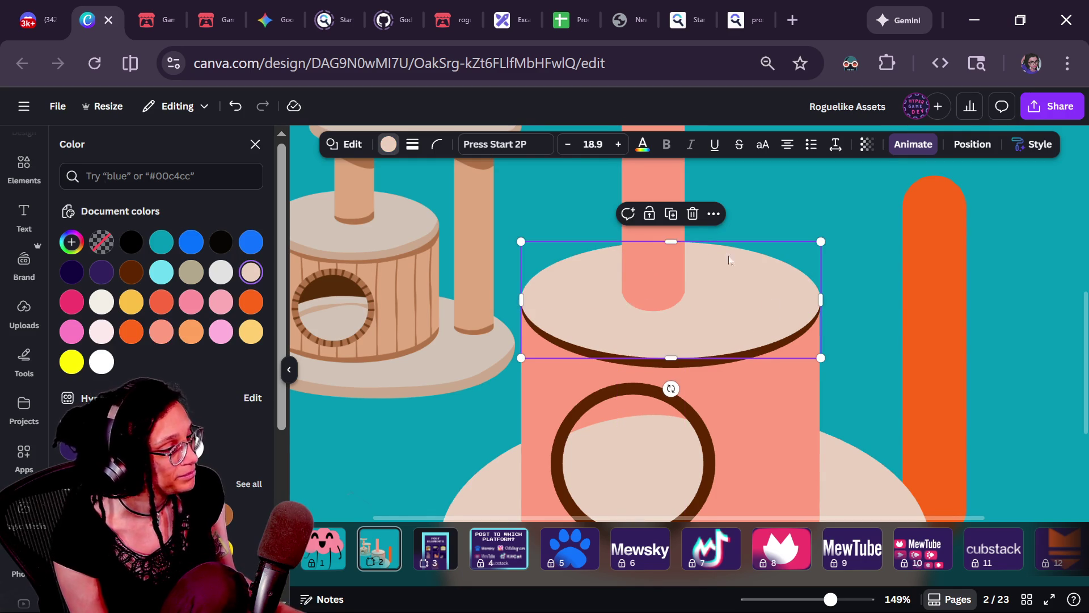
scroll(775, 234, "down", 3)
left_click(653, 292)
left_click_drag(699, 281, 698, 282)
left_click(715, 295)
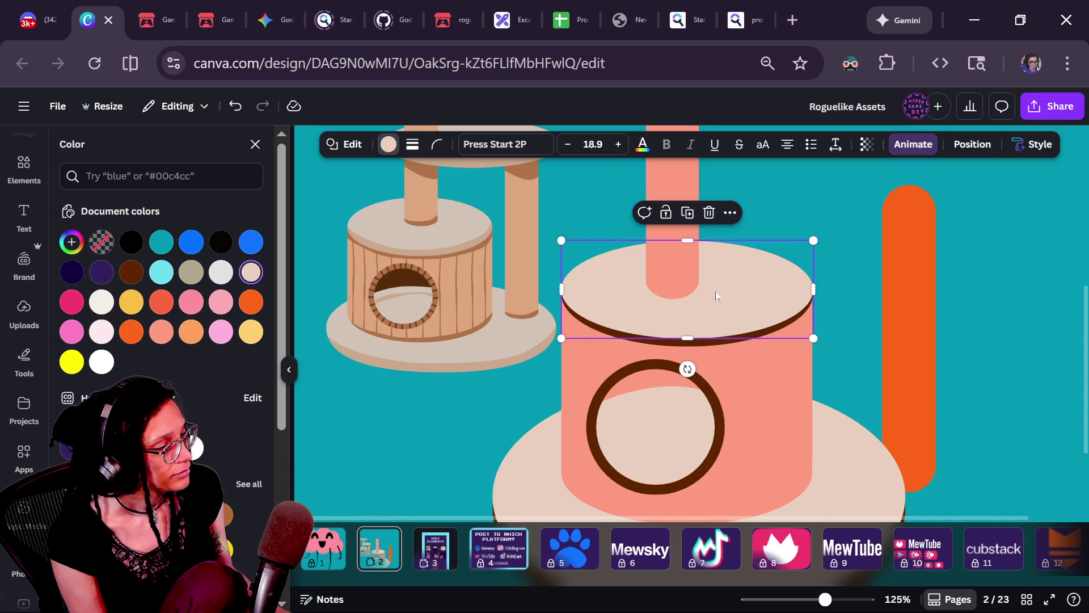
scroll(712, 294, "up", 2)
scroll(720, 294, "down", 5)
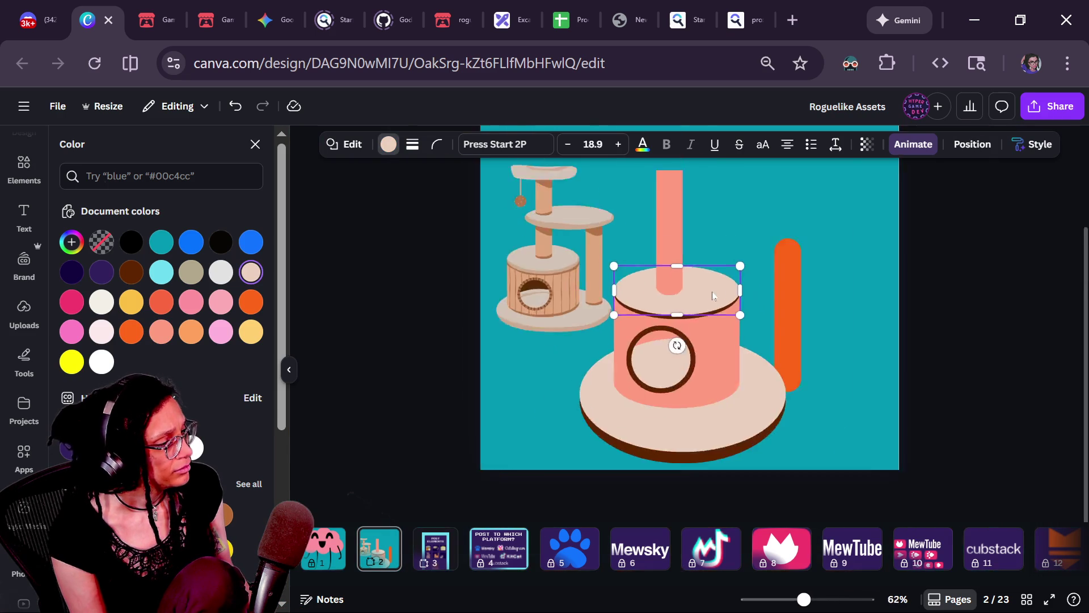
left_click(841, 324)
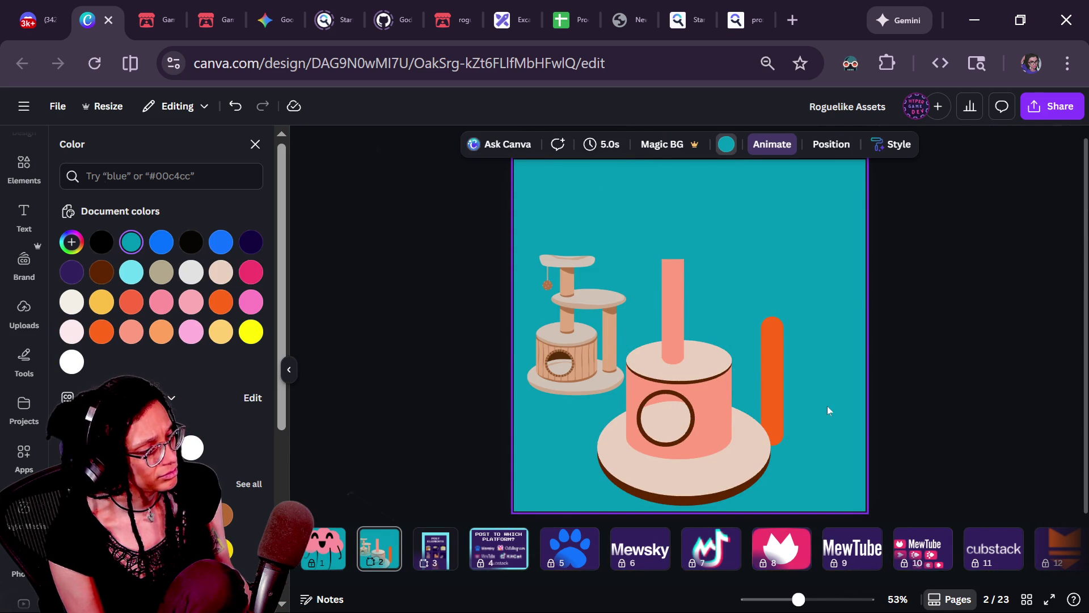
- Flatten the beige base ellipse slightly by raising its bottom edge
scroll(827, 406, "down", 2)
scroll(827, 406, "up", 3)
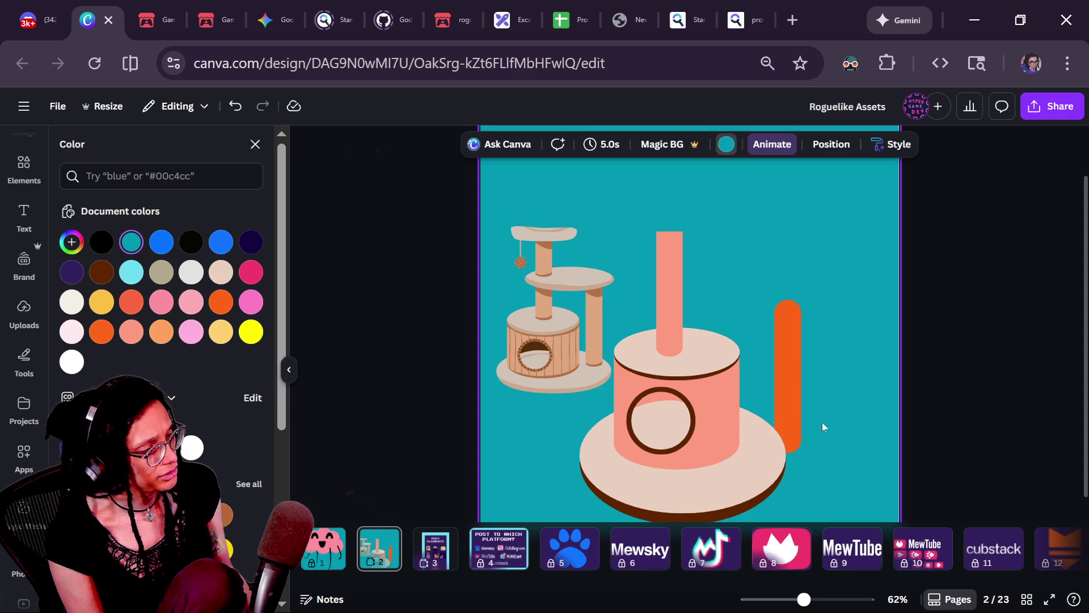
scroll(822, 422, "down", 1)
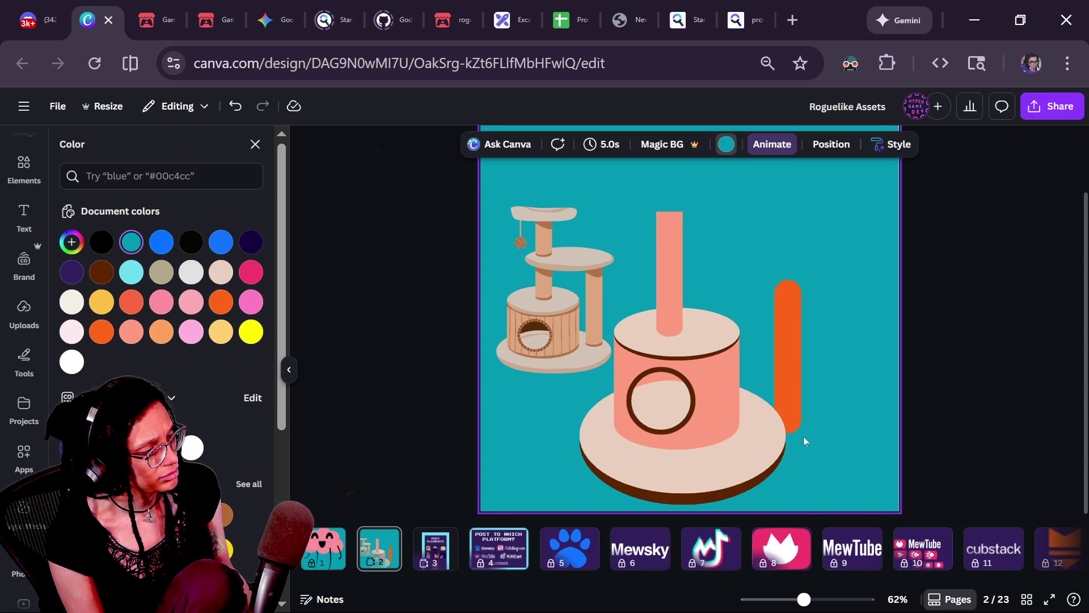
left_click(748, 468)
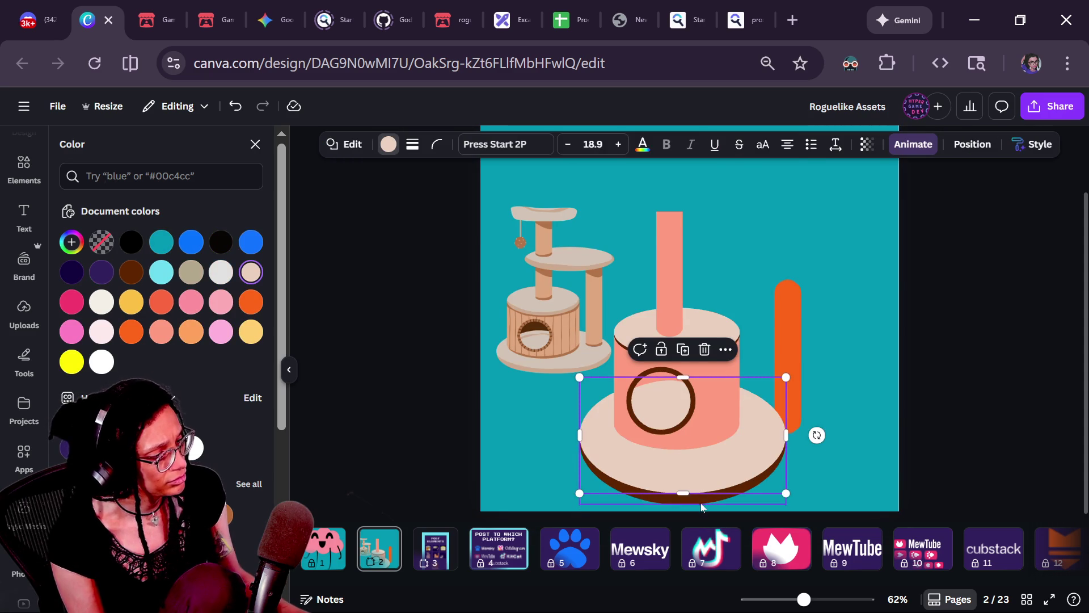
mouse_move(687, 493)
left_mouse_down()
mouse_move(690, 502)
mouse_move(691, 478)
mouse_move(690, 487)
left_mouse_up()
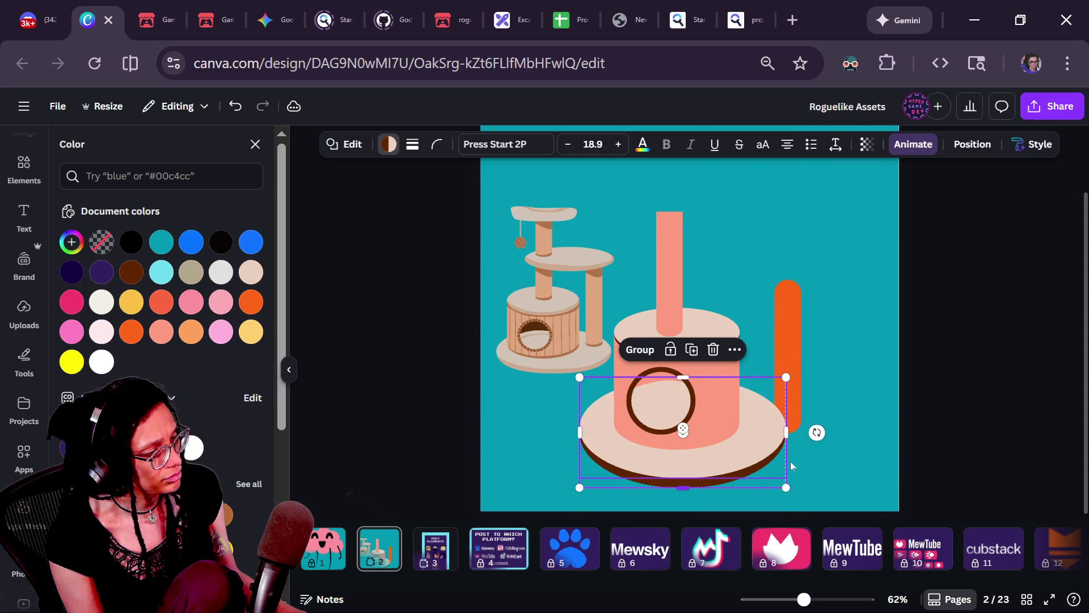
left_click(849, 414)
- Nudge the lower pink tower piece into alignment and send it behind the brown ring
scroll(721, 479, "up", 2)
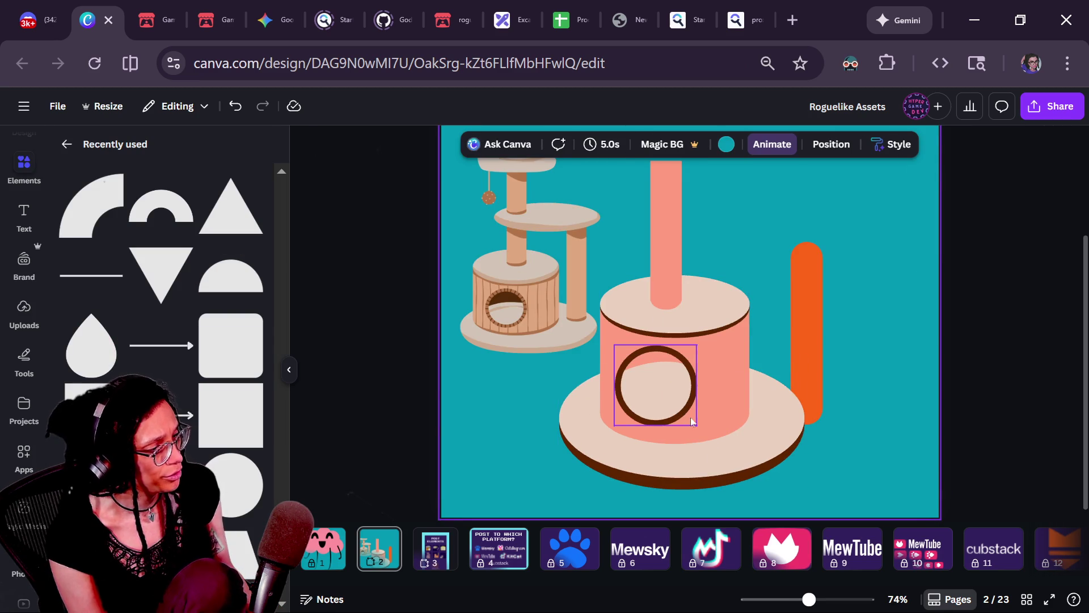
left_click(652, 435)
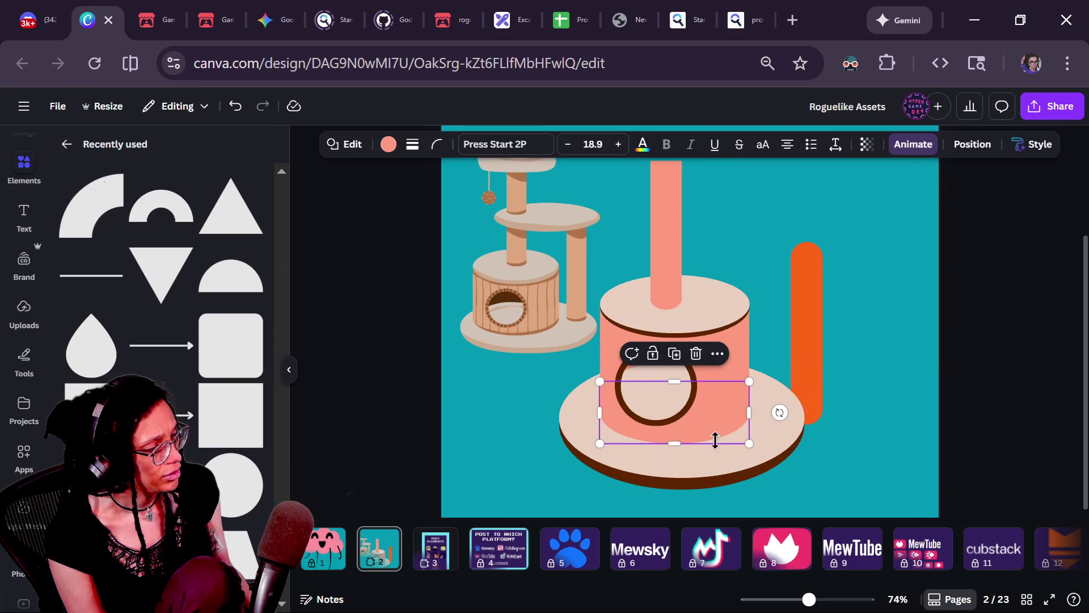
left_click_drag(719, 446, 704, 431)
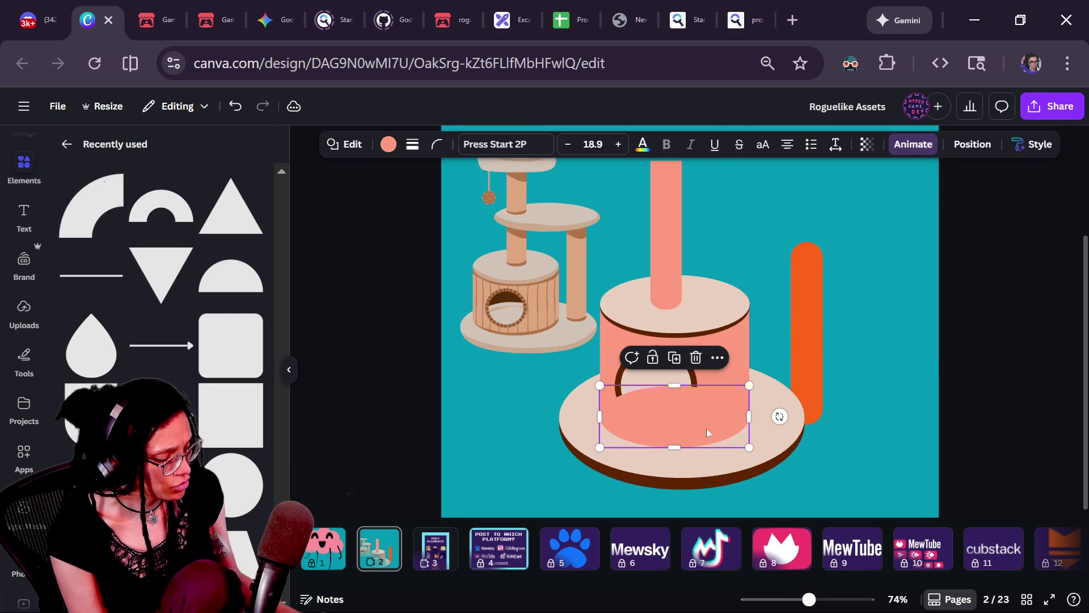
key("ctrl+bracketleft")
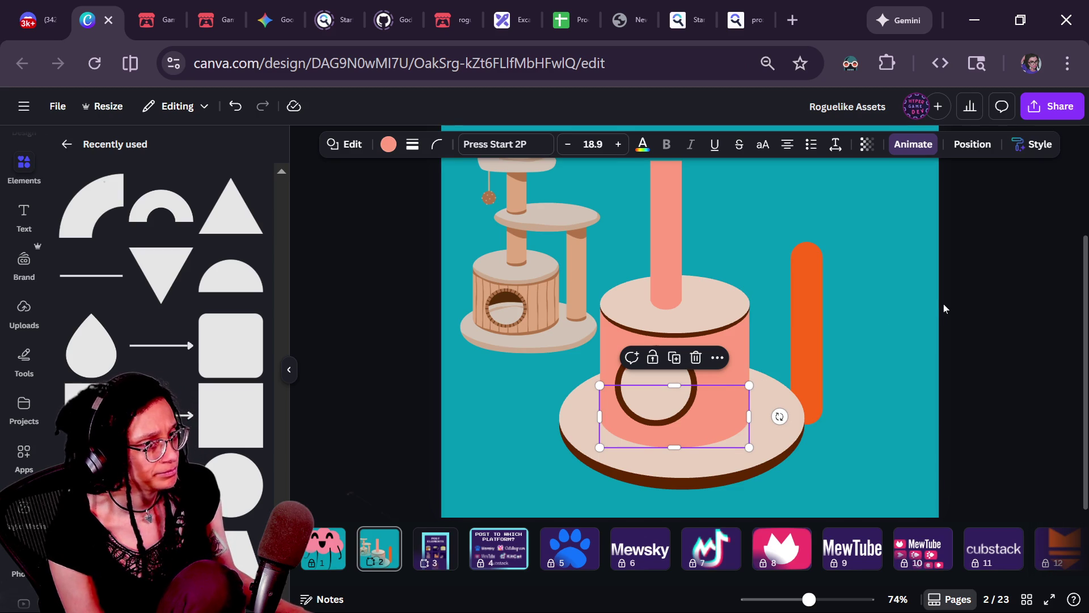
key("alt+Tab")
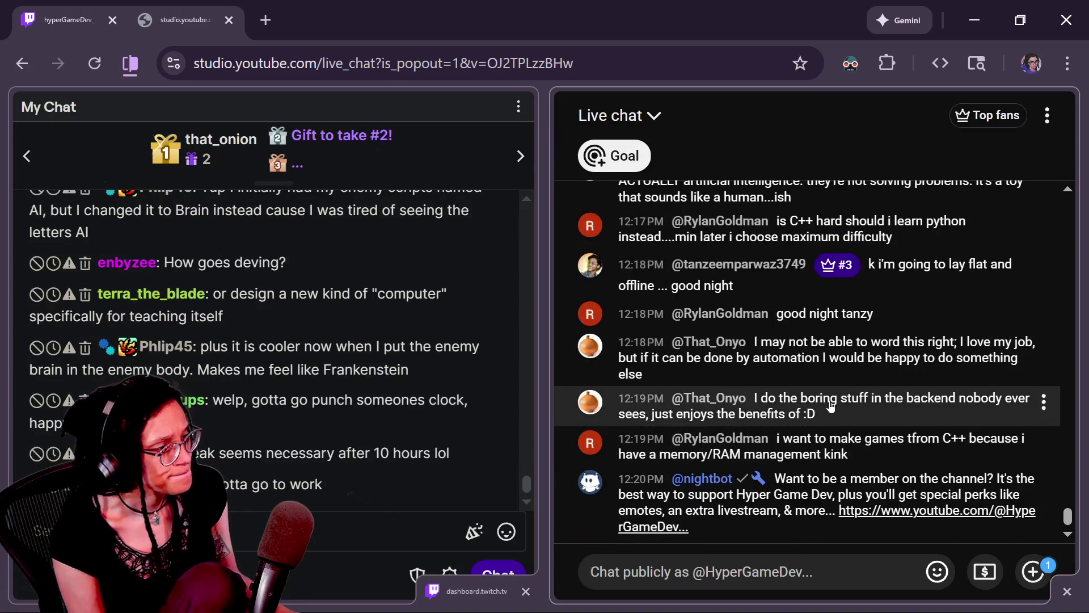
scroll(826, 448, "up", 5)
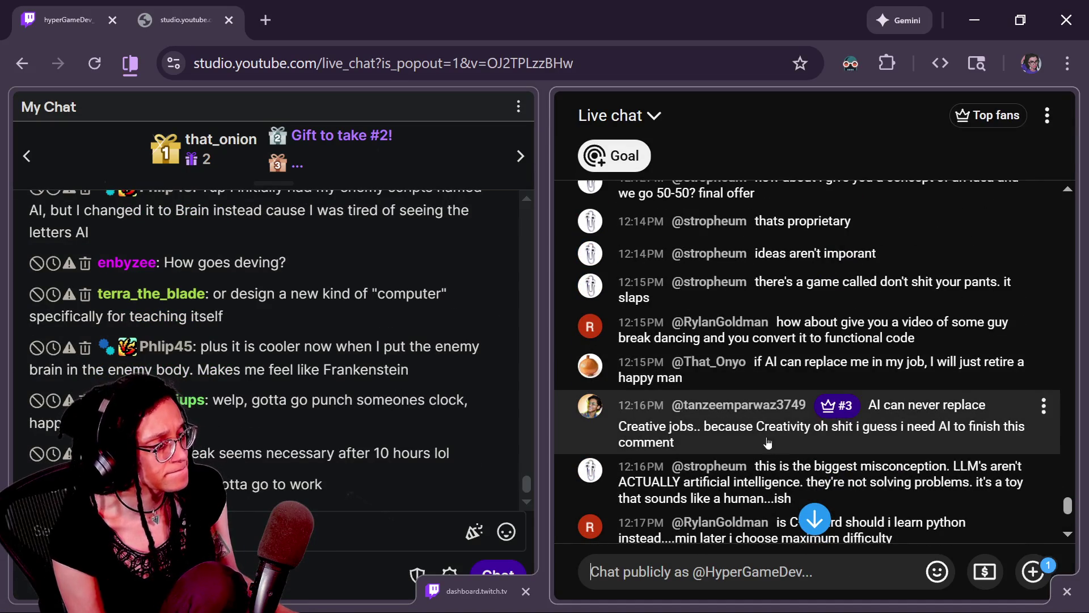
scroll(709, 448, "down", 3)
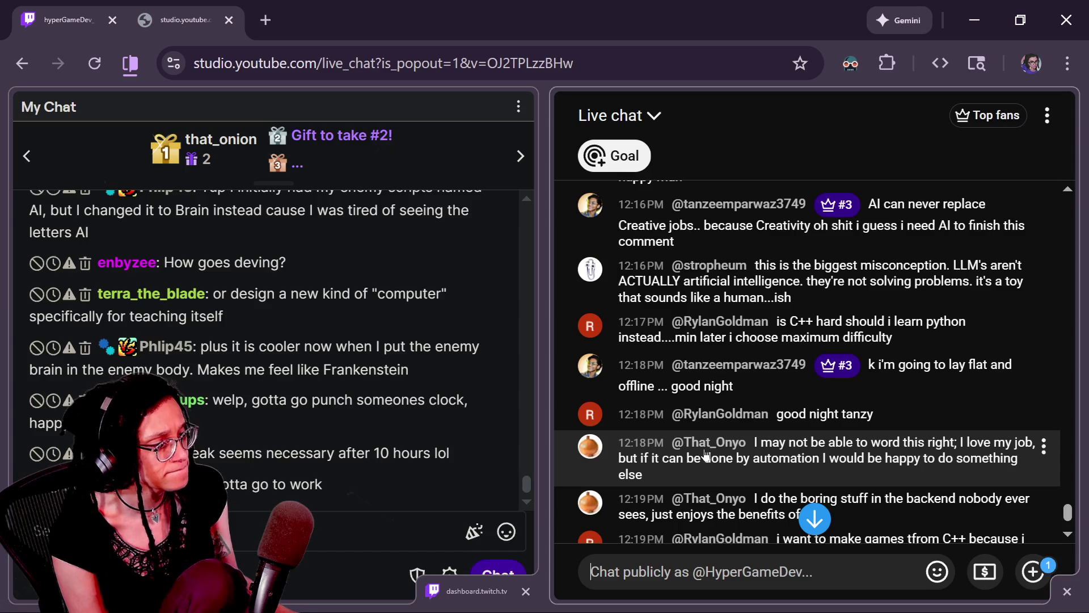
scroll(774, 466, "down", 2)
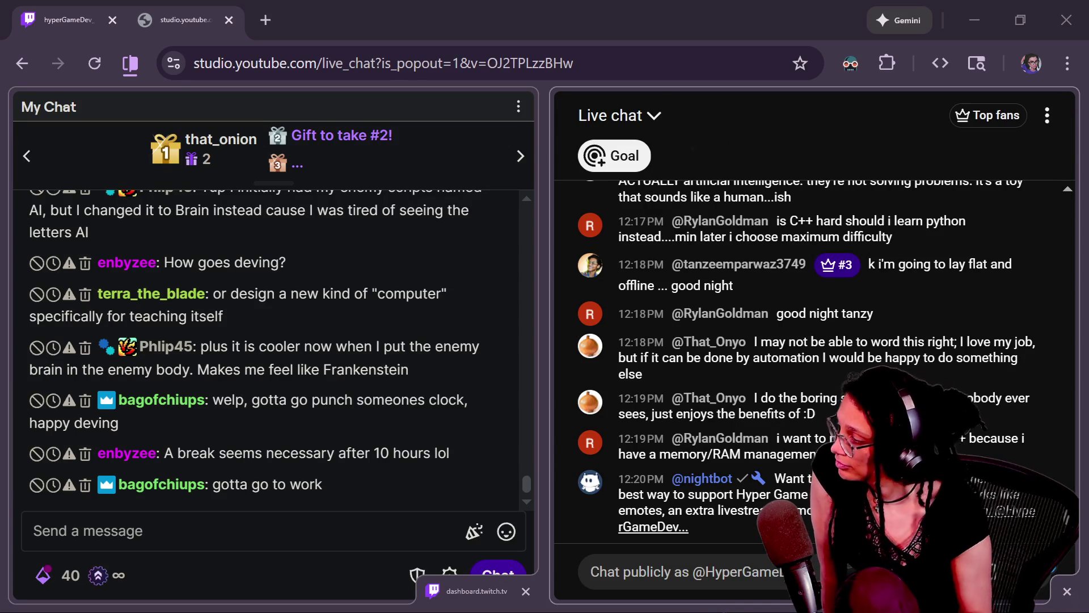
scroll(287, 466, "up", 3)
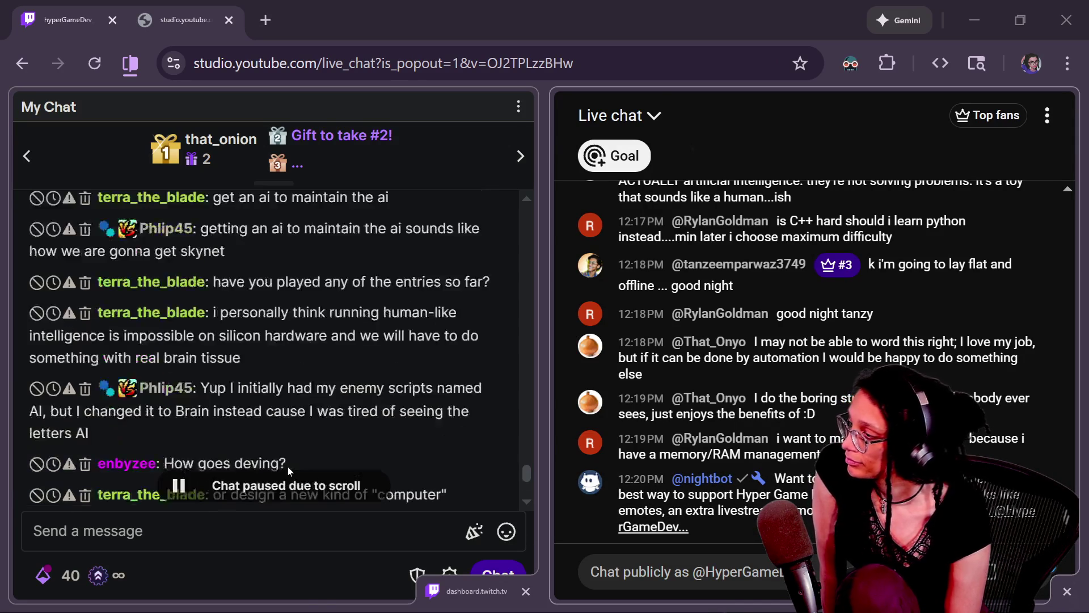
scroll(287, 466, "up", 2)
scroll(459, 467, "up", 3)
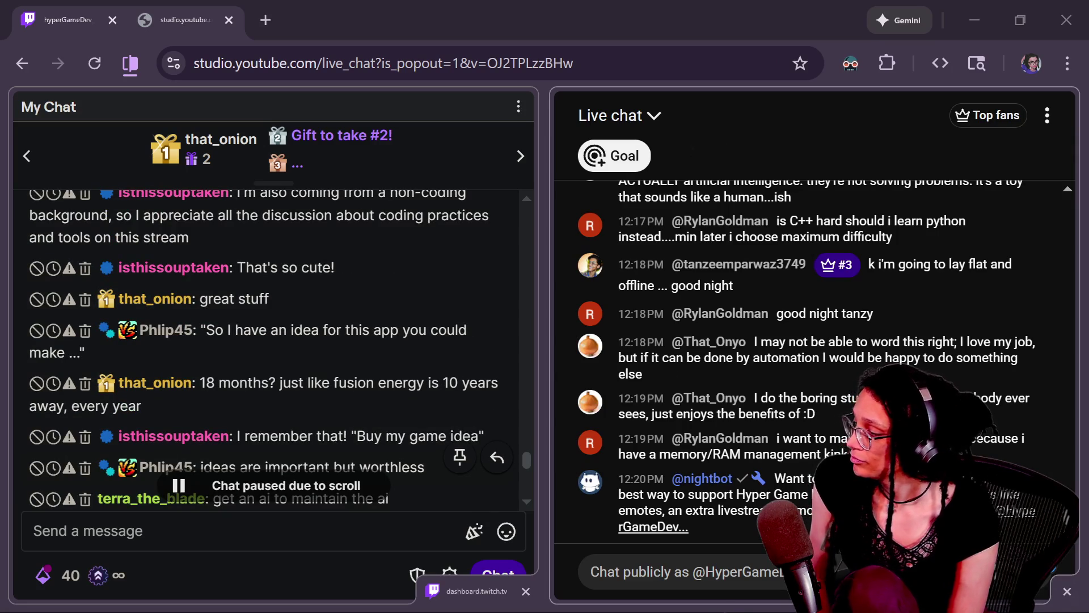
scroll(400, 468, "down", 3)
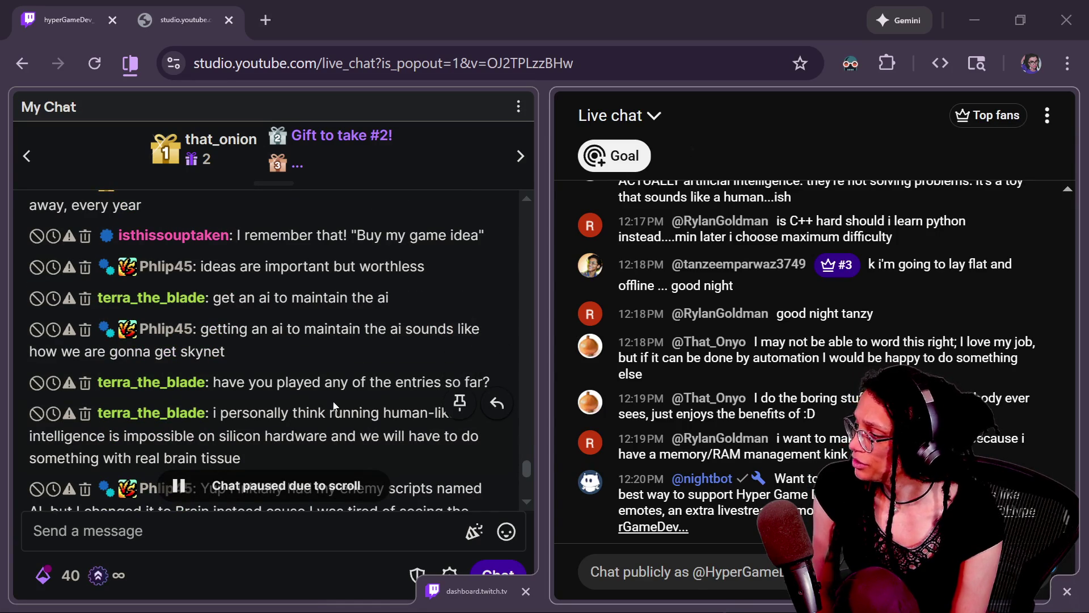
scroll(338, 420, "down", 3)
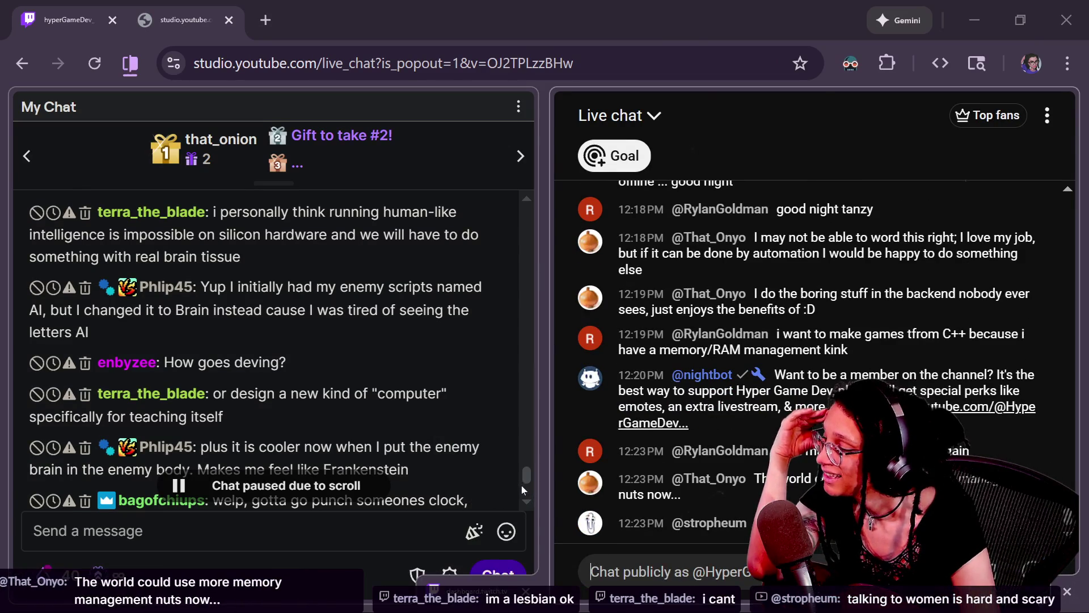
- Focus the Twitch chat popup and scroll down to read its newest messages
left_click(522, 485)
scroll(284, 352, "down", 3)
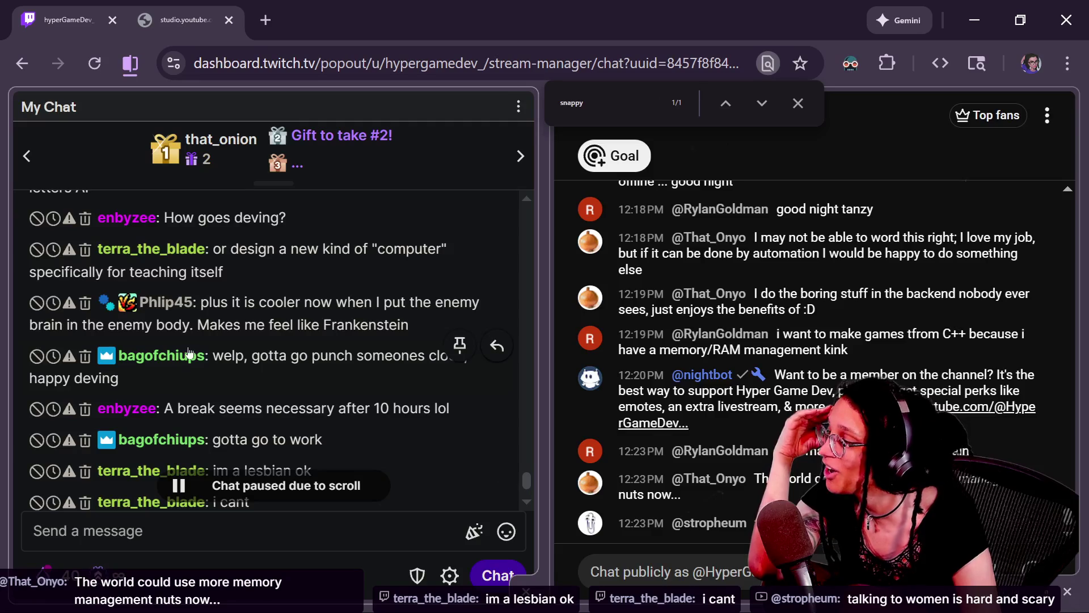
left_click_drag(199, 302, 434, 332)
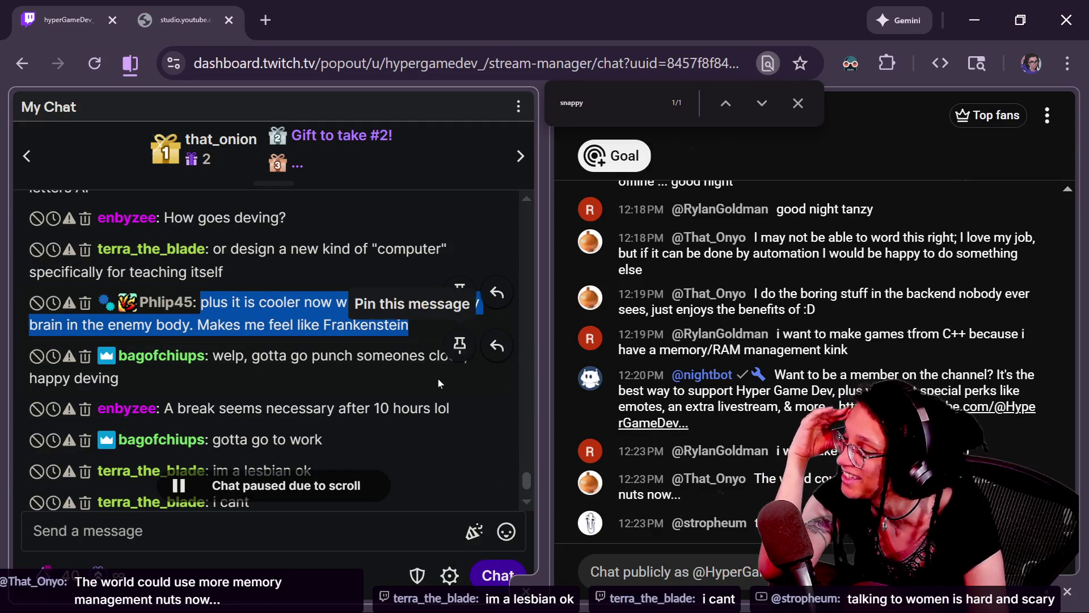
scroll(438, 379, "down", 1)
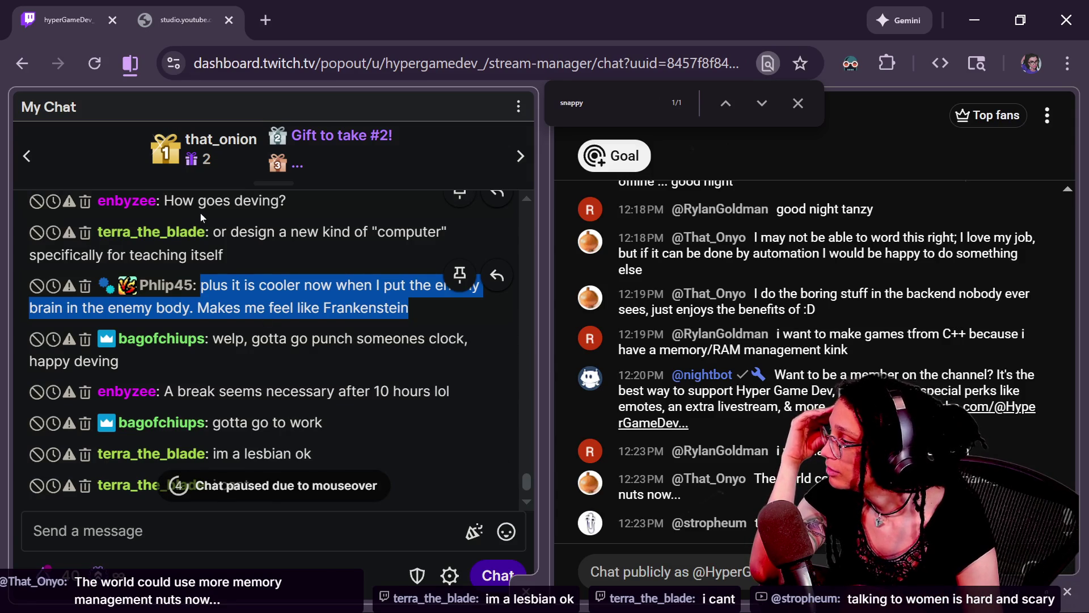
triple_click(238, 244)
left_click(273, 423)
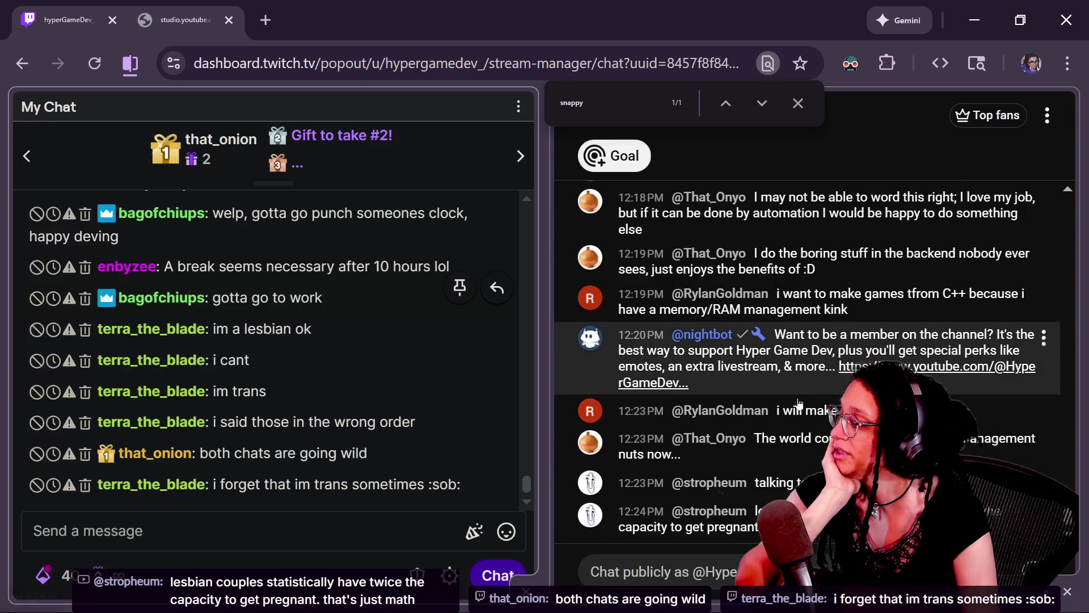
scroll(494, 383, "up", 3)
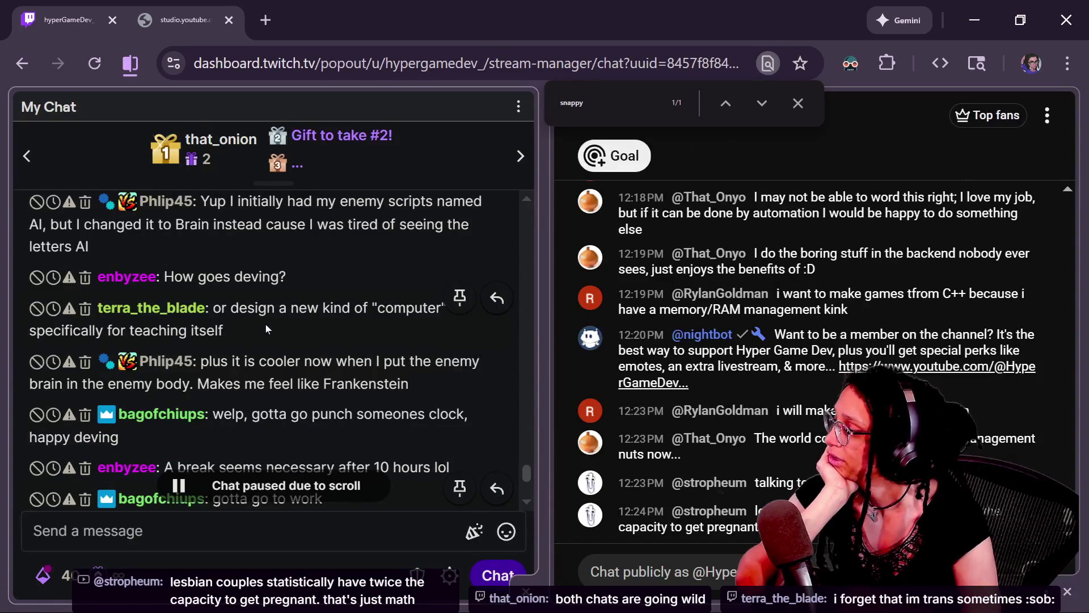
triple_click(260, 335)
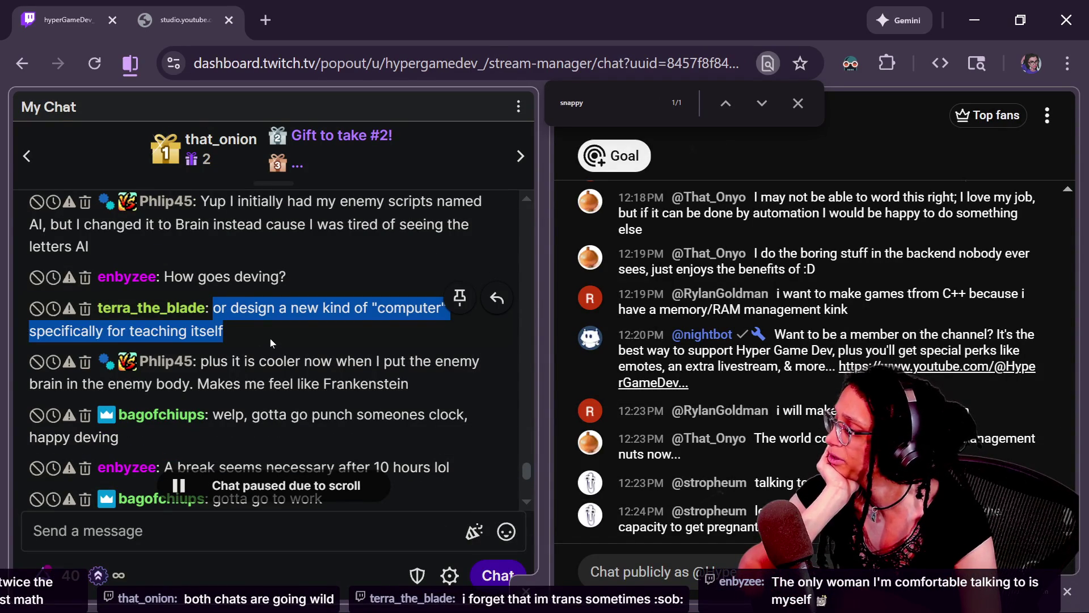
scroll(270, 338, "up", 3)
mouse_move(249, 327)
left_mouse_down()
mouse_move(341, 355)
mouse_move(244, 374)
left_mouse_up()
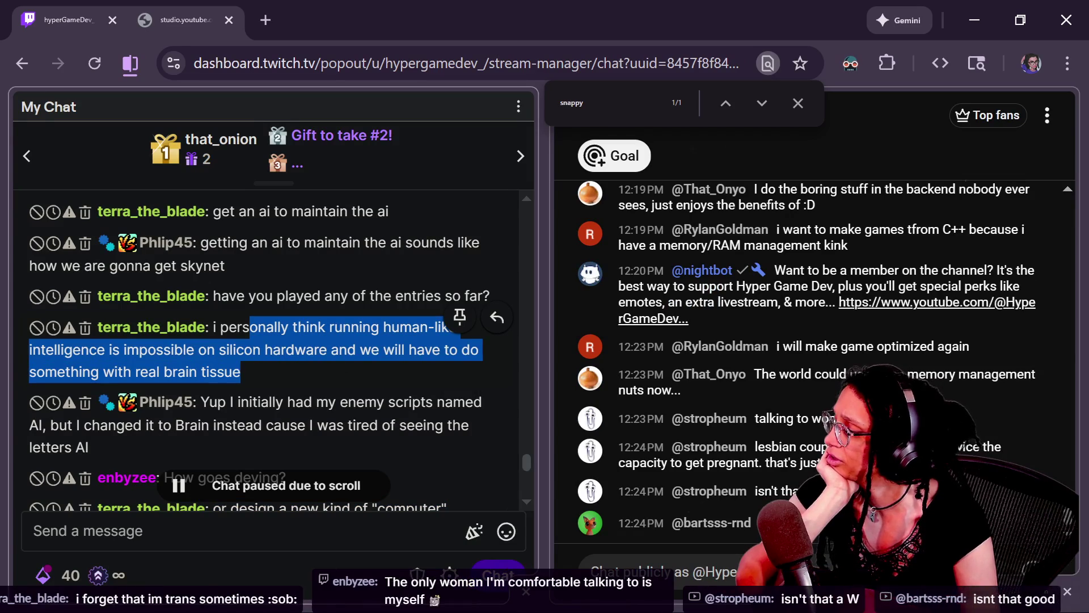
left_click(227, 318)
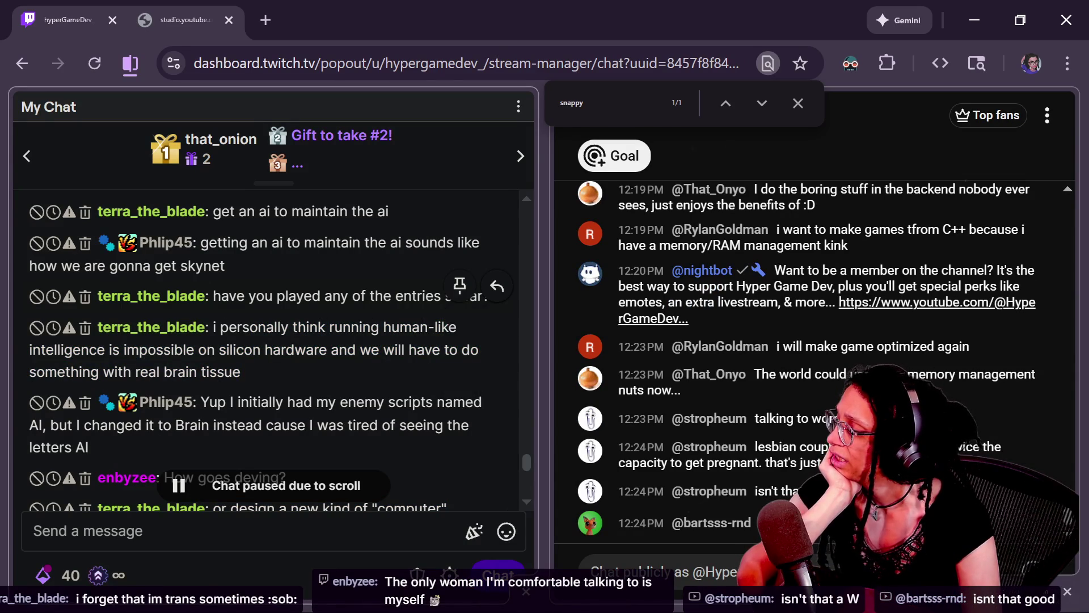
scroll(208, 352, "down", 5)
mouse_move(210, 275)
left_mouse_down()
mouse_move(171, 309)
mouse_move(267, 340)
left_mouse_up()
scroll(285, 344, "up", 2)
scroll(285, 343, "up", 5)
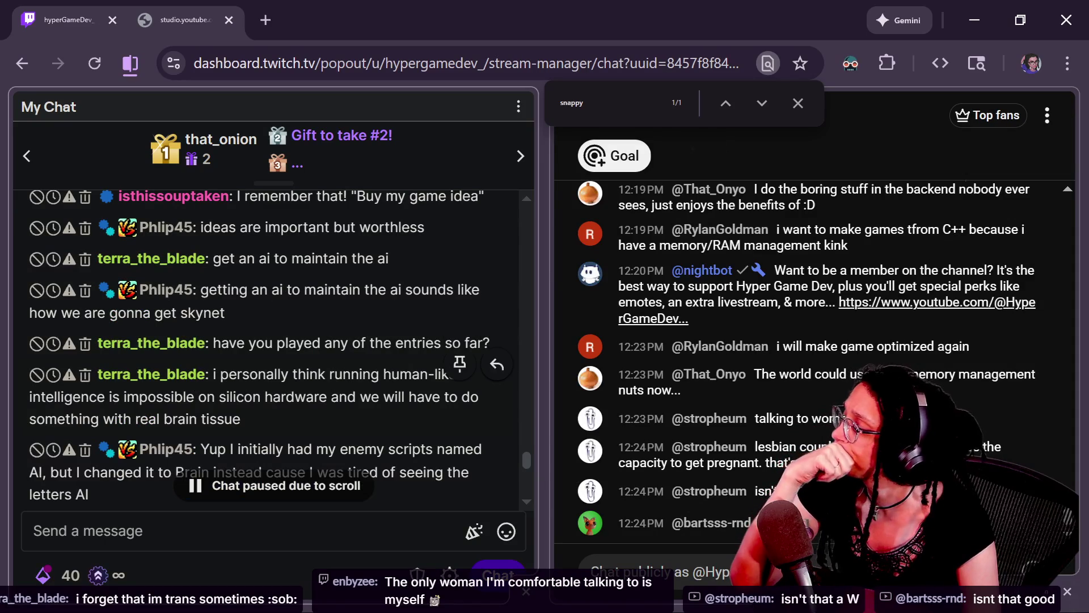
left_click_drag(211, 374, 260, 424)
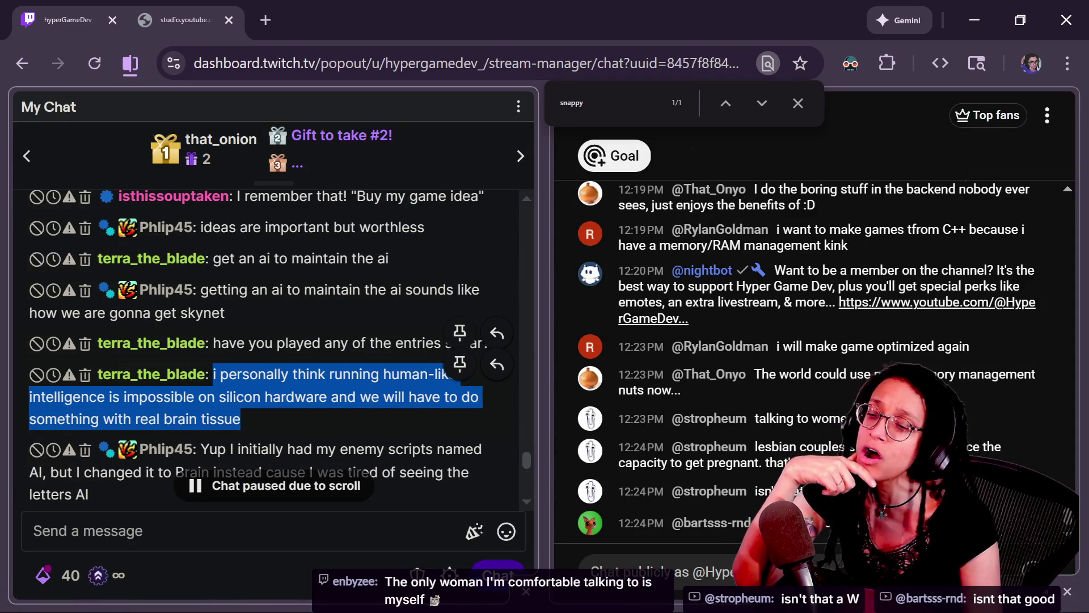
left_click(239, 361)
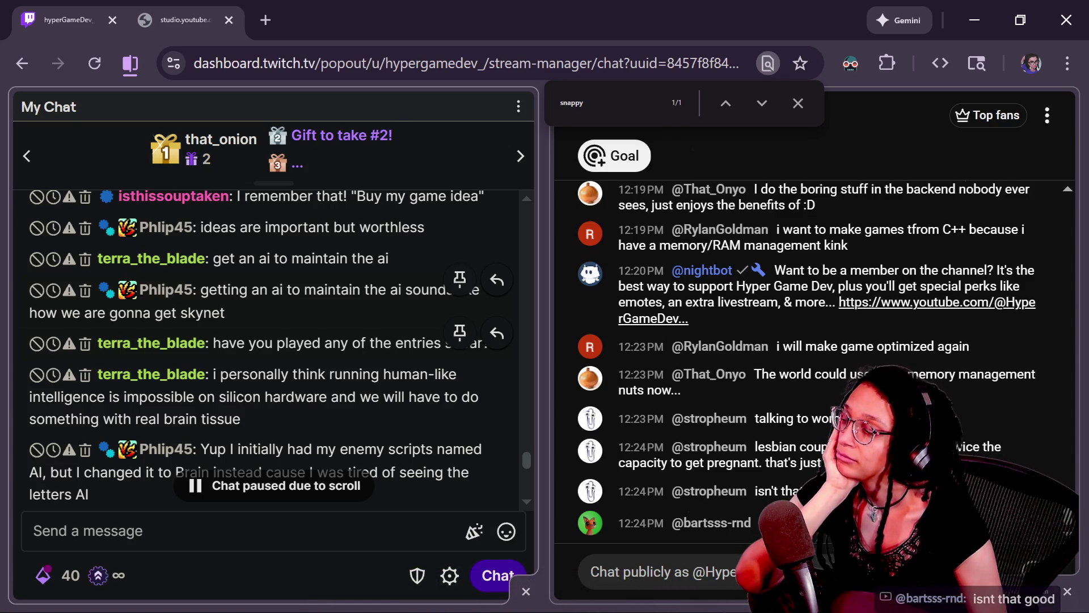
scroll(267, 301, "down", 3)
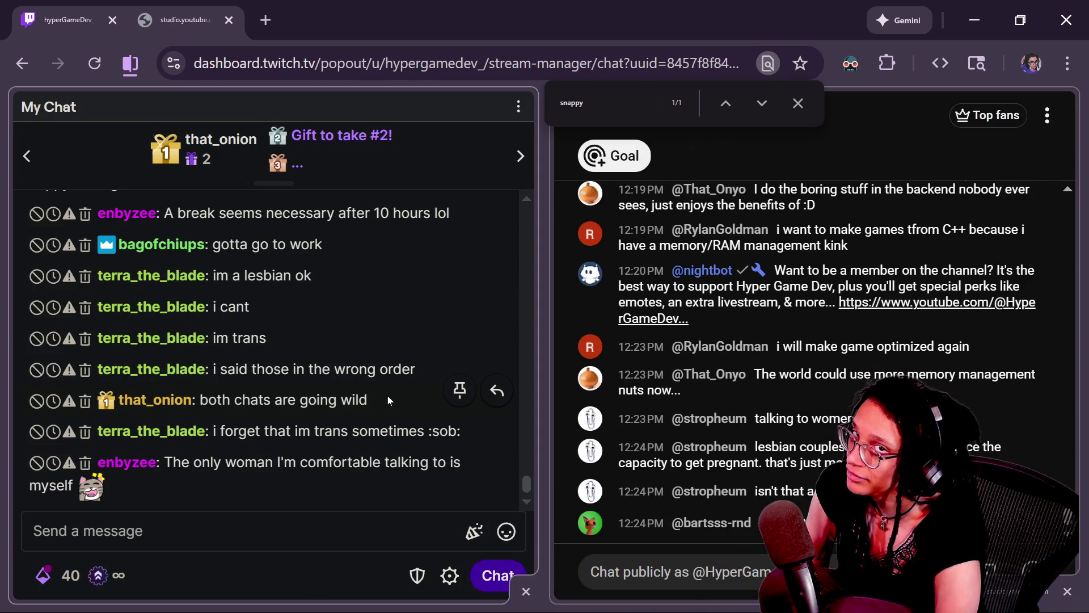
left_click(798, 102)
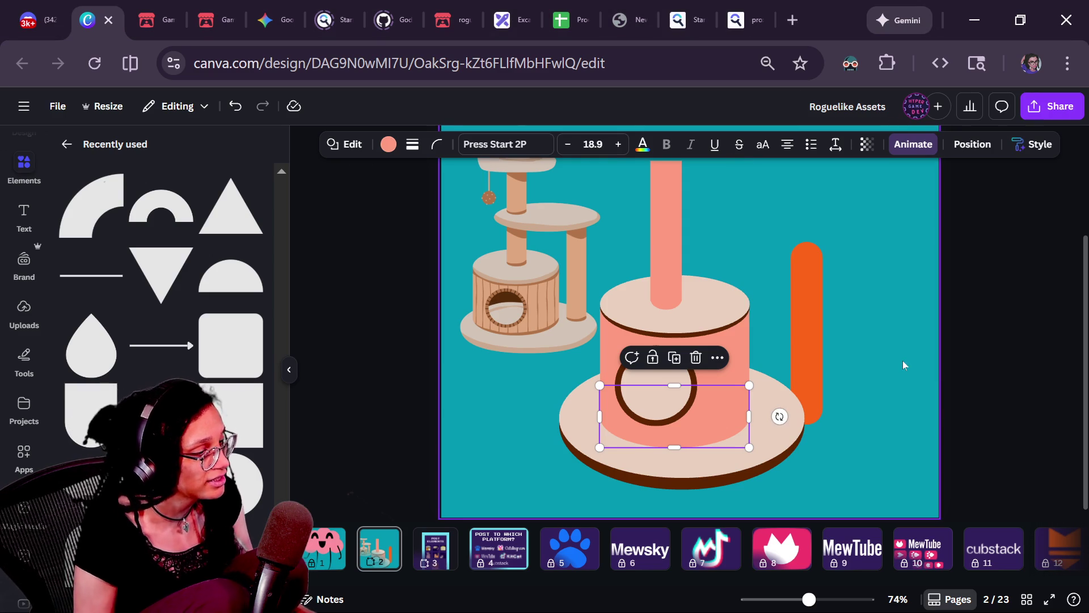
- Back in Canva's cat-tree page, deselect the ring shape by clicking the empty canvas
left_click(902, 363)
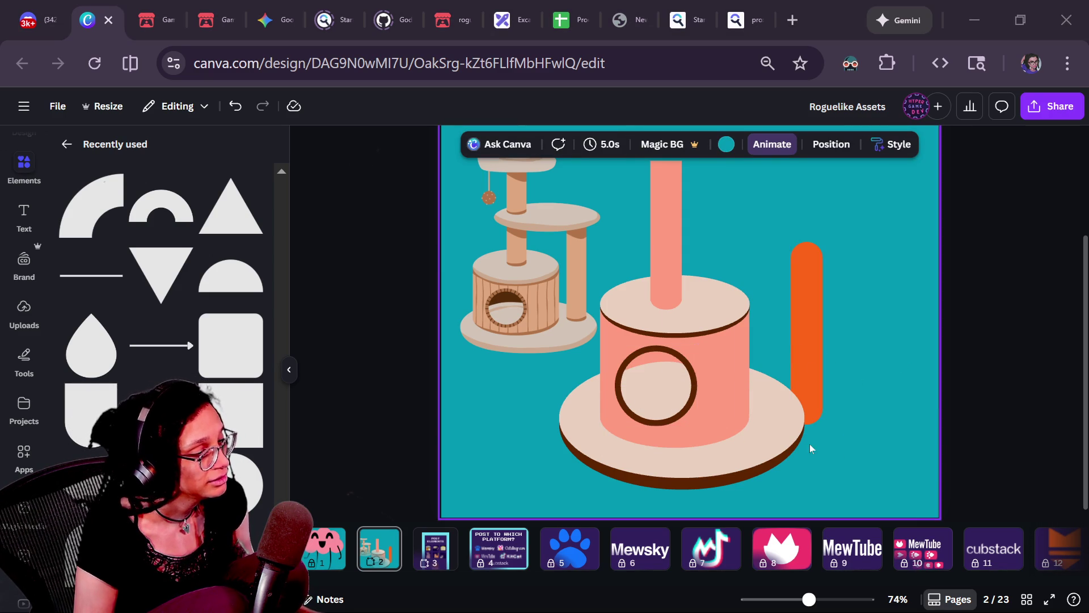
- Move the orange pole left so it stands beside the pink tower
left_click_drag(815, 386, 784, 389)
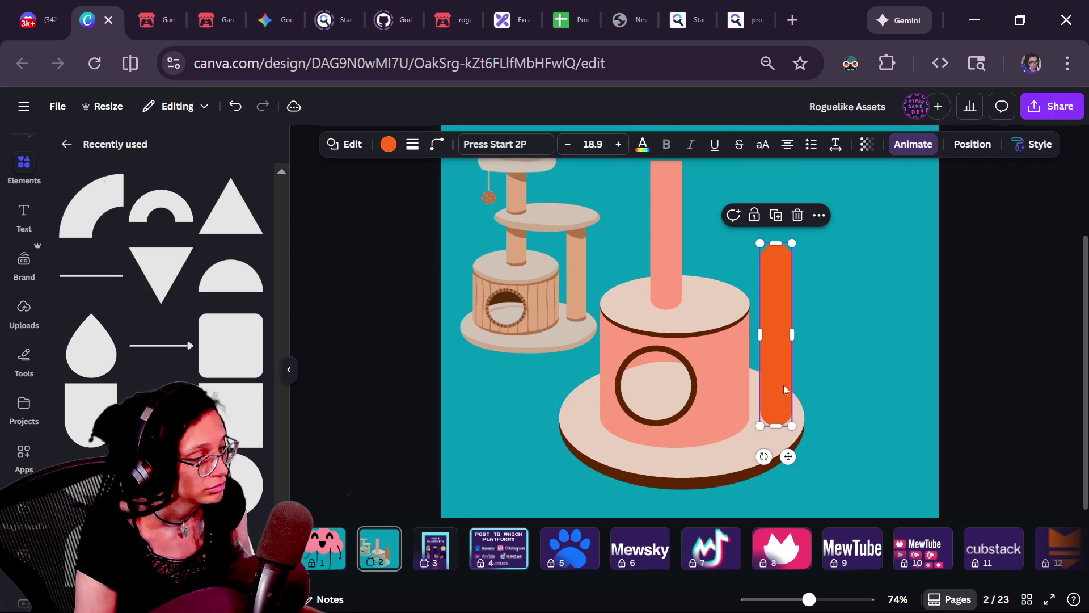
left_click(817, 390)
scroll(762, 366, "down", 5)
- Select every part of the new cat tree from the Layers list
left_click(669, 390)
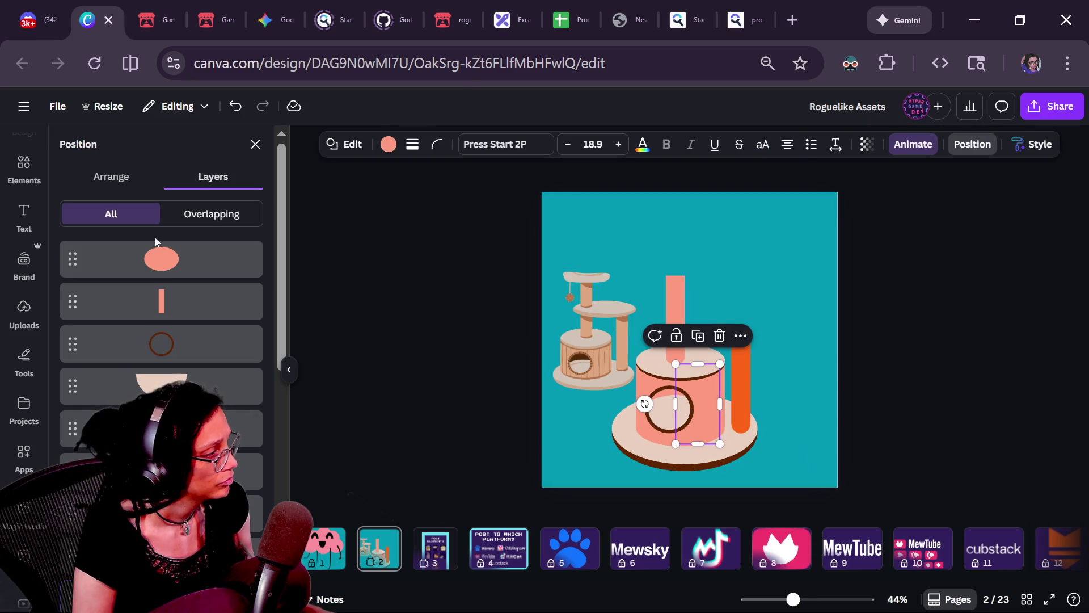
left_click(169, 259)
left_click(169, 343)
scroll(169, 339, "down", 3)
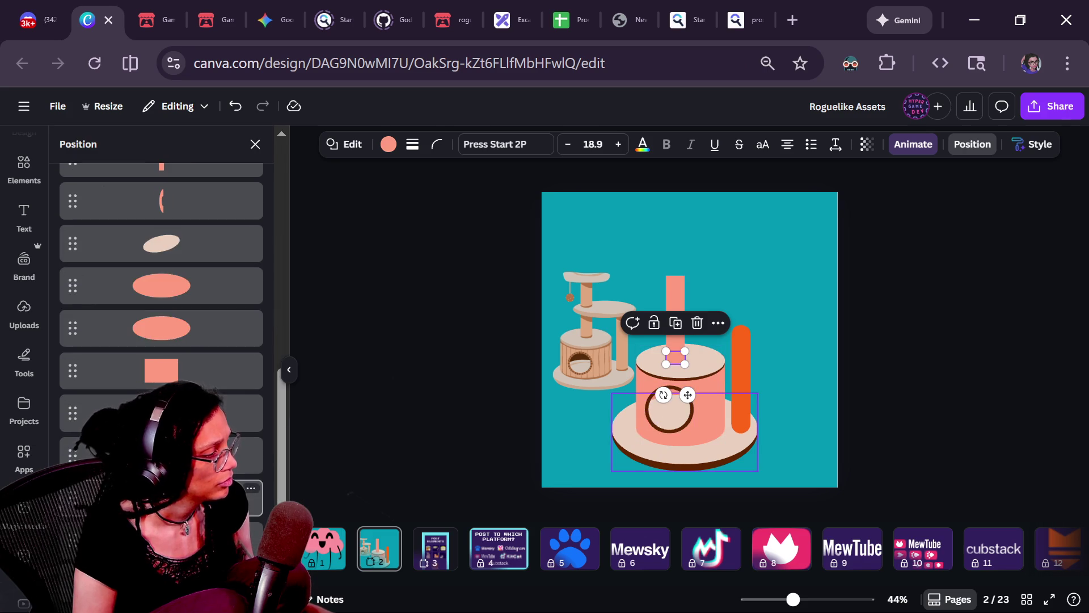
left_click(169, 339, "shift")
- Undo and redo the recent edits, then nudge the whole cat tree slightly left
key("ctrl+z")
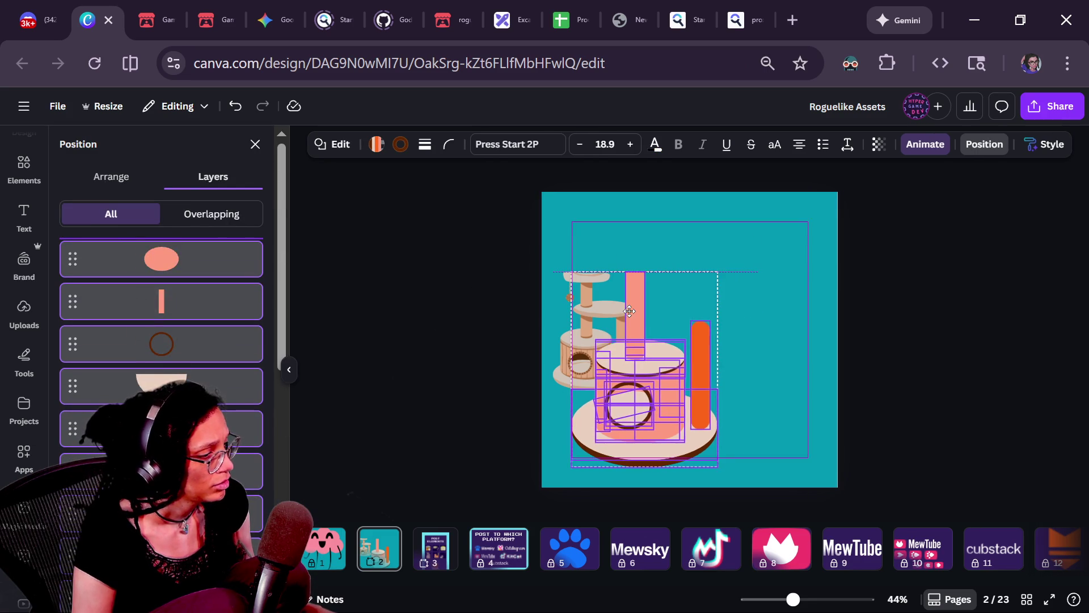
key("ctrl+z")
key("ctrl+z")
key("ctrl+y")
key("ctrl+z")
key("ctrl+y")
key("Left")
key("Left")
key("Left")
key("Left")
key("Escape")
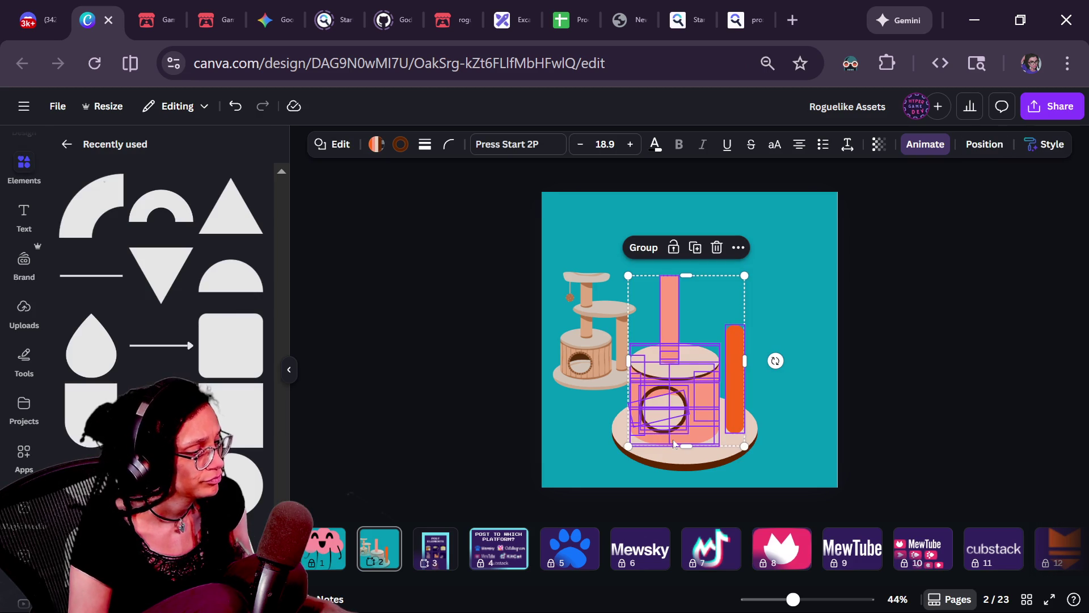
scroll(454, 439, "up", 3)
- Select the dark brown rim ellipse beneath the lid and bring it to the front
left_click(491, 446)
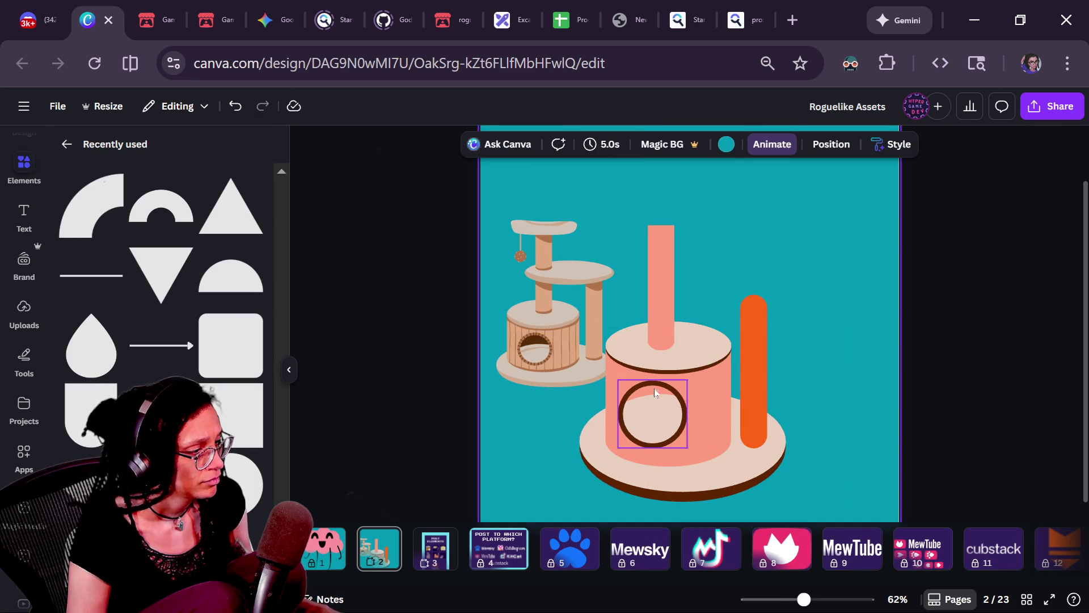
left_click(658, 371)
scroll(658, 376, "up", 5)
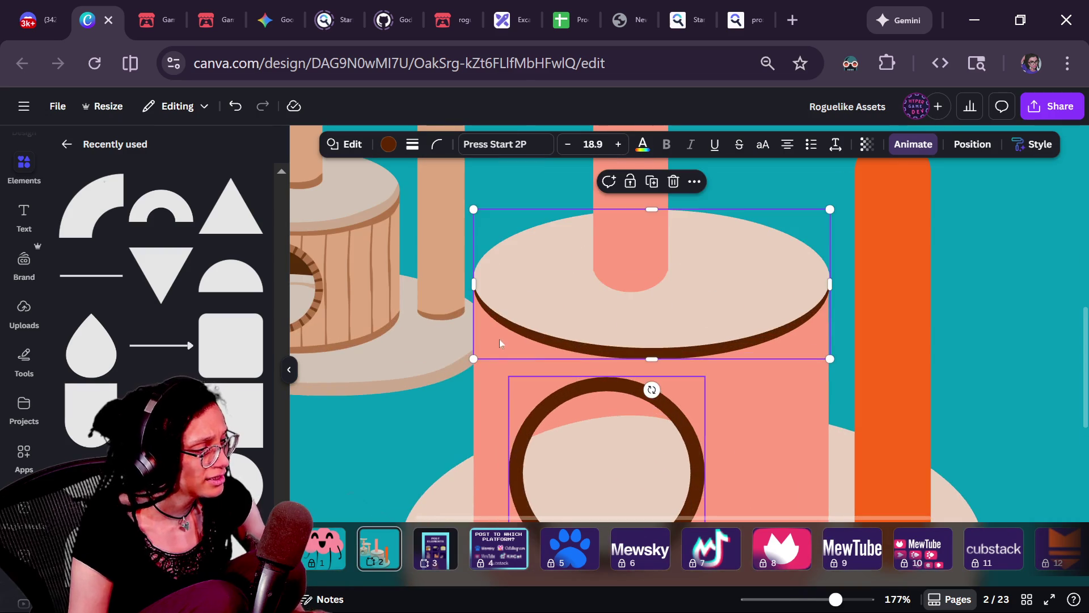
left_click(630, 264)
left_click(576, 338)
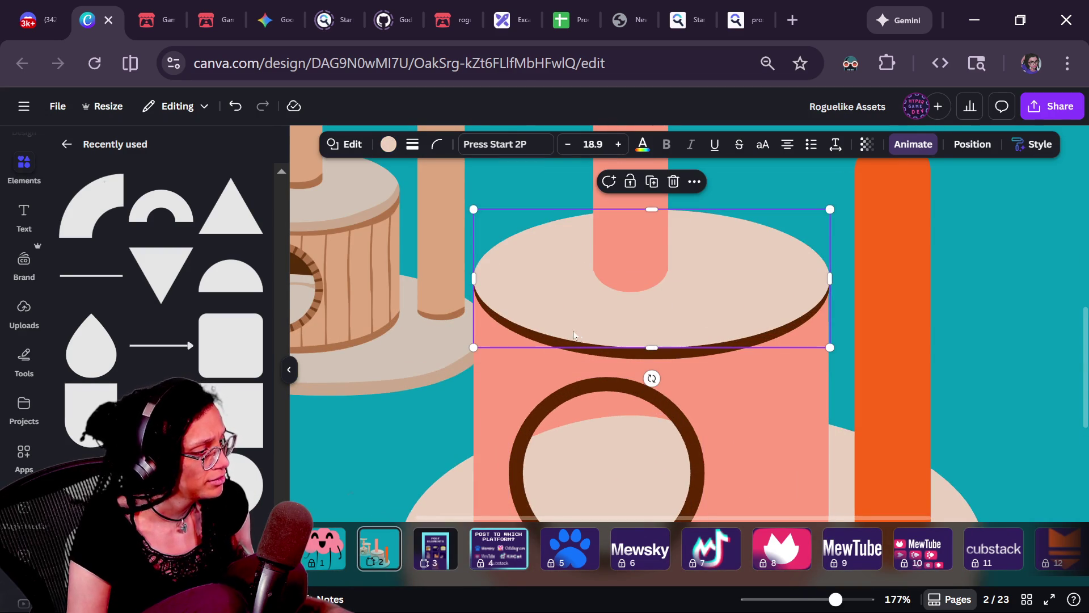
left_click(574, 342)
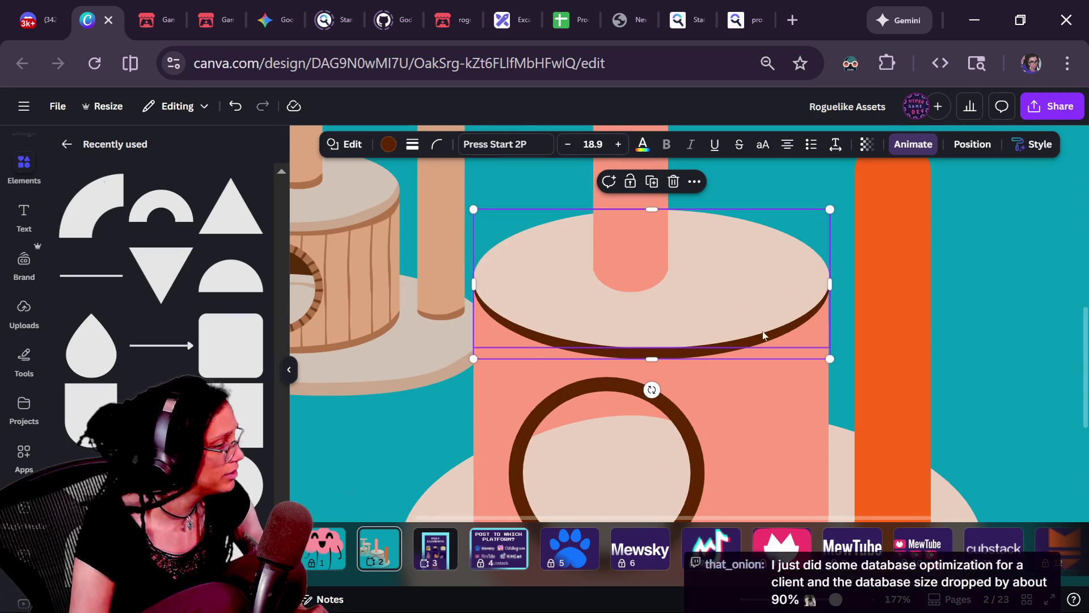
key("ctrl+alt+bracketright")
- Move the brown ellipse down to the base and send it behind the pink cylinder
left_click_drag(556, 325, 543, 326)
scroll(544, 330, "down", 5, "ctrl")
mouse_move(612, 336)
left_mouse_down()
mouse_move(619, 413)
mouse_move(607, 478)
left_mouse_up()
key("ctrl+bracketleft")
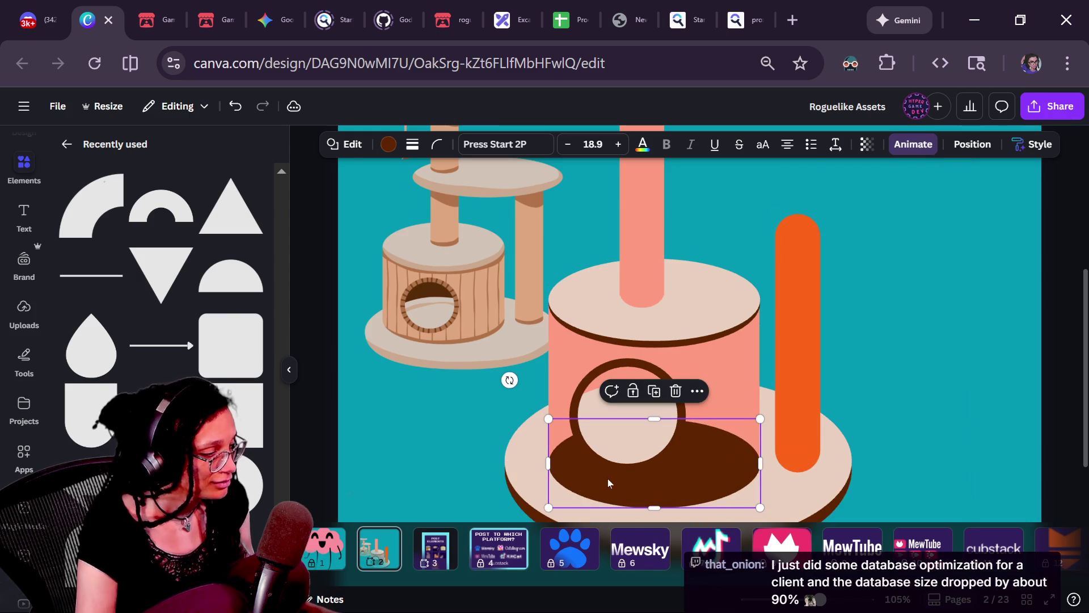
key("ctrl+bracketleft")
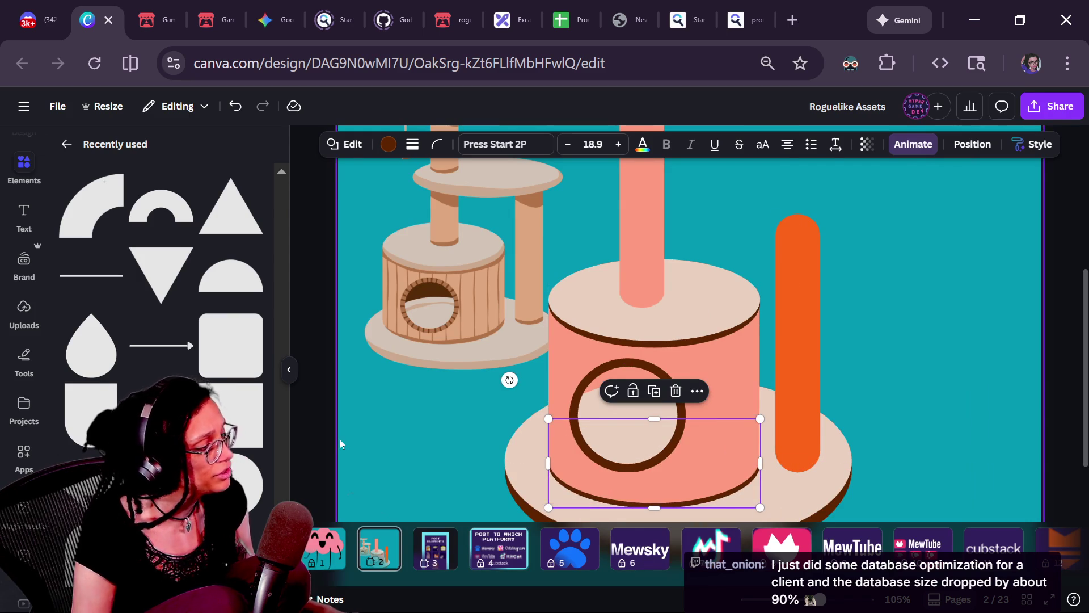
left_click(378, 435)
- Resize the cylinder's brown lower rim to 299 wide
scroll(378, 434, "down", 3, "ctrl")
scroll(498, 452, "up", 2, "ctrl")
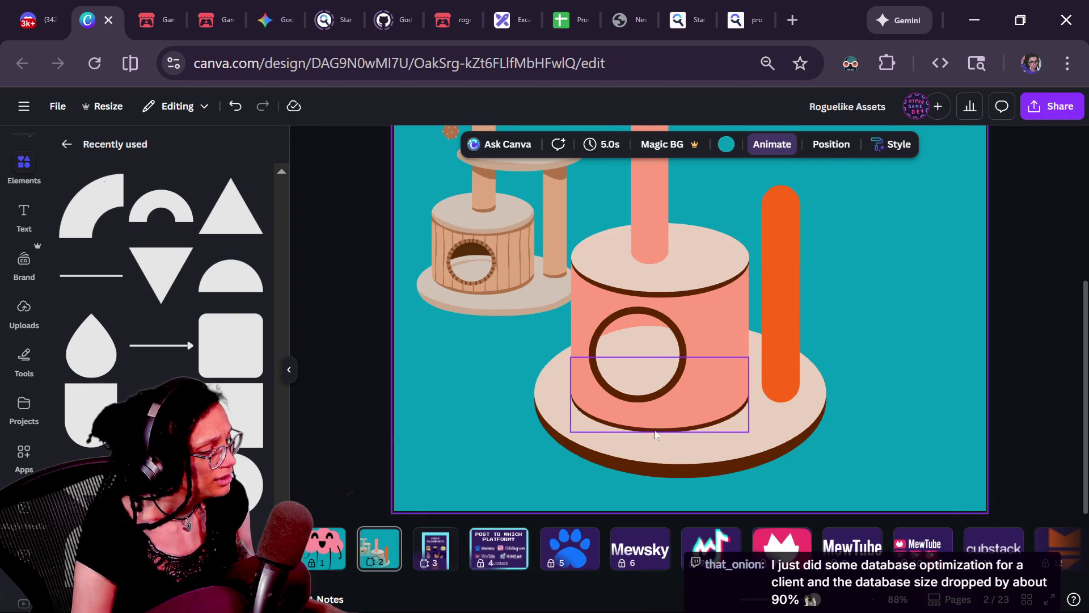
left_click(653, 427)
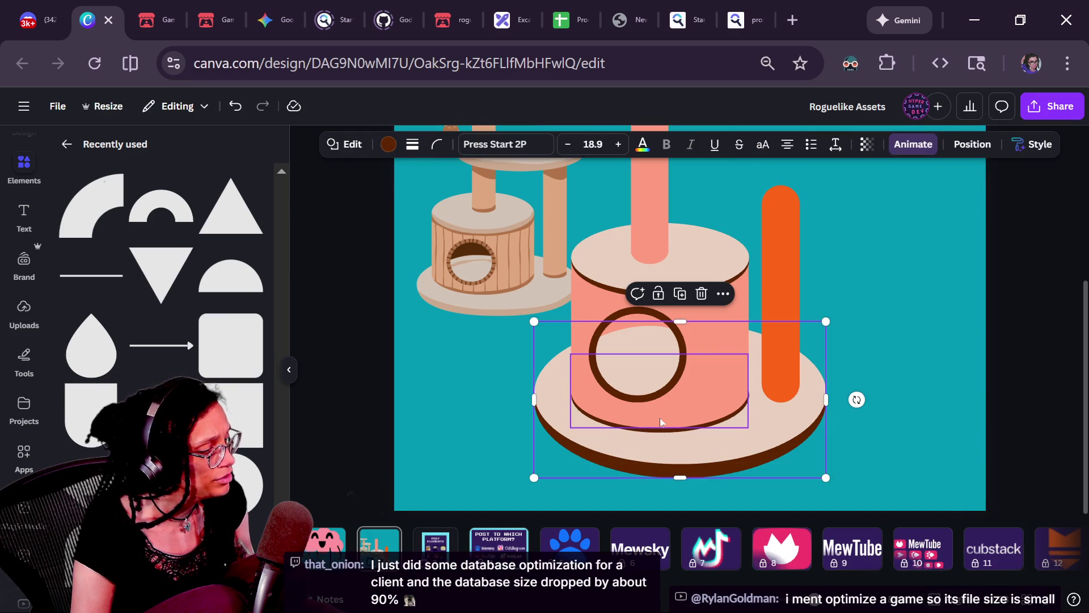
left_click(663, 418)
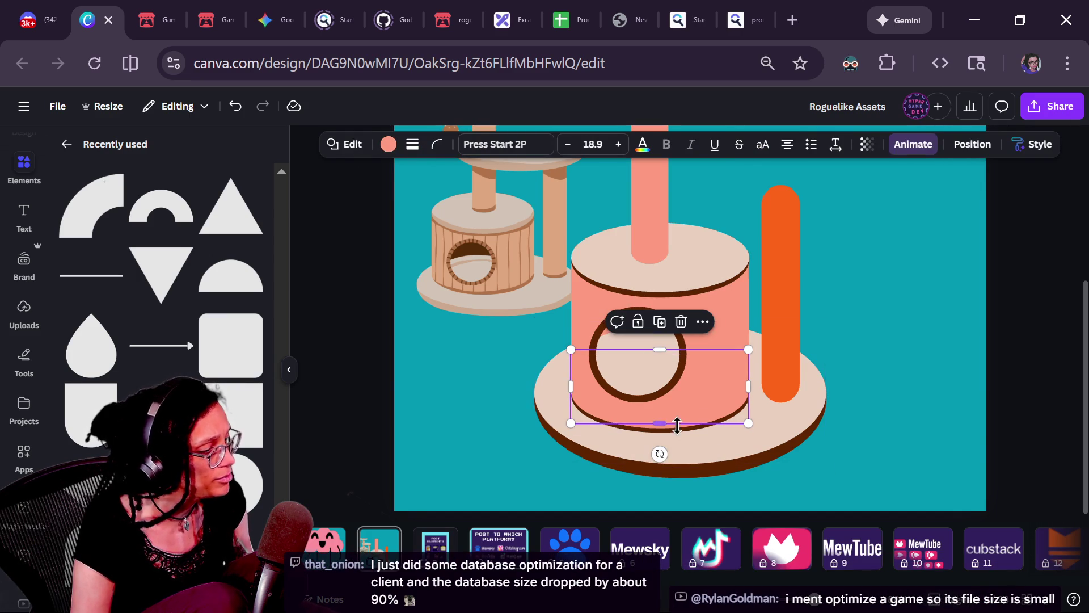
left_click(773, 421)
key("Tab")
key("Escape")
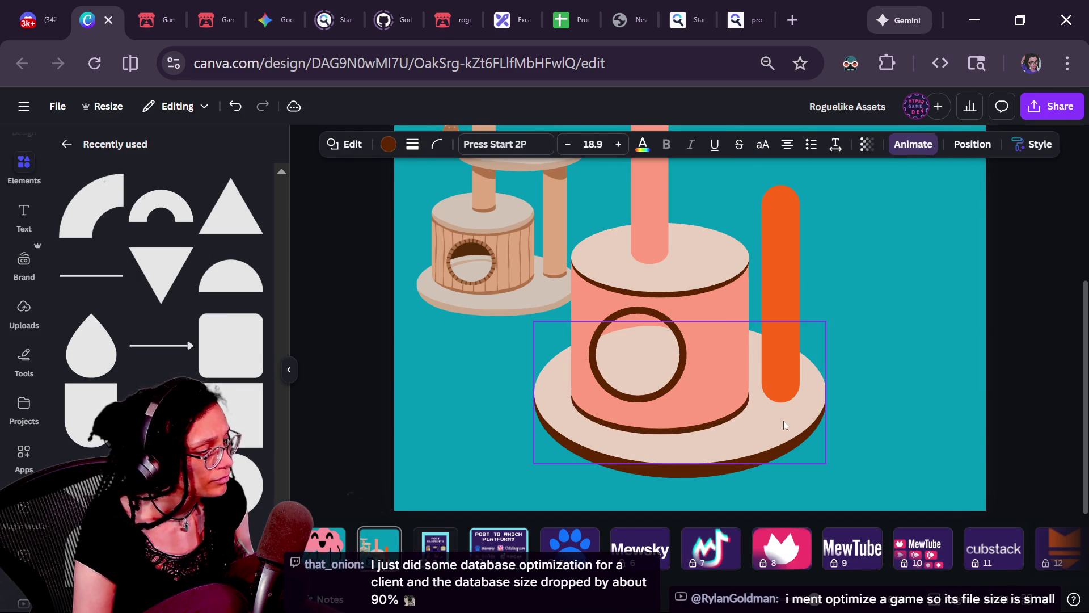
key("Tab")
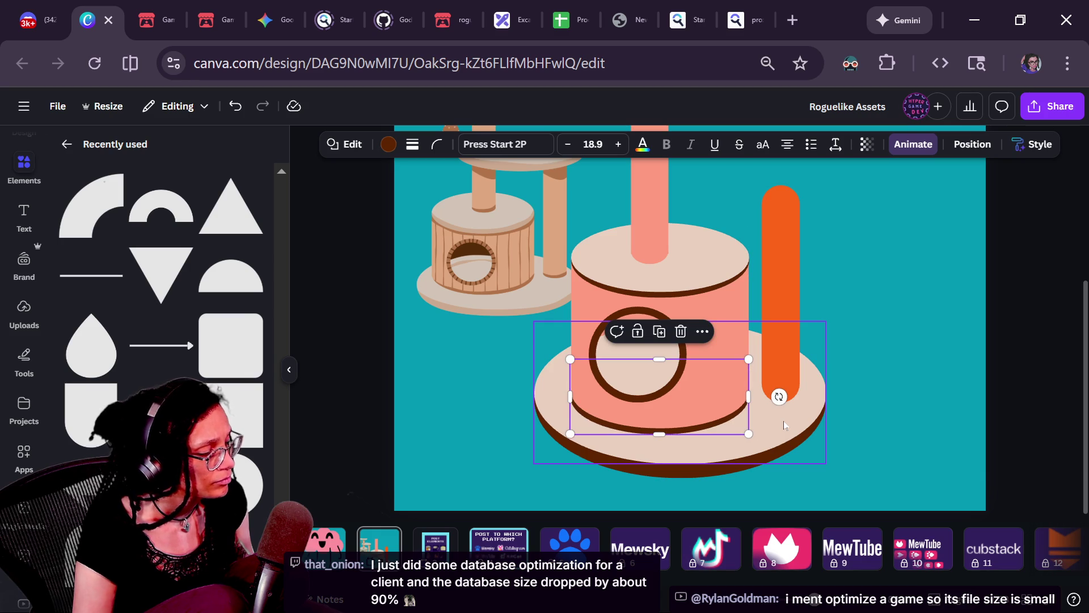
left_click_drag(571, 397, 571, 402)
left_click(492, 410)
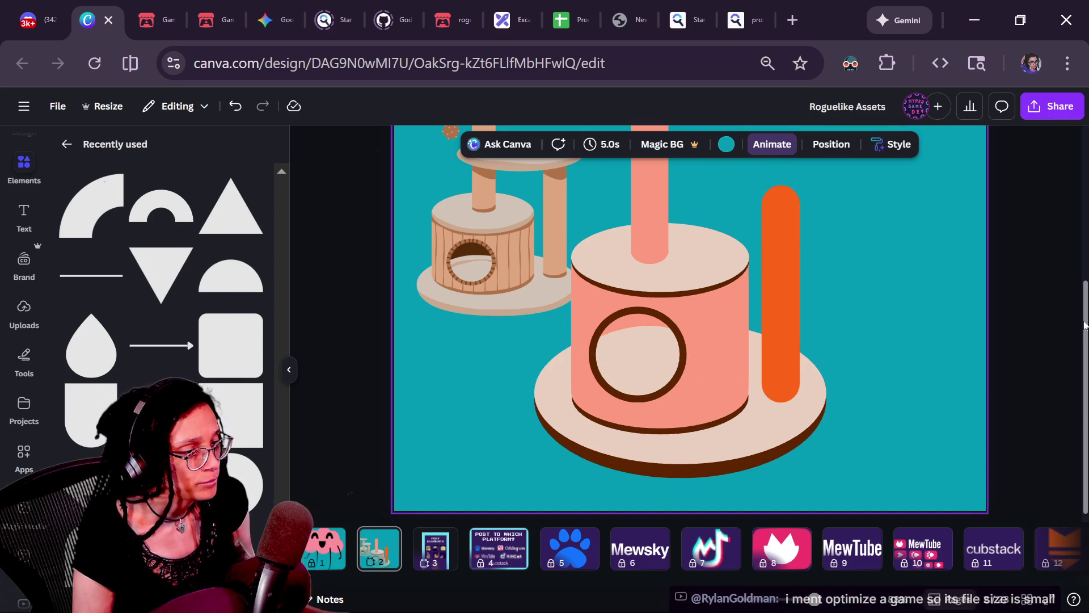
- Shift the cat-tree reference image to the right
scroll(1004, 338, "up", 2)
scroll(1004, 338, "down", 3)
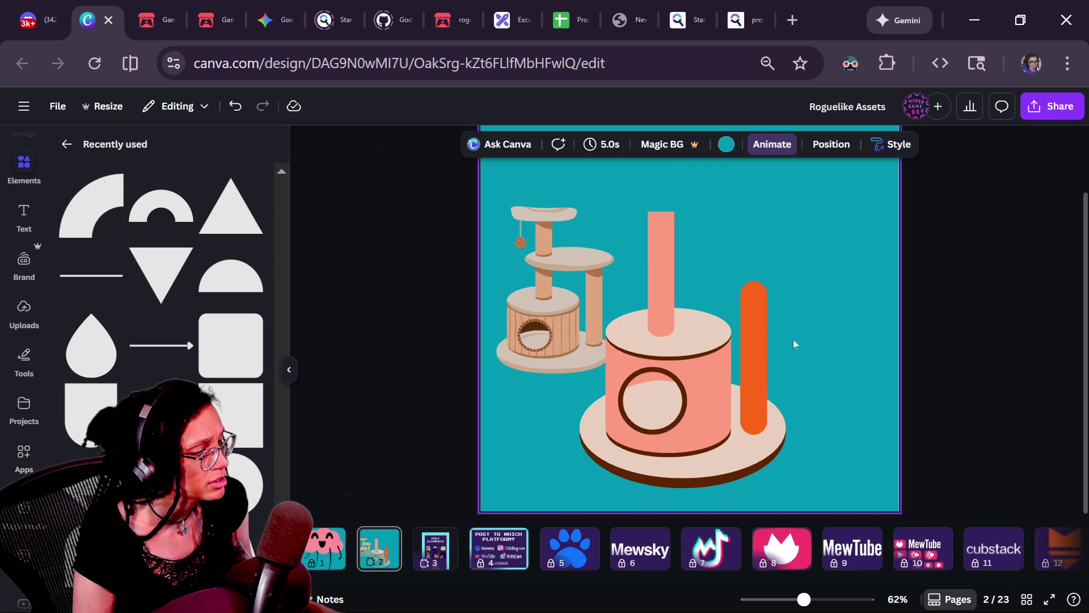
scroll(688, 314, "up", 5)
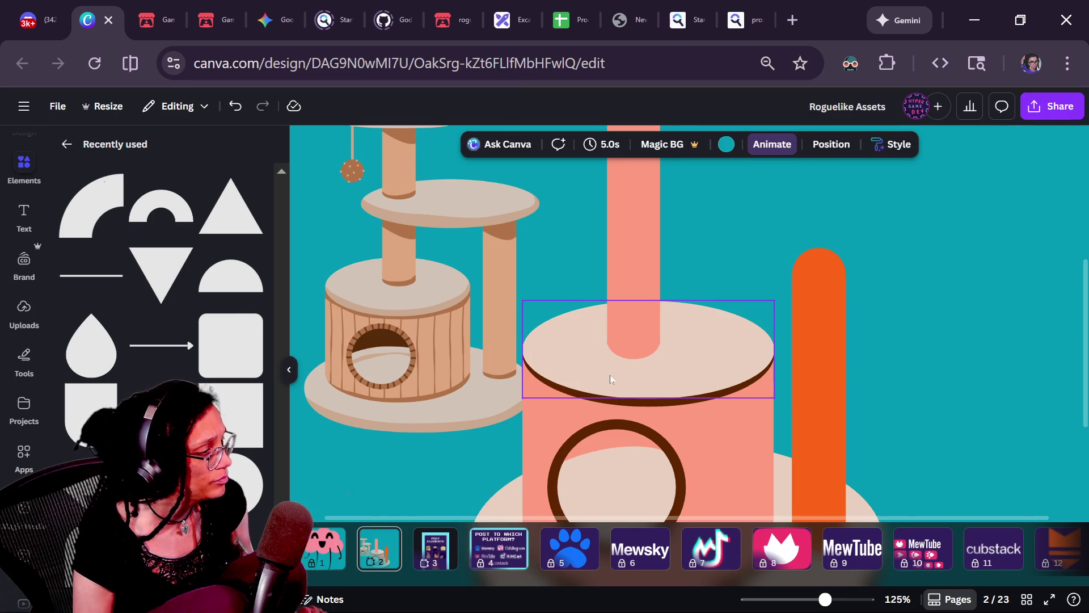
scroll(610, 375, "up", 3)
left_click(631, 342)
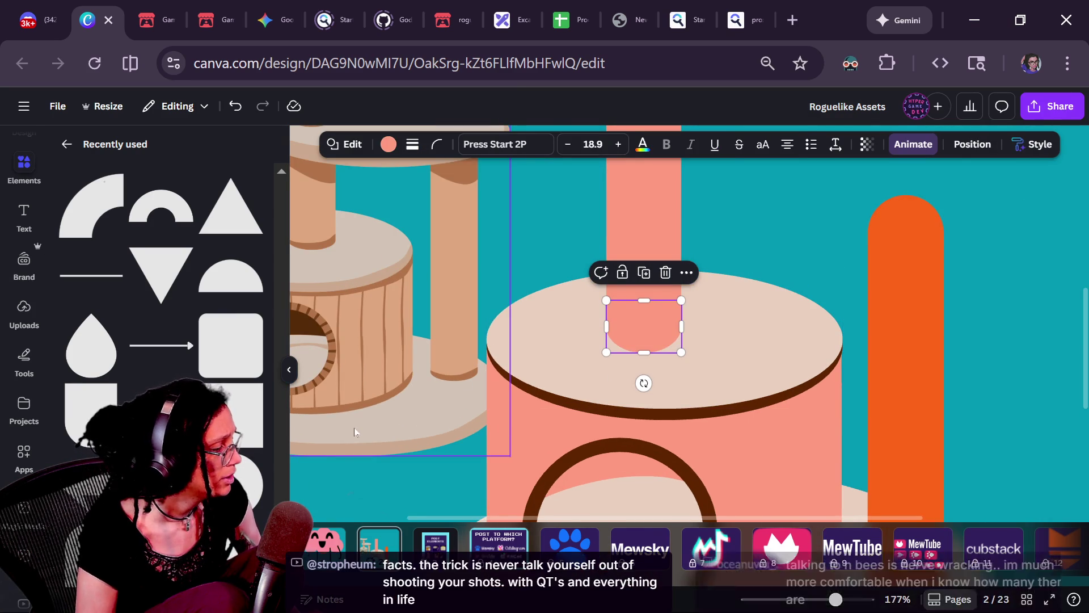
left_click_drag(476, 375, 549, 374)
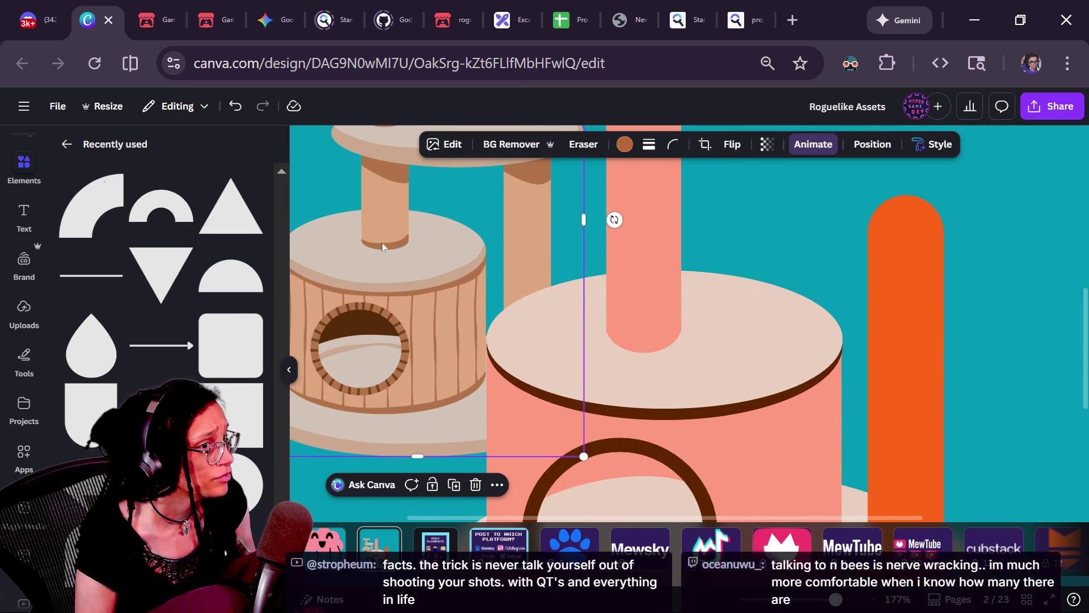
- Drag the rounded pink end piece up into the post so the post ends flat
mouse_move(244, 473)
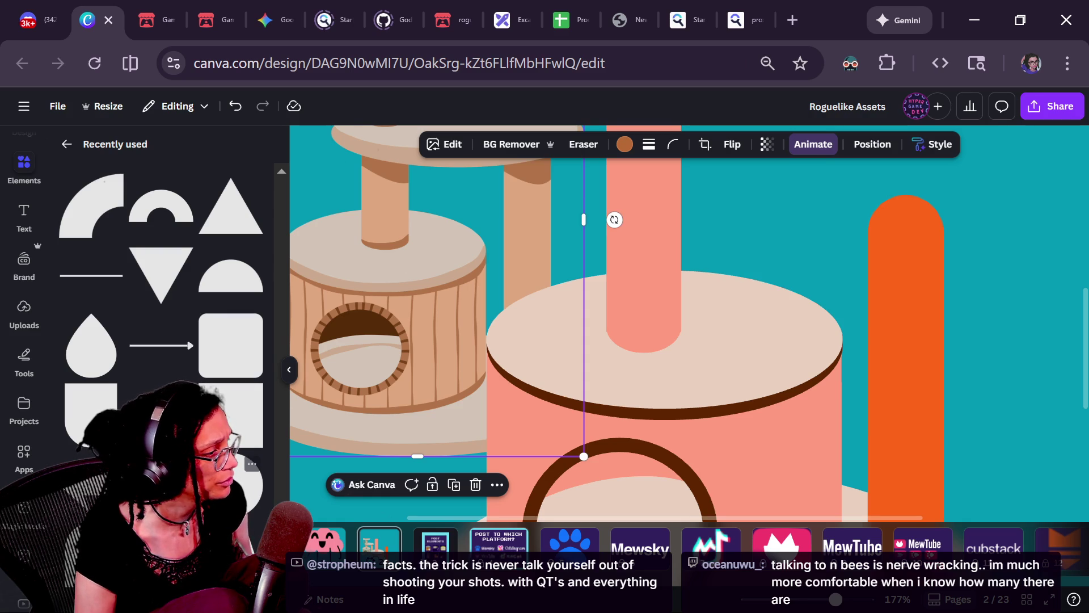
left_click(643, 325)
mouse_move(643, 324)
left_mouse_down()
mouse_move(684, 323)
mouse_move(636, 325)
mouse_move(650, 317)
mouse_move(637, 431)
mouse_move(613, 332)
mouse_move(618, 369)
mouse_move(644, 309)
left_mouse_up()
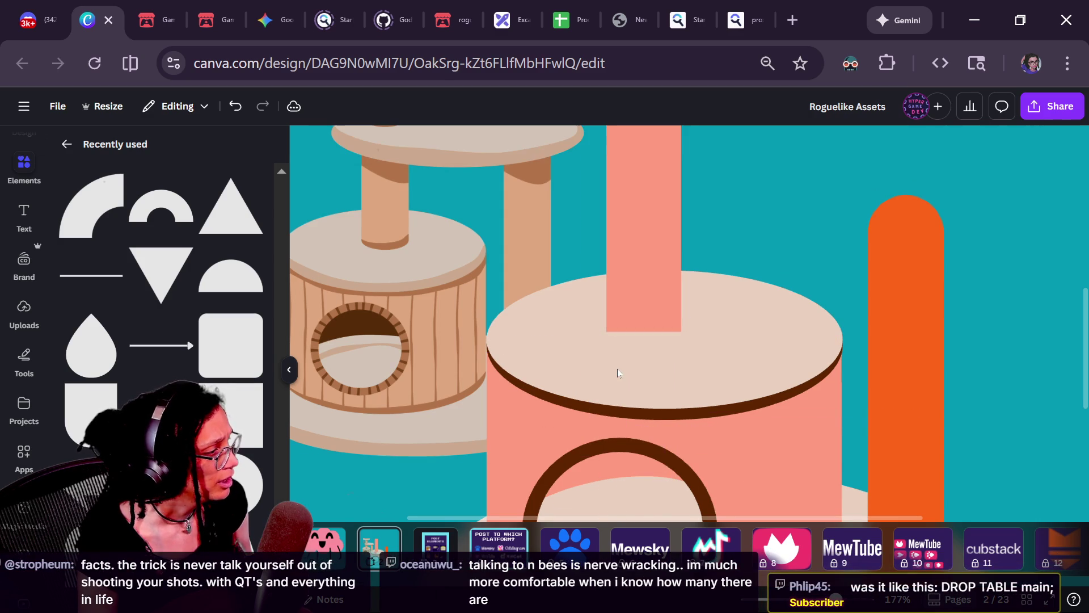
left_click(650, 274)
- Replace the post with a pink rounded square stretched into a tall post
left_click(343, 145)
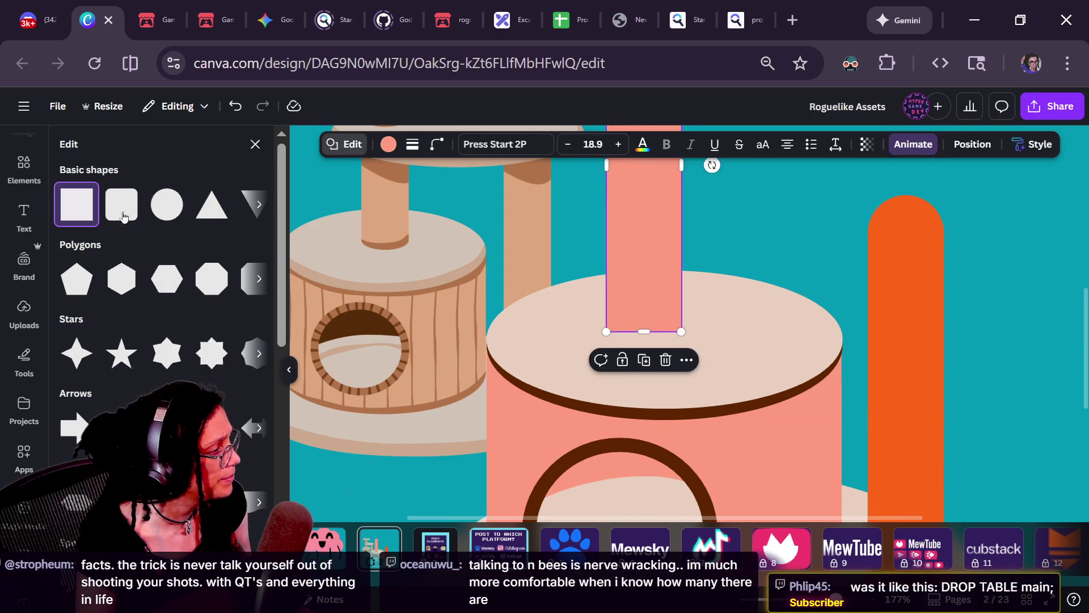
key("Delete")
left_click(496, 308)
key("ctrl+alt+0")
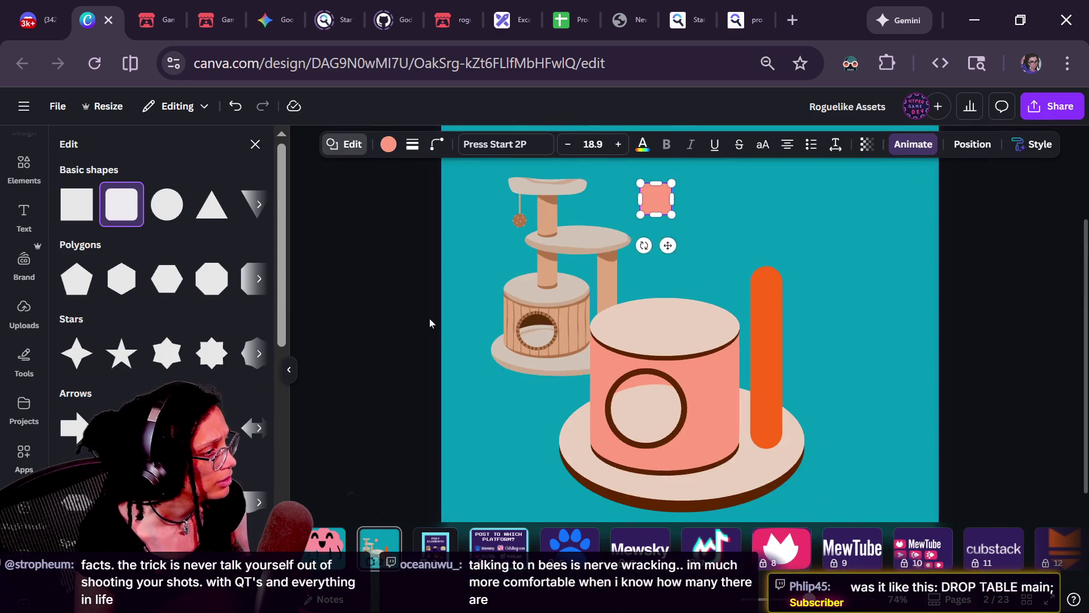
left_click_drag(660, 212, 656, 311)
key("Escape")
scroll(692, 332, "up", 3, "ctrl")
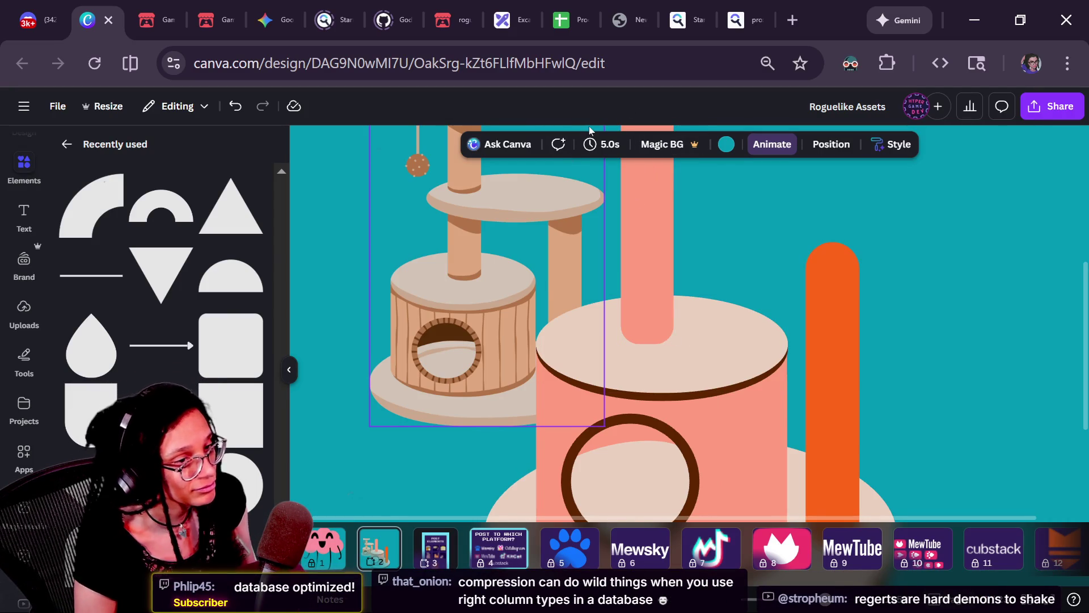
- Set the tall pink post's corner rounding to 20
left_click(655, 248)
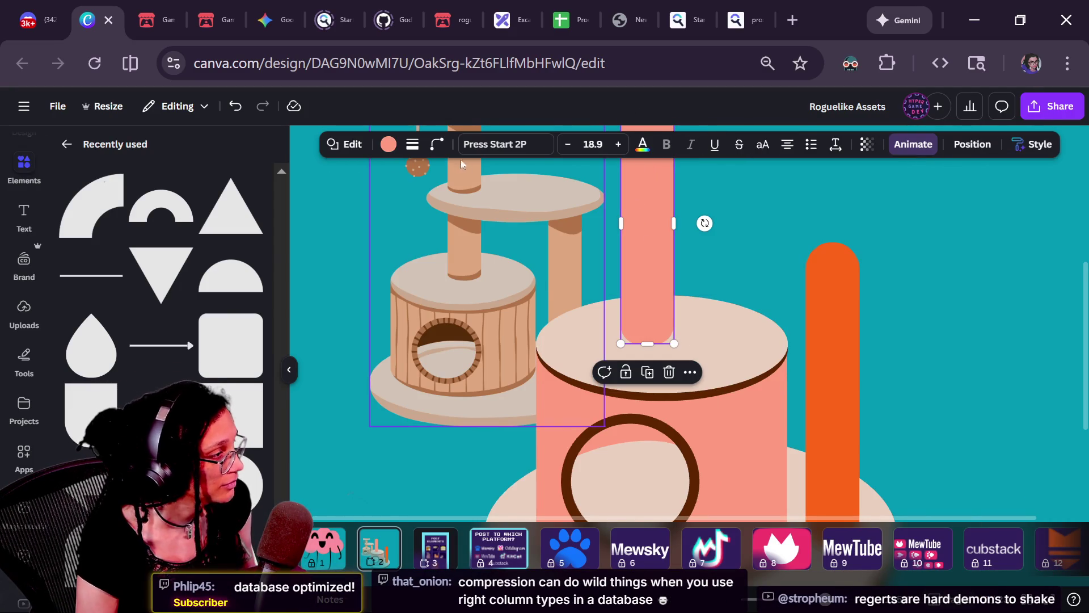
left_click(437, 144)
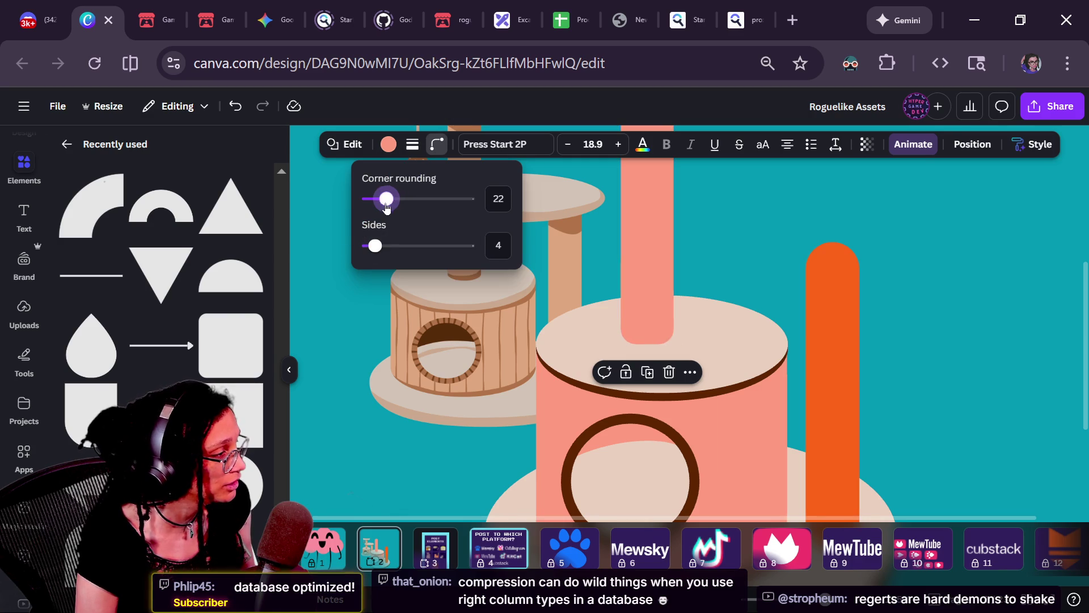
left_click_drag(391, 198, 393, 199)
left_click(358, 273)
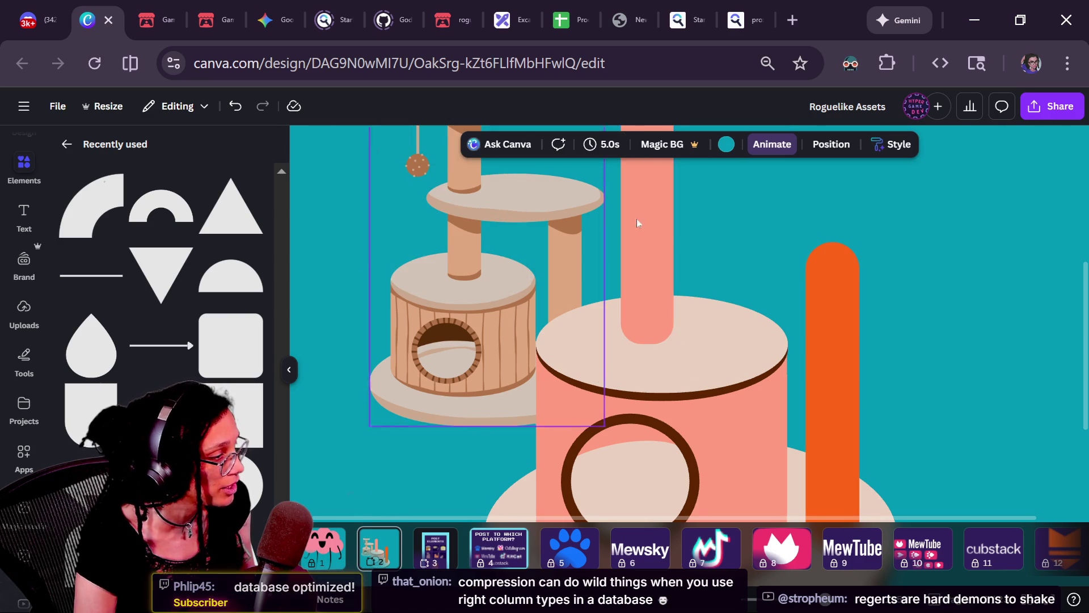
left_click(651, 294)
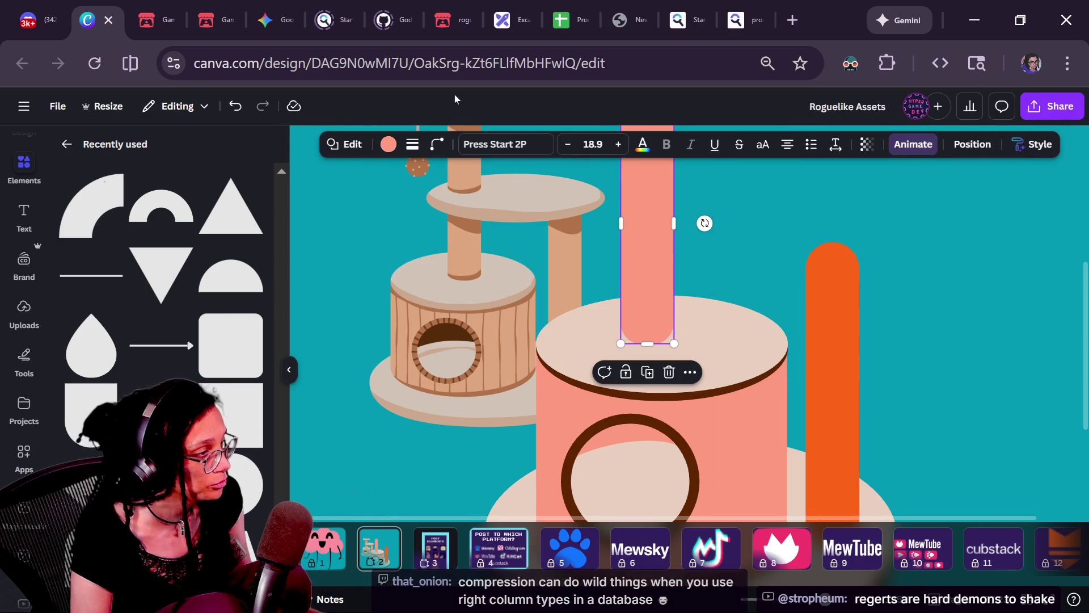
left_click(436, 144)
left_click(367, 200)
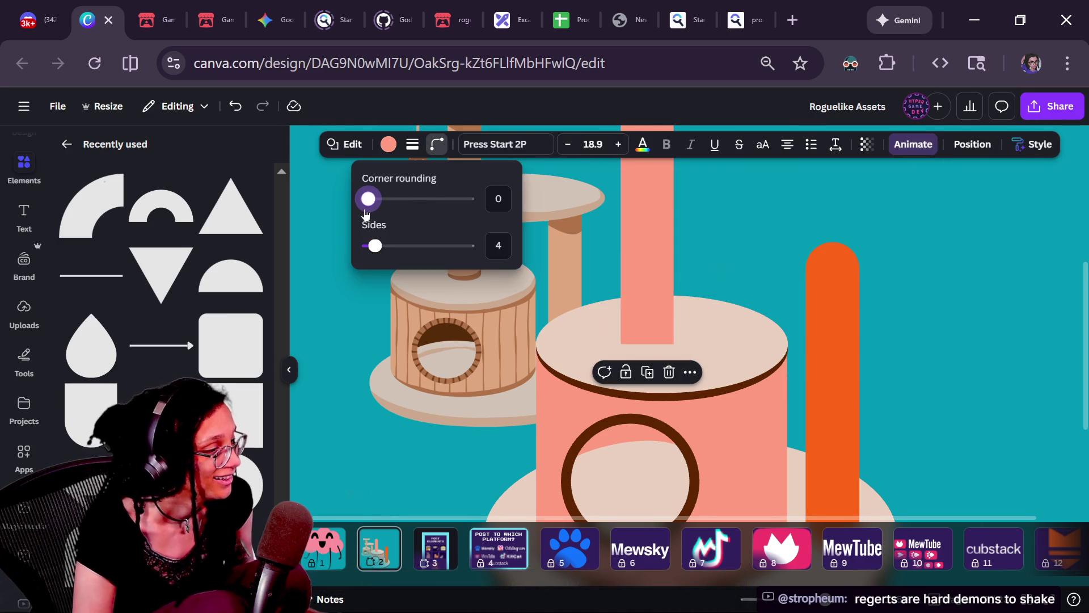
left_click_drag(367, 199, 390, 204)
left_click_drag(396, 204, 388, 205)
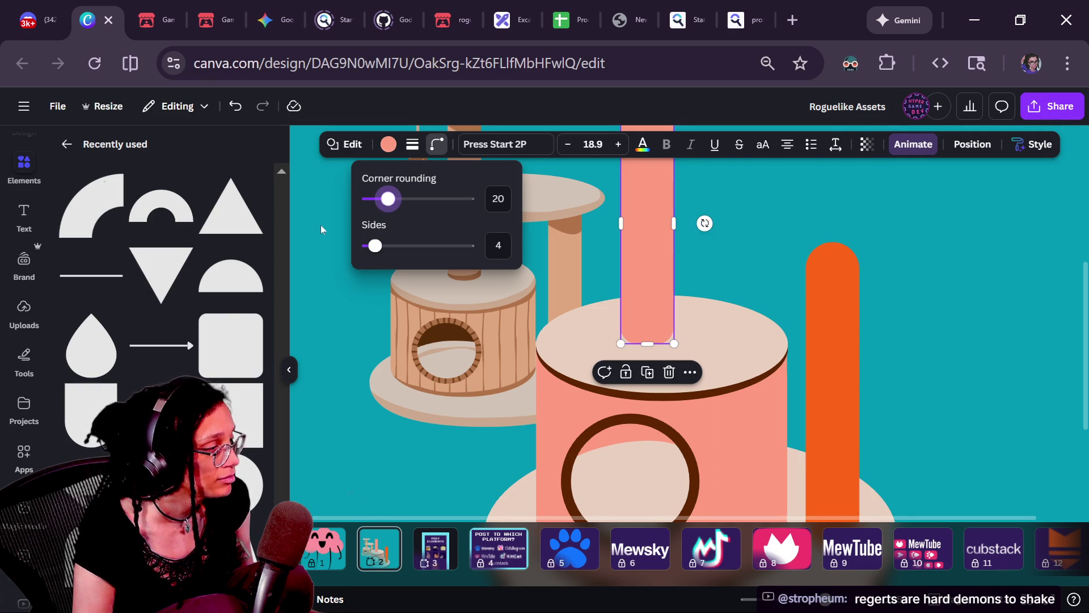
left_click(730, 192)
scroll(700, 265, "down", 2)
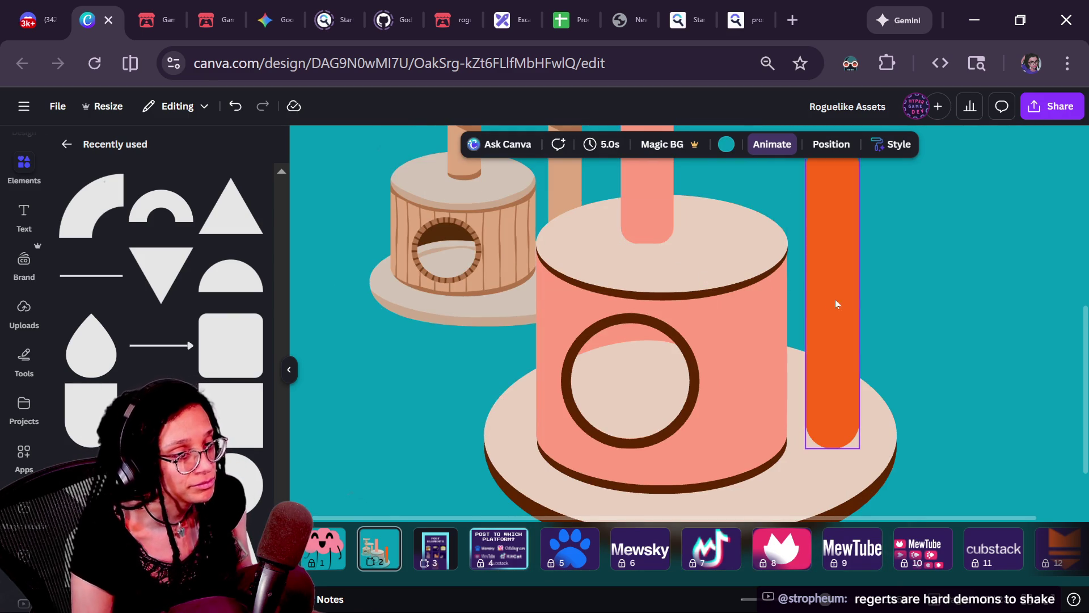
left_click(849, 306)
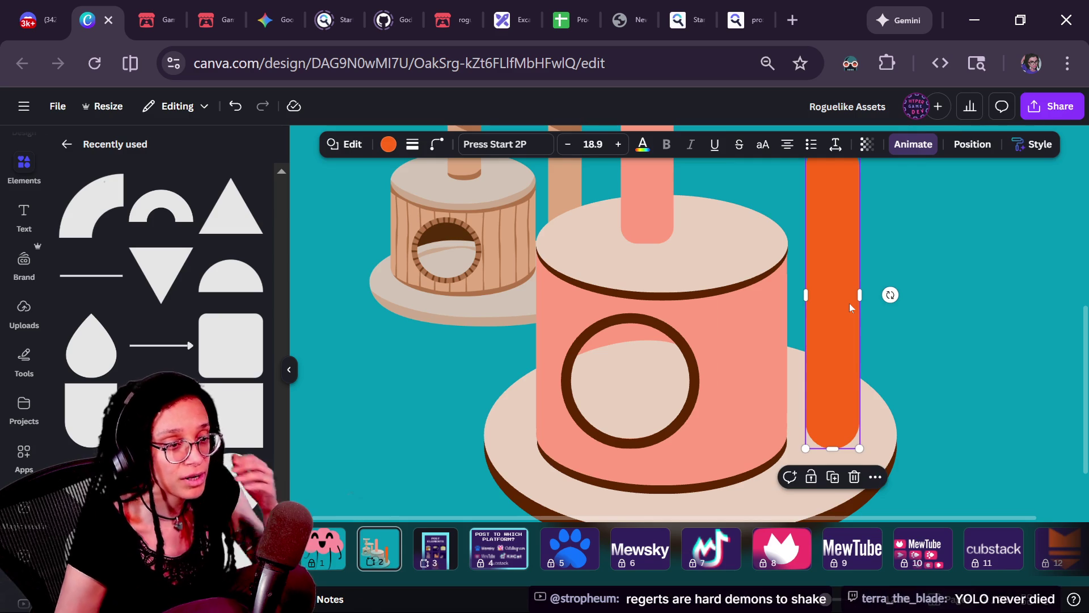
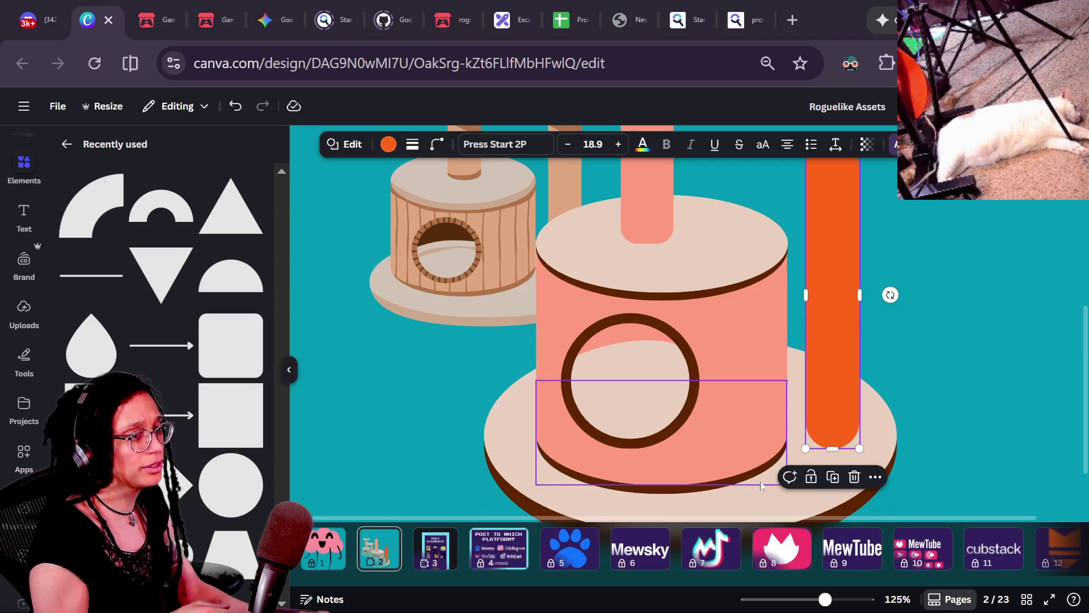
- Switch from the Canva cat-tree design to the Twitch stream chat popout
key("alt+Tab")
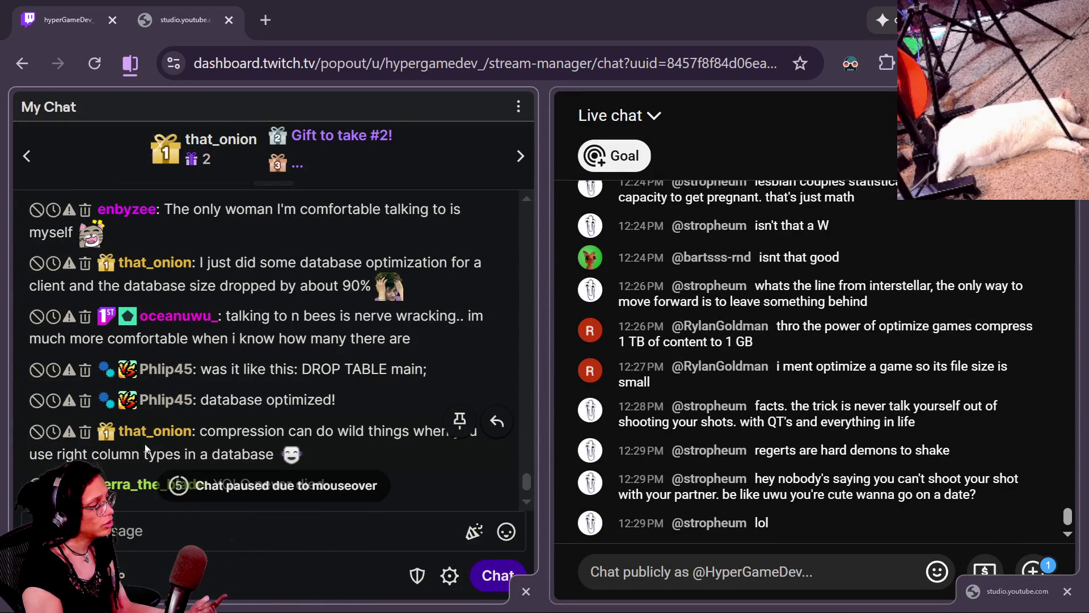
- Read through the Twitch and YouTube chats, highlighting a few viewer messages, then switch to Godot
scroll(666, 370, "up", 10)
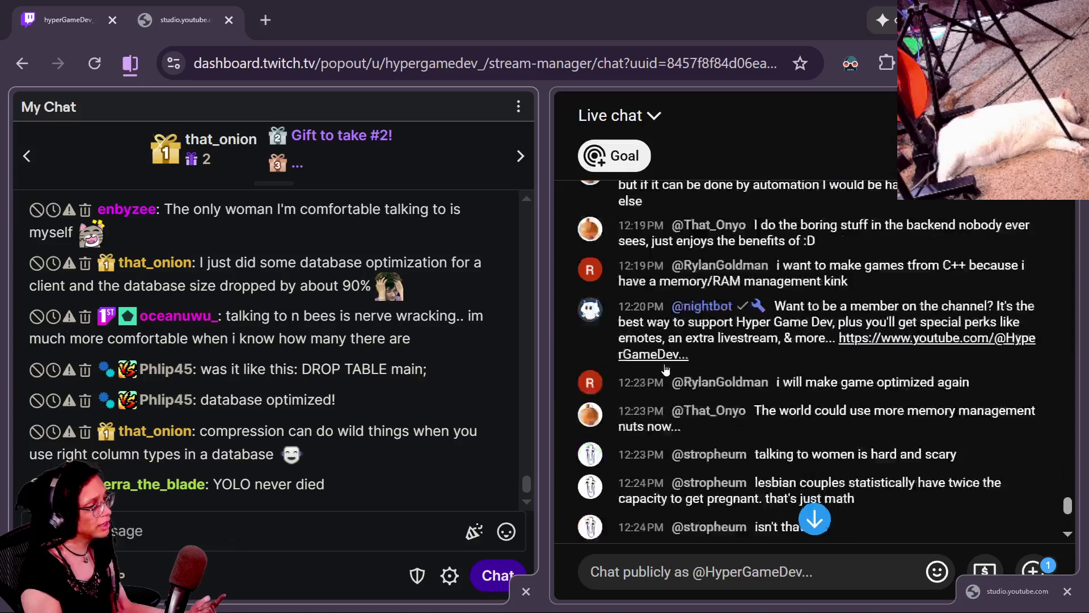
scroll(666, 370, "up", 5)
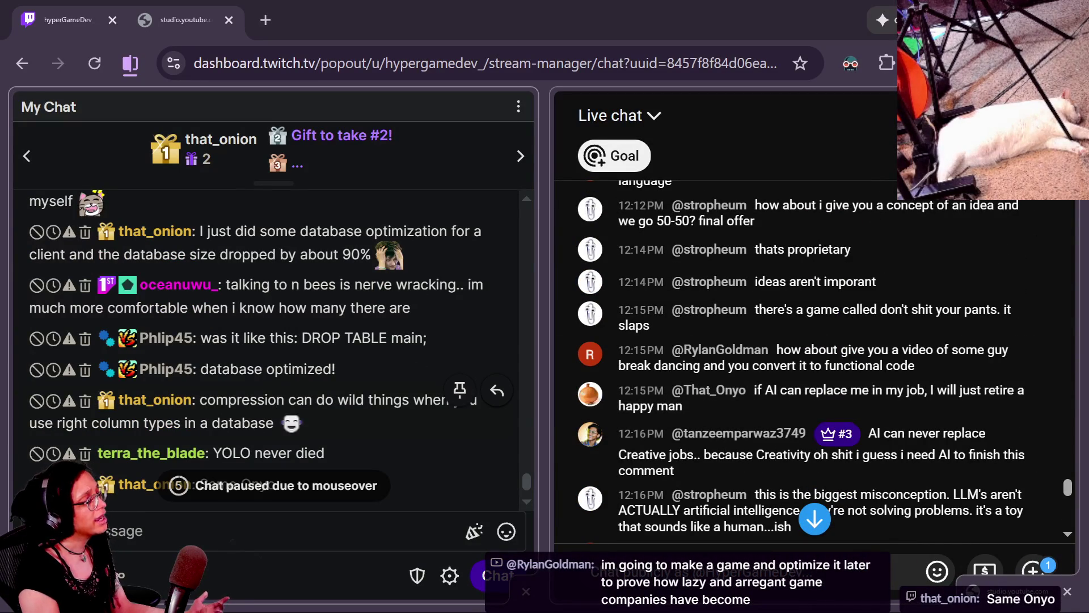
mouse_move(463, 453)
scroll(462, 453, "up", 2)
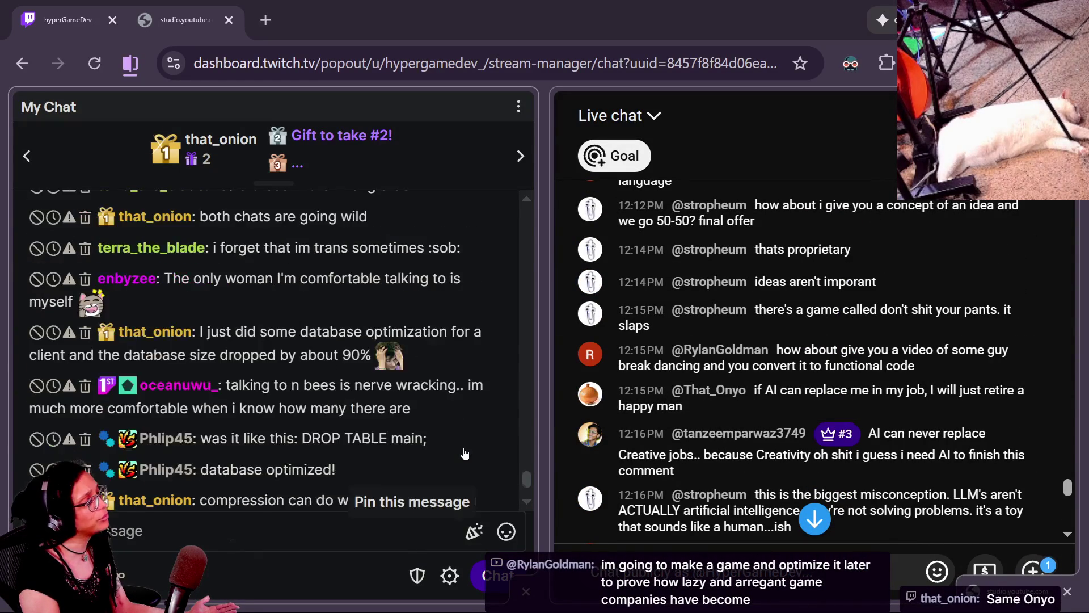
scroll(462, 454, "down", 3)
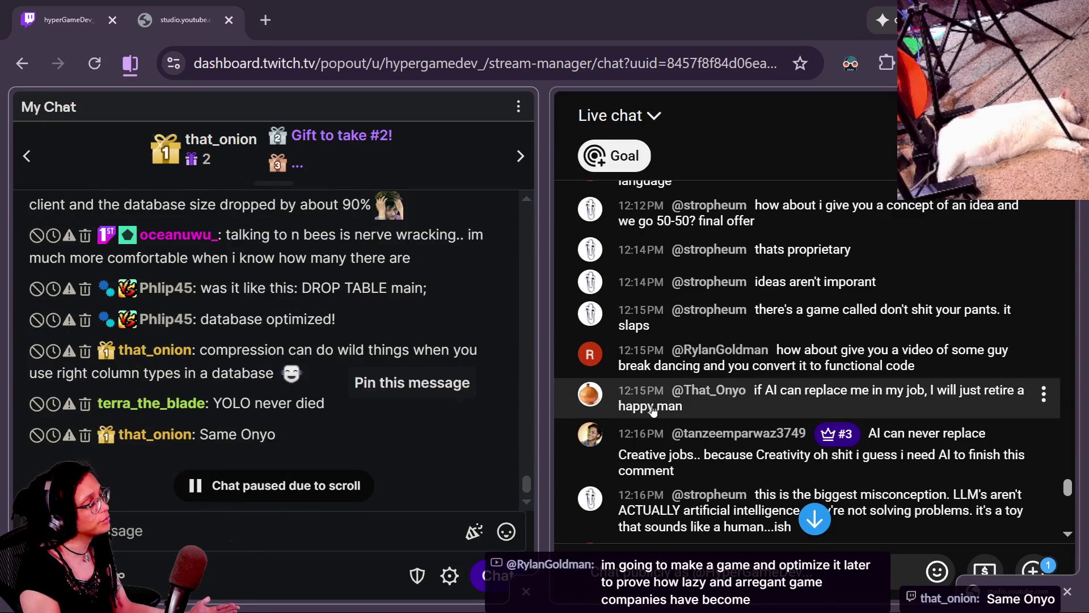
left_click_drag(750, 414, 610, 397)
left_click_drag(336, 427, 171, 436)
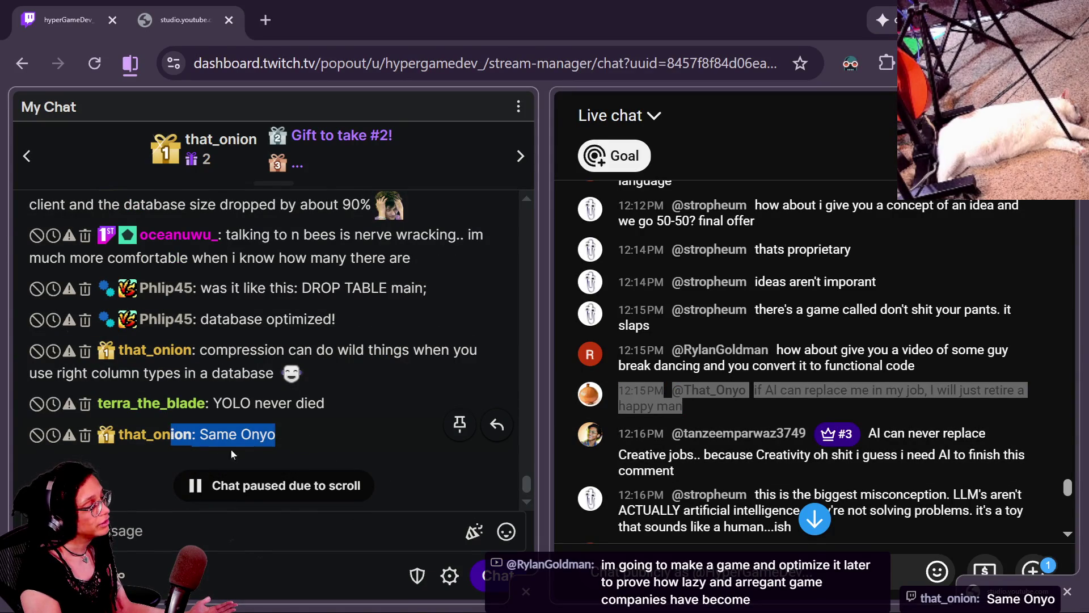
left_click(293, 434)
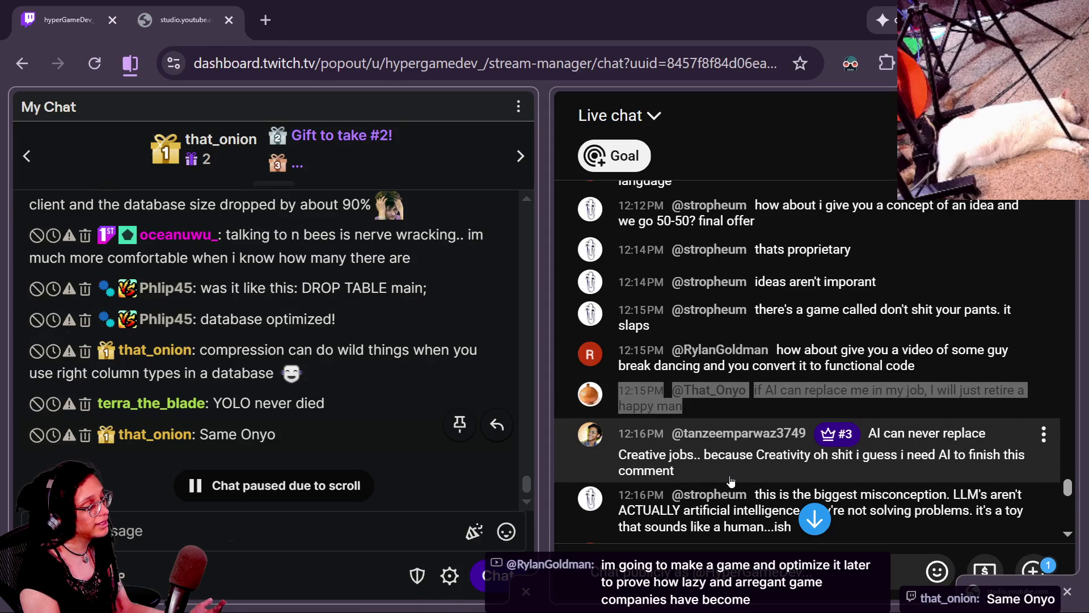
left_click_drag(730, 481, 727, 491)
scroll(725, 523, "down", 10)
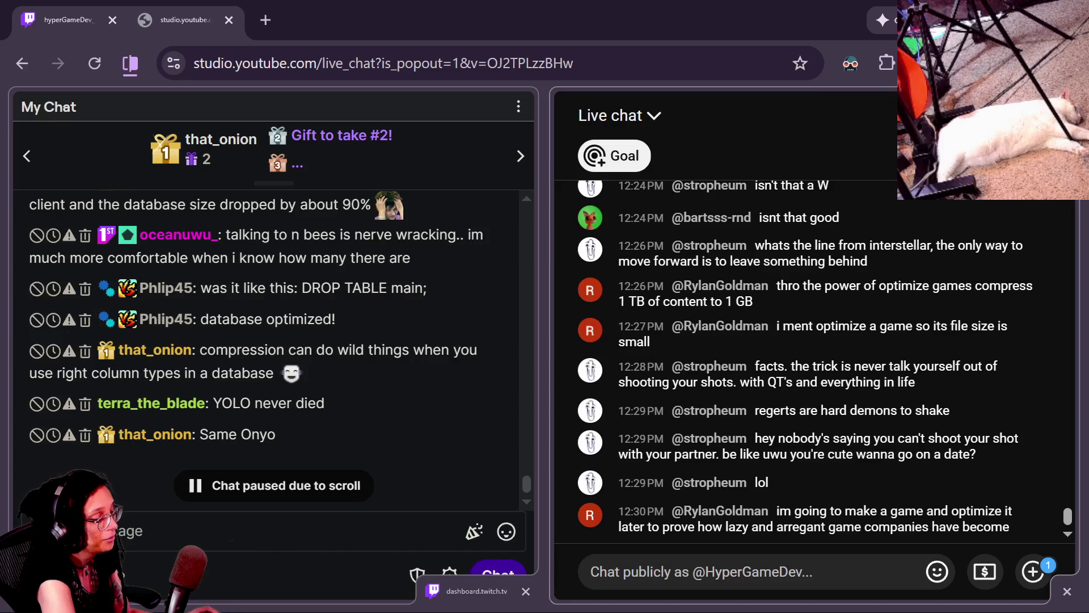
key("alt+Tab")
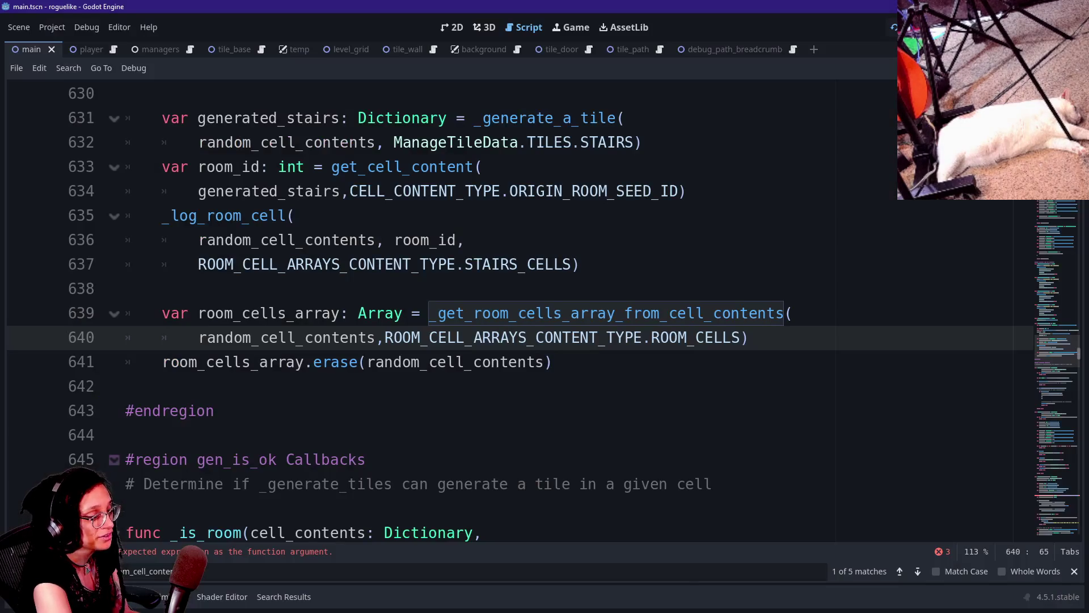
- Look over the room-generation script around lines 642–645, then return to Canva
left_click(366, 459)
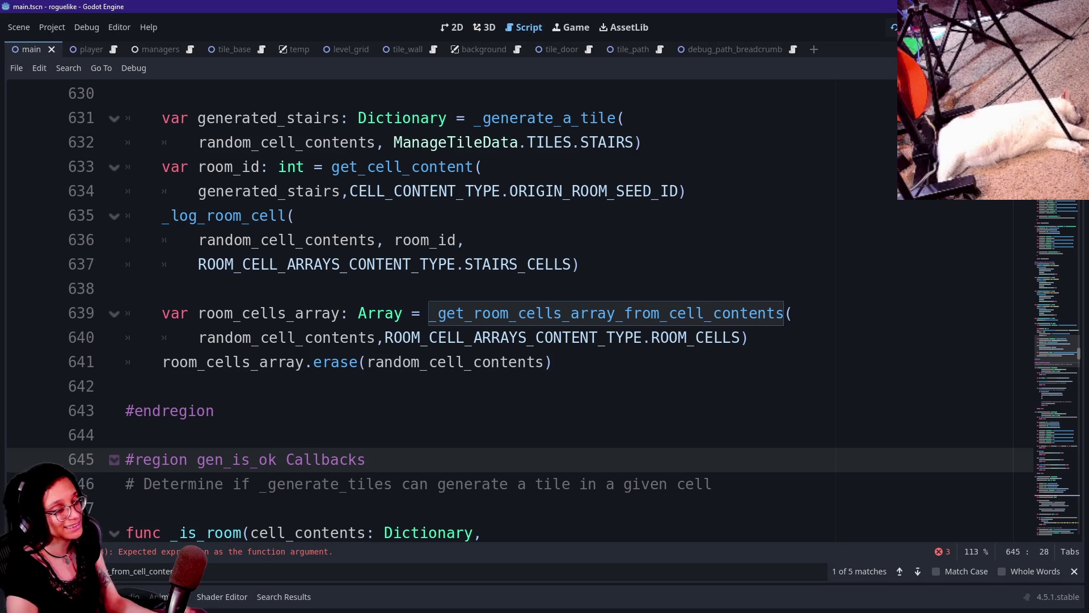
left_click(397, 338)
left_click(126, 386)
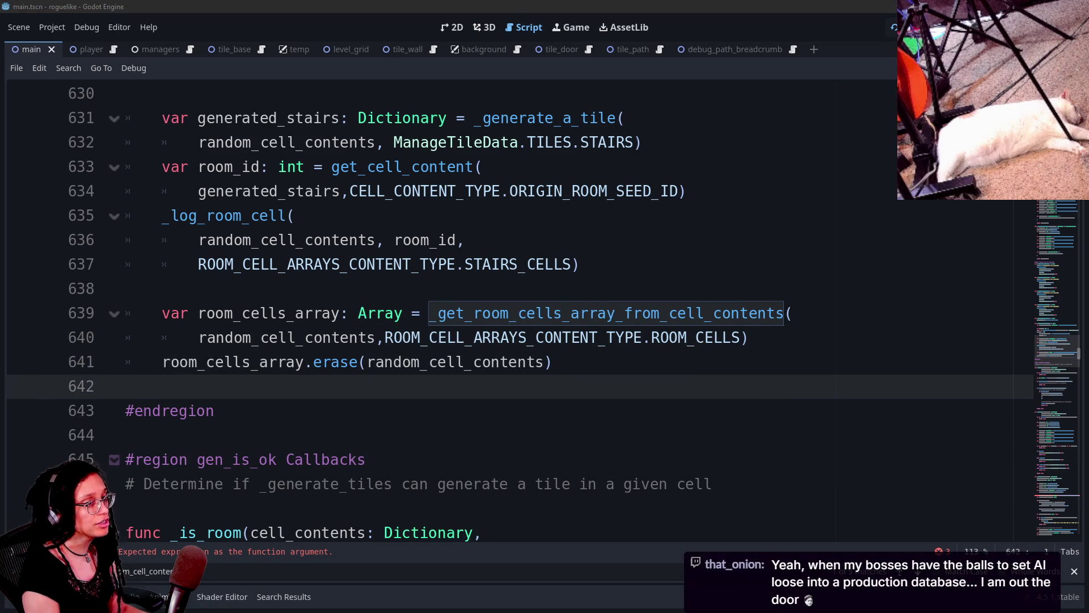
key("alt+Tab")
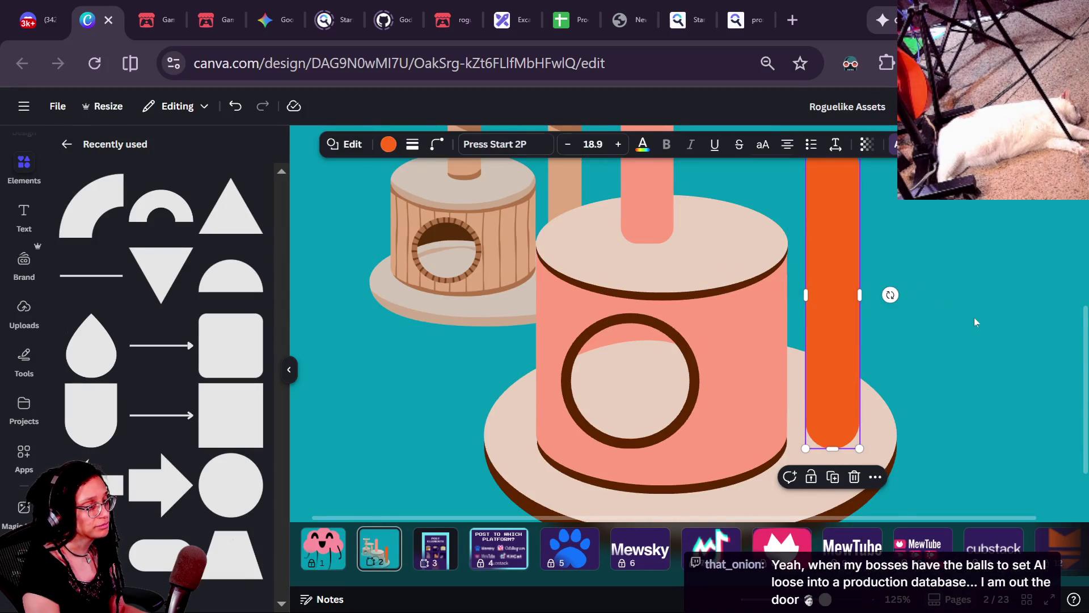
- Delete the orange bar and place the pink post on the platform's right edge
left_click(975, 322)
left_click(843, 381)
left_click(652, 196)
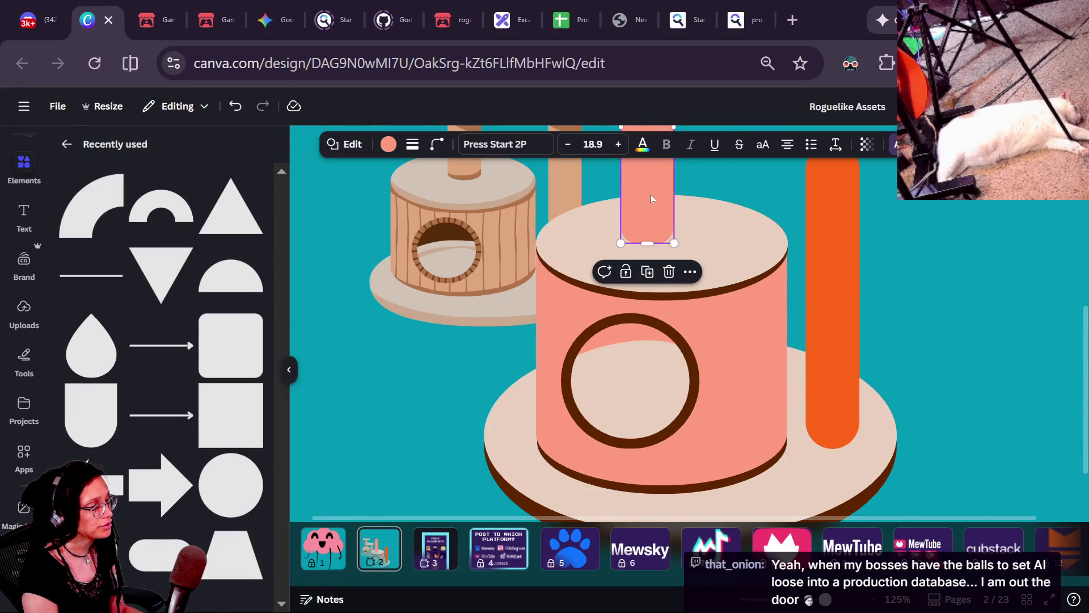
key("Delete")
key("ctrl+z")
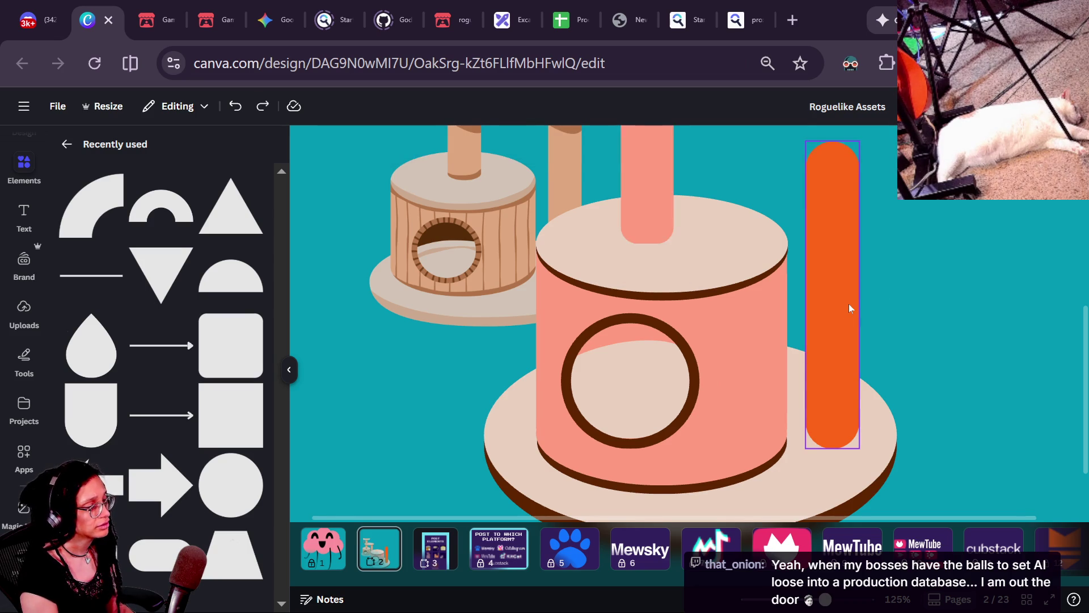
key("ctrl+y")
left_click_drag(672, 234, 946, 410)
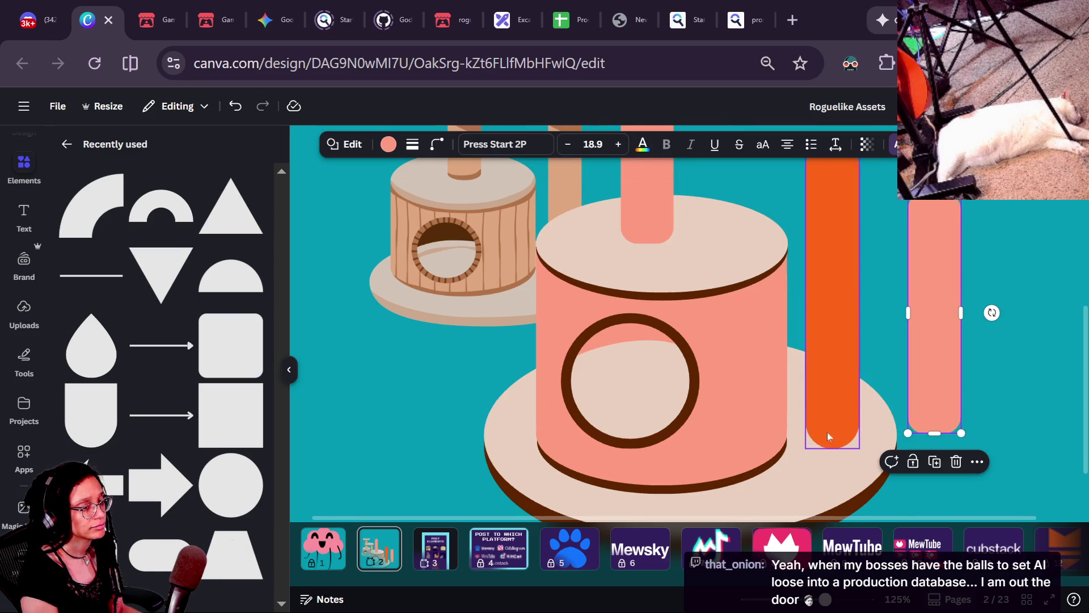
left_click(832, 397)
key("Delete")
mouse_move(923, 404)
left_mouse_down()
mouse_move(870, 372)
mouse_move(845, 379)
left_mouse_up()
left_click(992, 376)
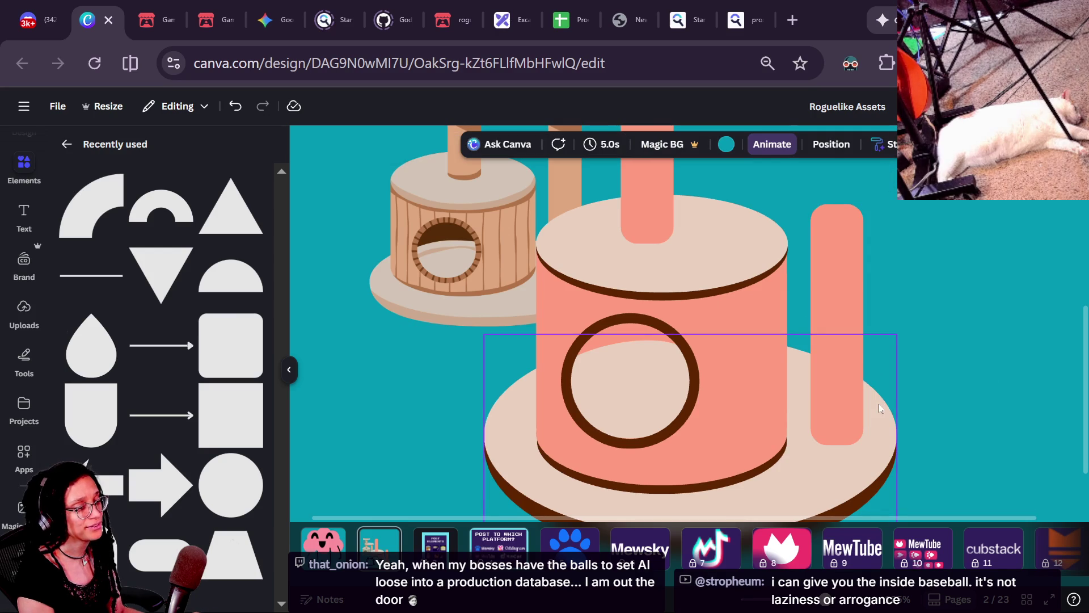
- Stretch the right-hand pink post taller and zoom out to see the whole cat tree
scroll(897, 393, "down", 2)
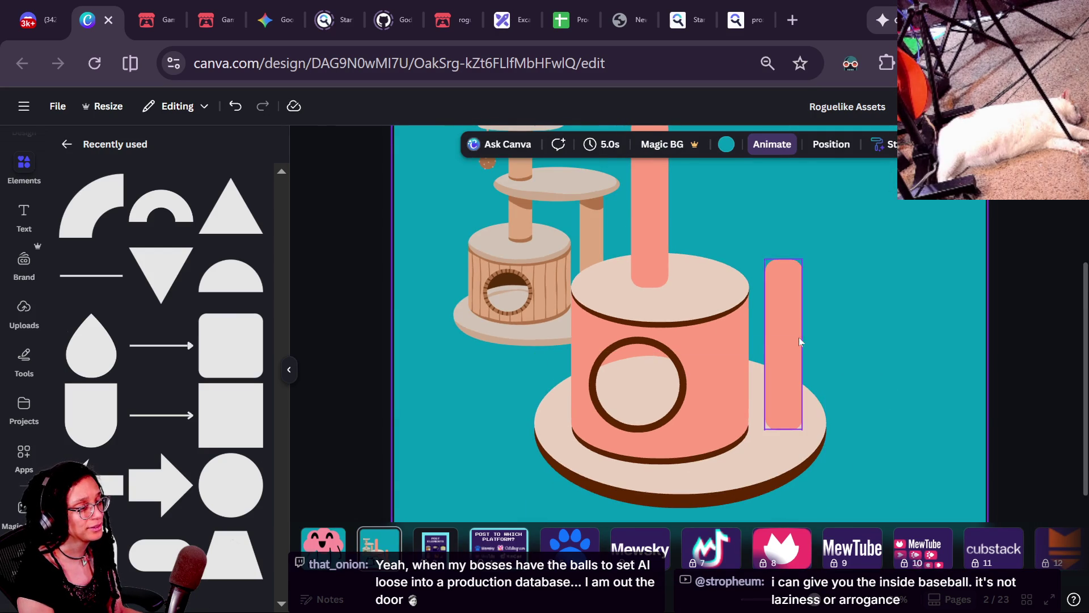
left_click(784, 299)
left_click_drag(781, 258, 782, 110)
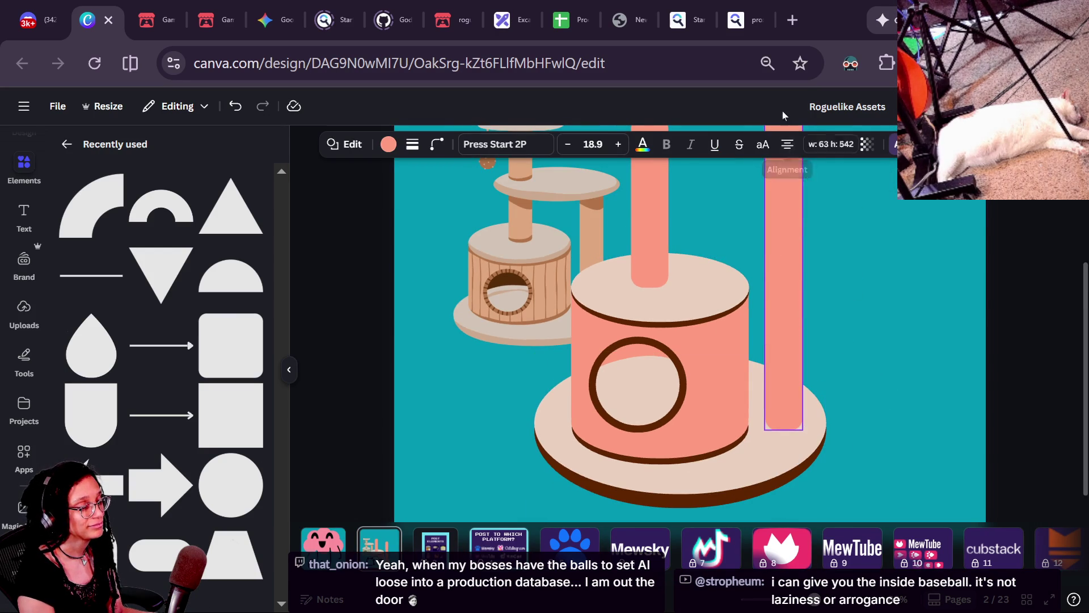
key("ctrl+minus")
key("ctrl+minus")
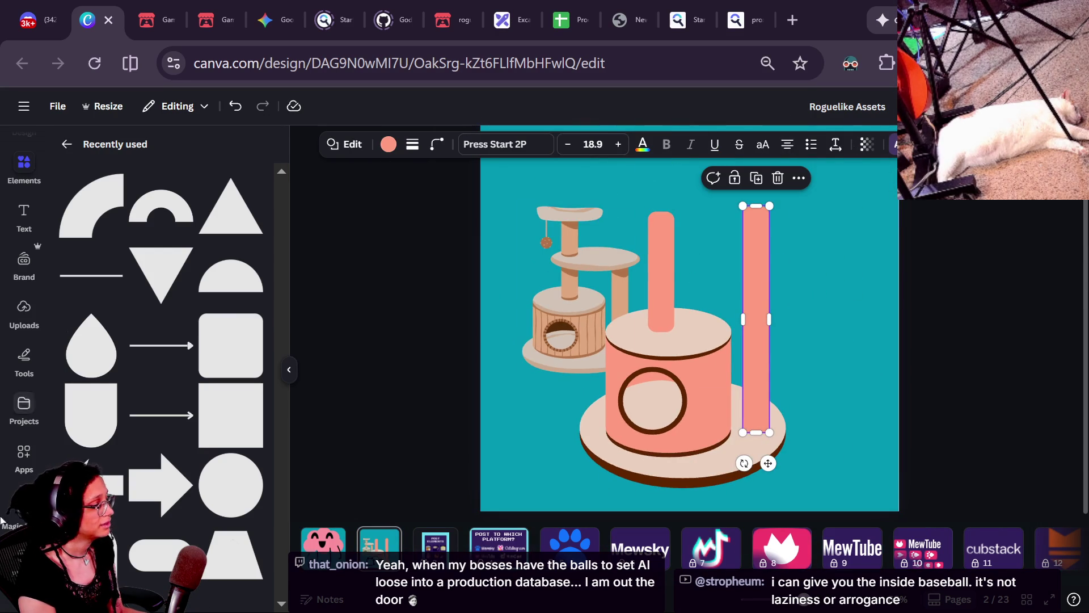
left_click(461, 230)
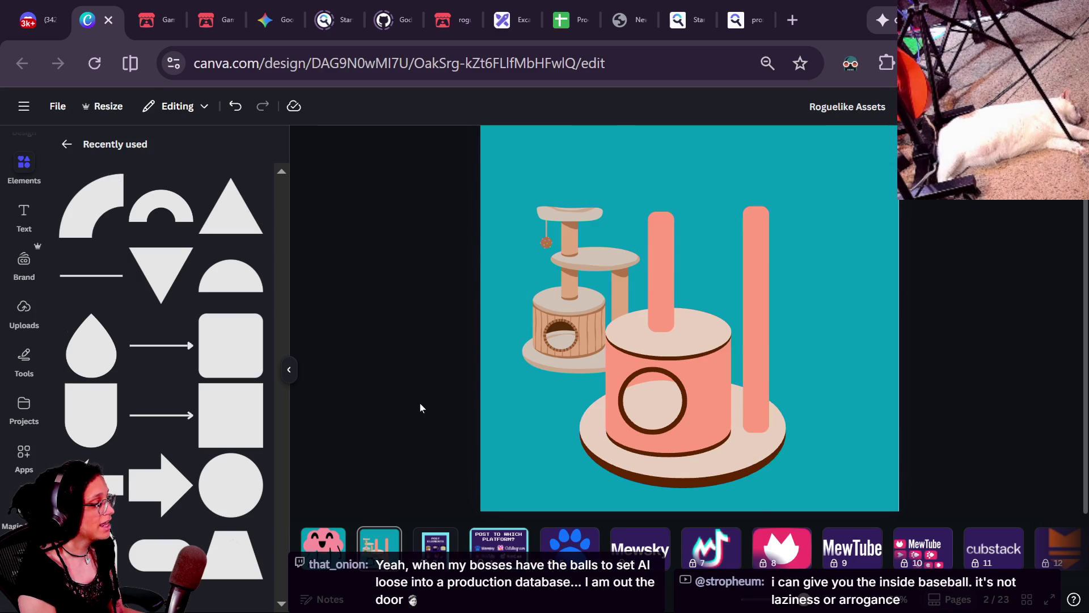
left_click(379, 541)
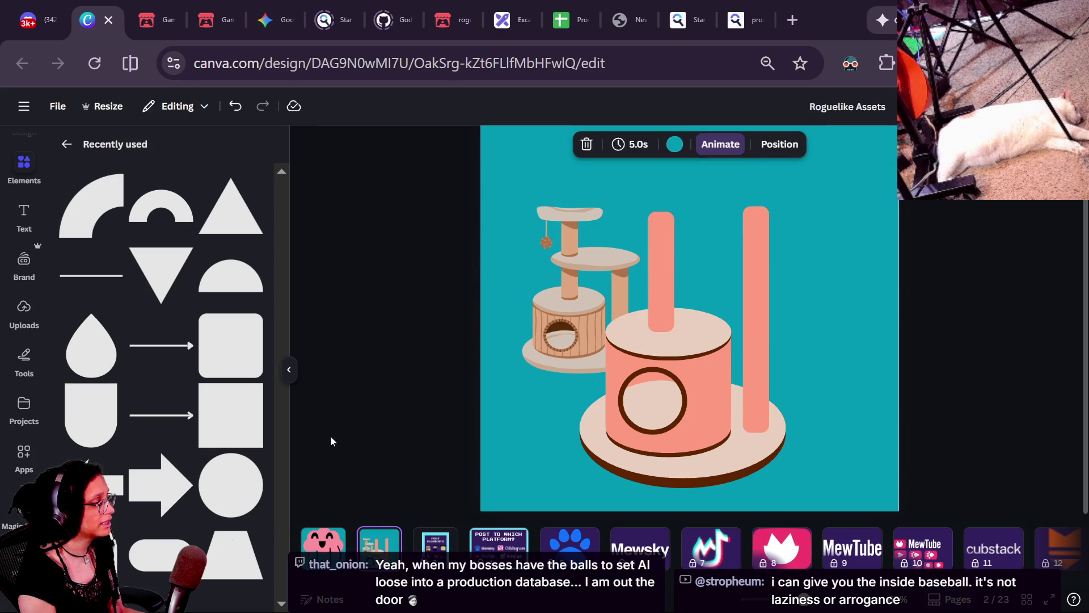
left_click(761, 294)
left_click(867, 230)
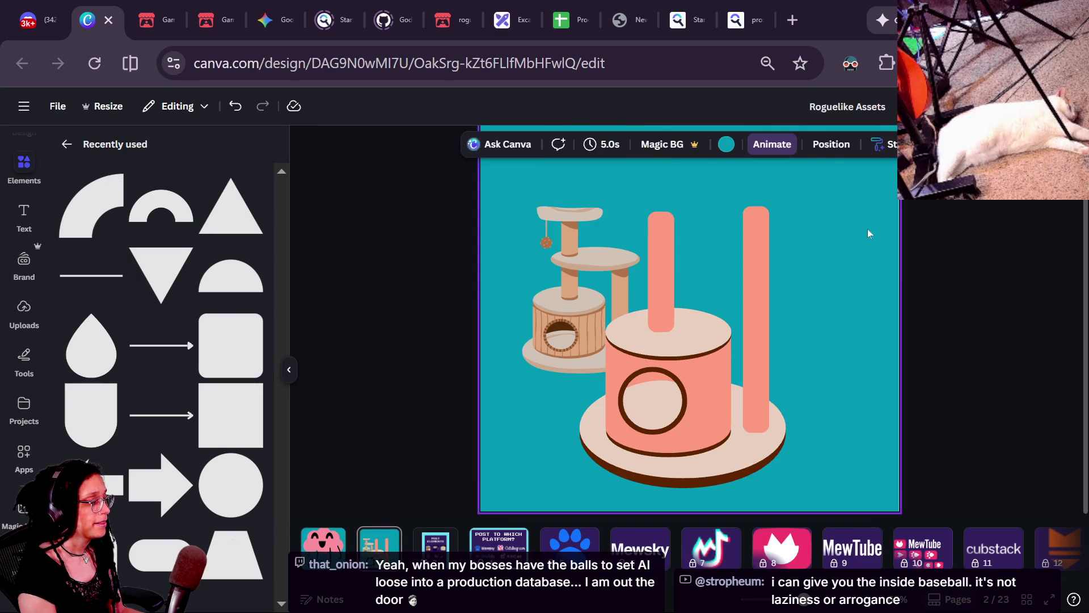
- Nudge the right-hand pink post slightly to the left
scroll(688, 309, "up", 3)
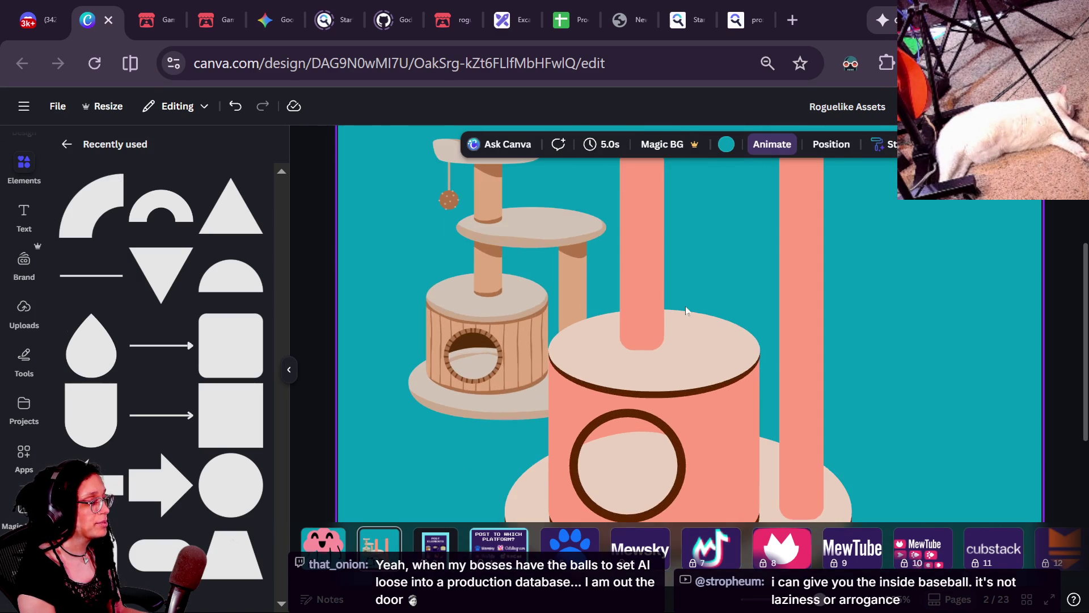
left_click(639, 333)
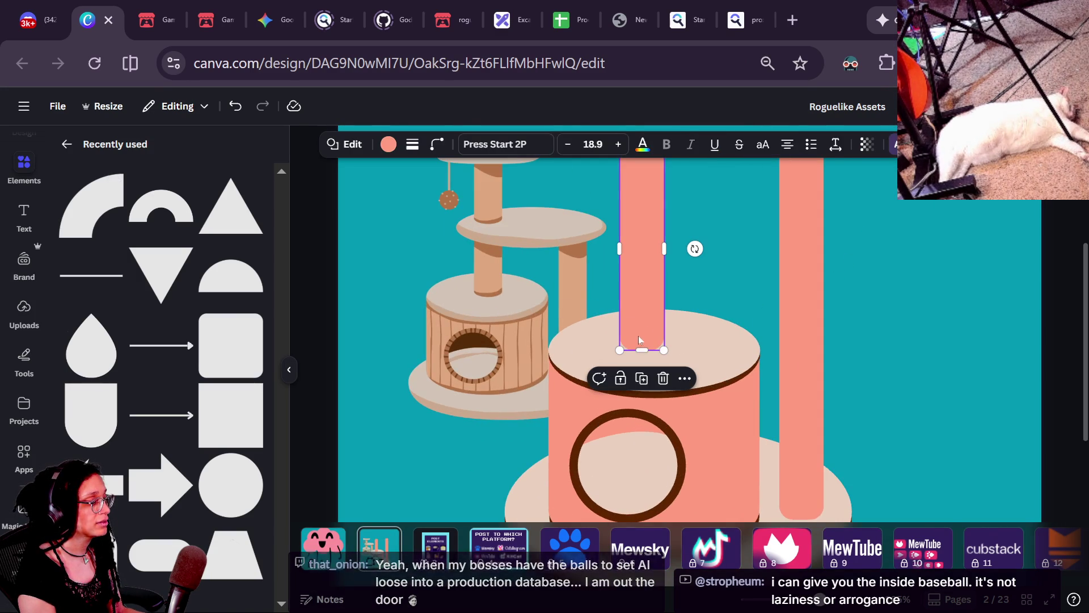
left_click(849, 363)
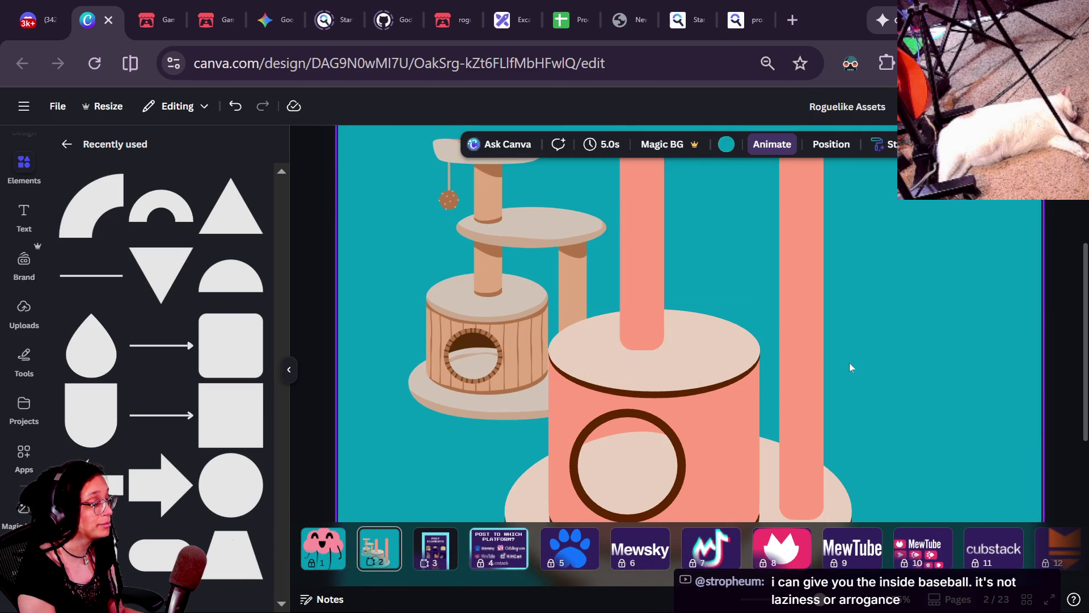
scroll(1078, 306, "down", 2)
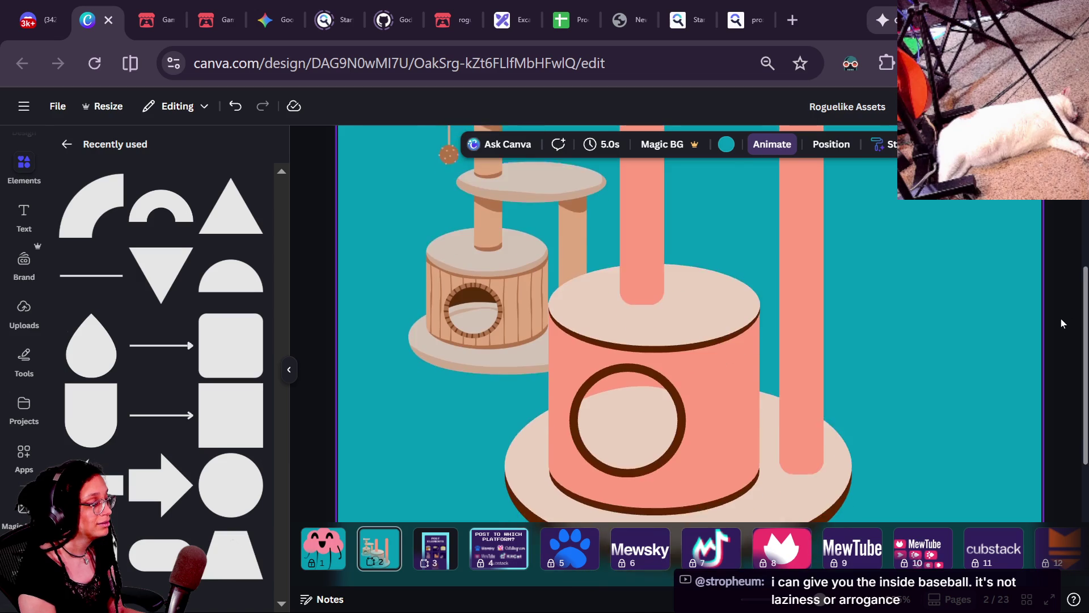
left_click(785, 333)
key("Left")
key("Left")
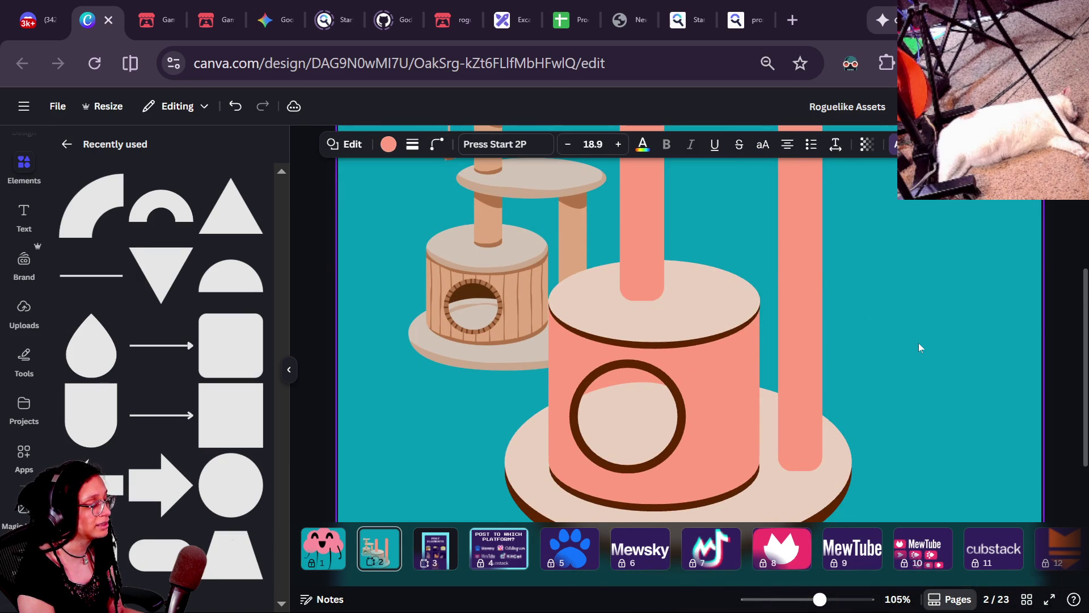
scroll(689, 349, "down", 3, "ctrl")
left_click(831, 337)
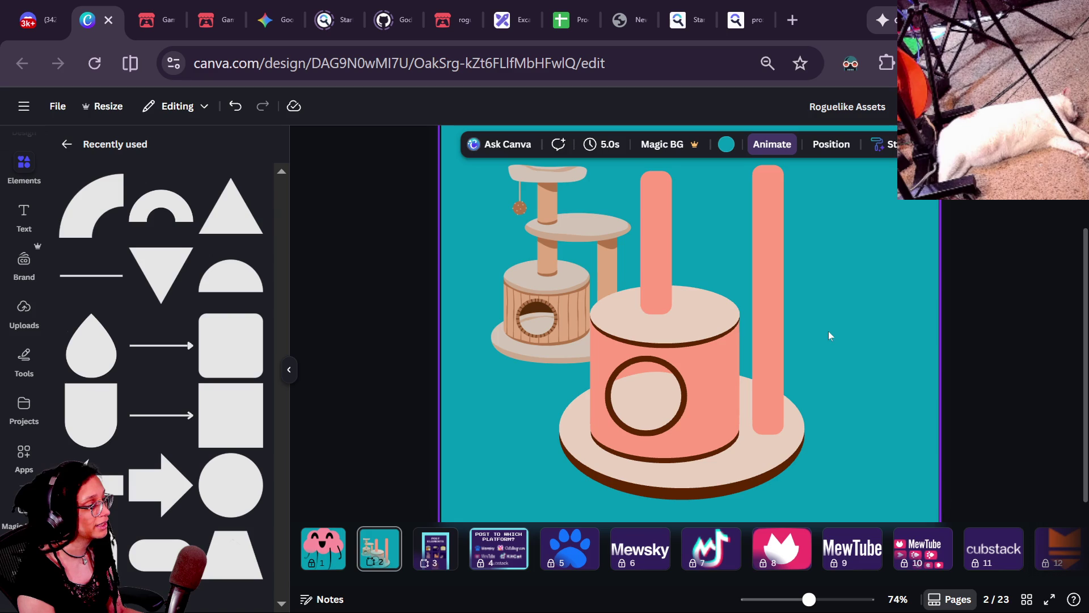
scroll(667, 282, "up", 5, "ctrl")
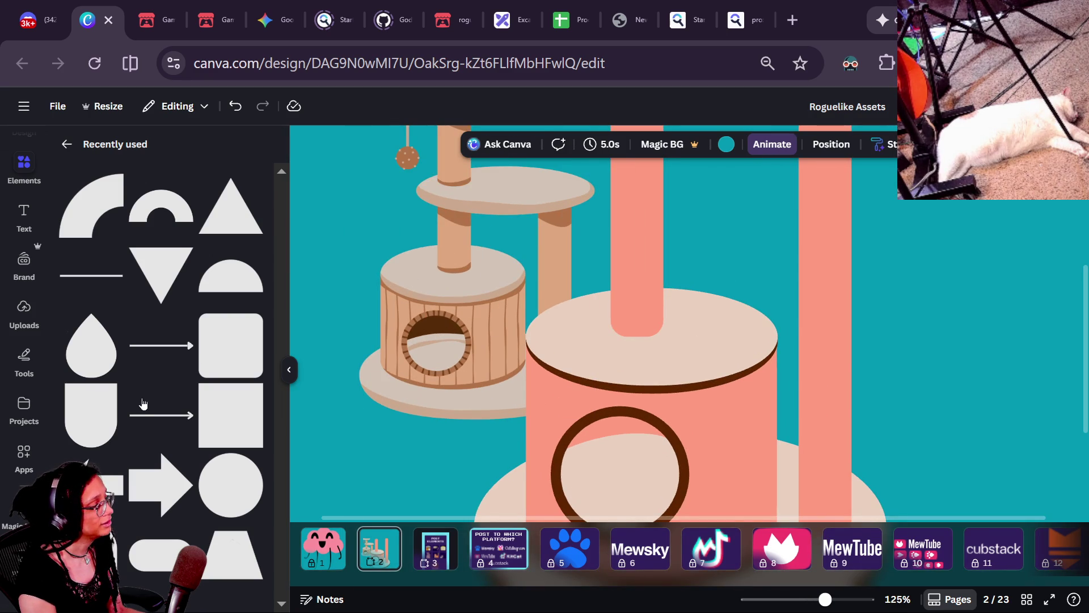
- Move the left salmon post down onto the upper platform and shrink a post into a short block there
left_click(621, 311)
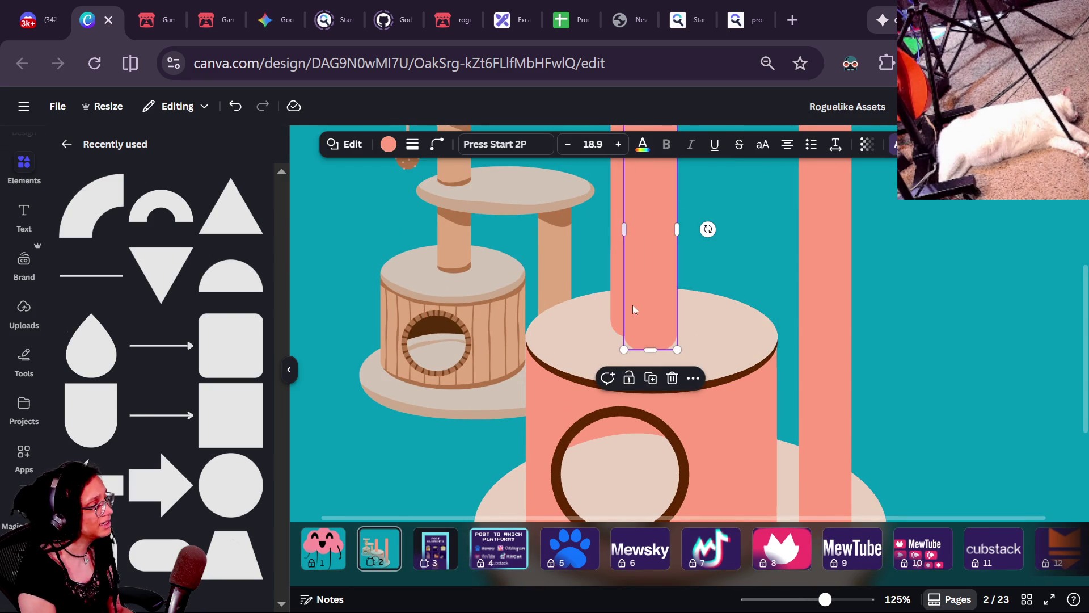
left_click_drag(634, 305, 627, 291)
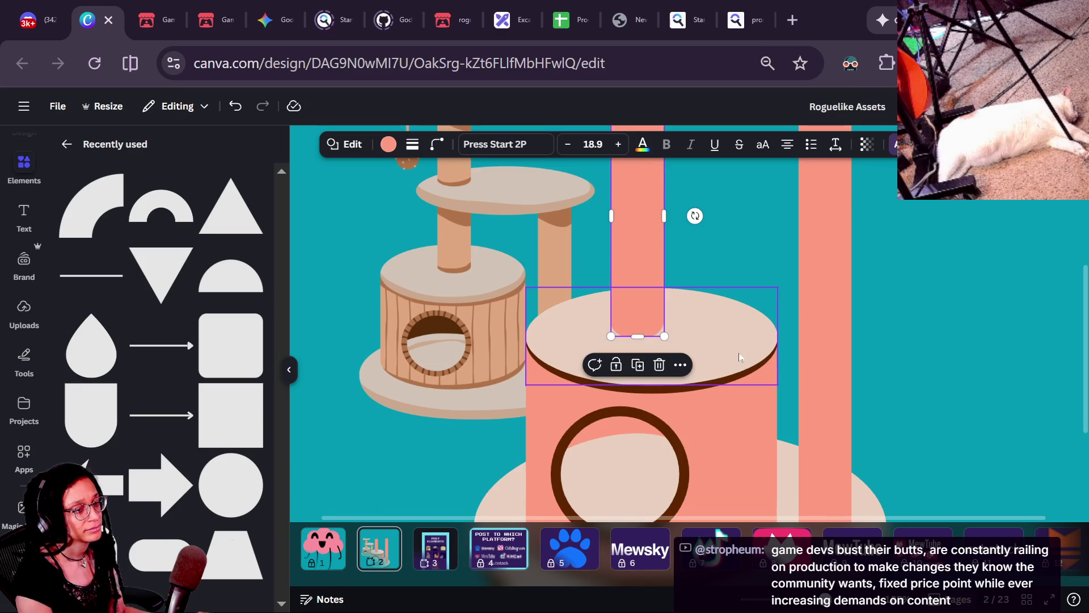
scroll(739, 356, "down", 3)
scroll(739, 356, "up", 3)
scroll(738, 356, "down", 2)
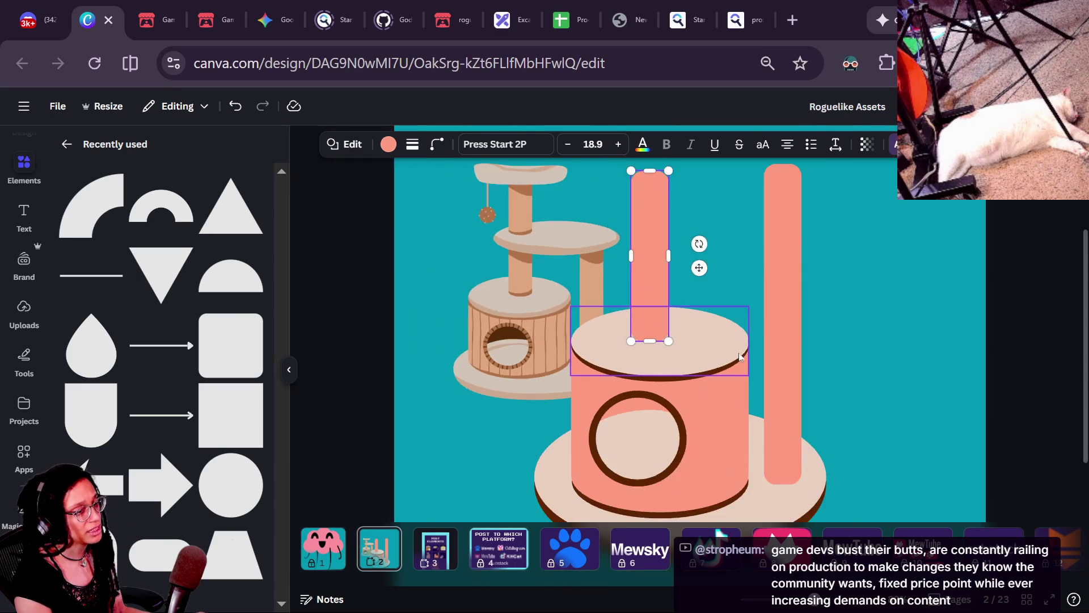
scroll(739, 353, "up", 5)
scroll(738, 352, "down", 3)
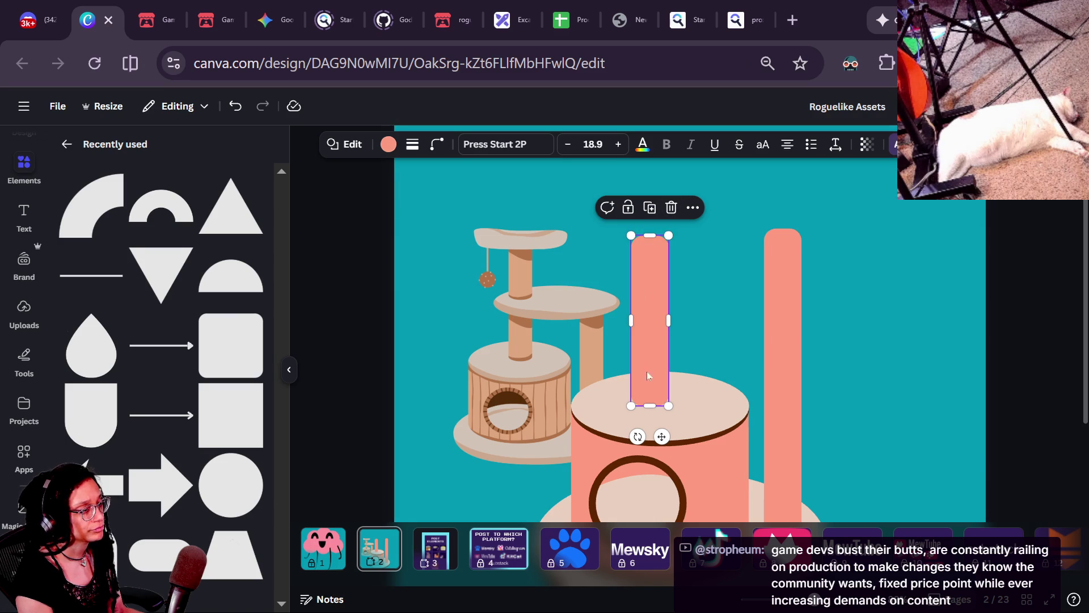
left_click_drag(650, 244, 650, 389)
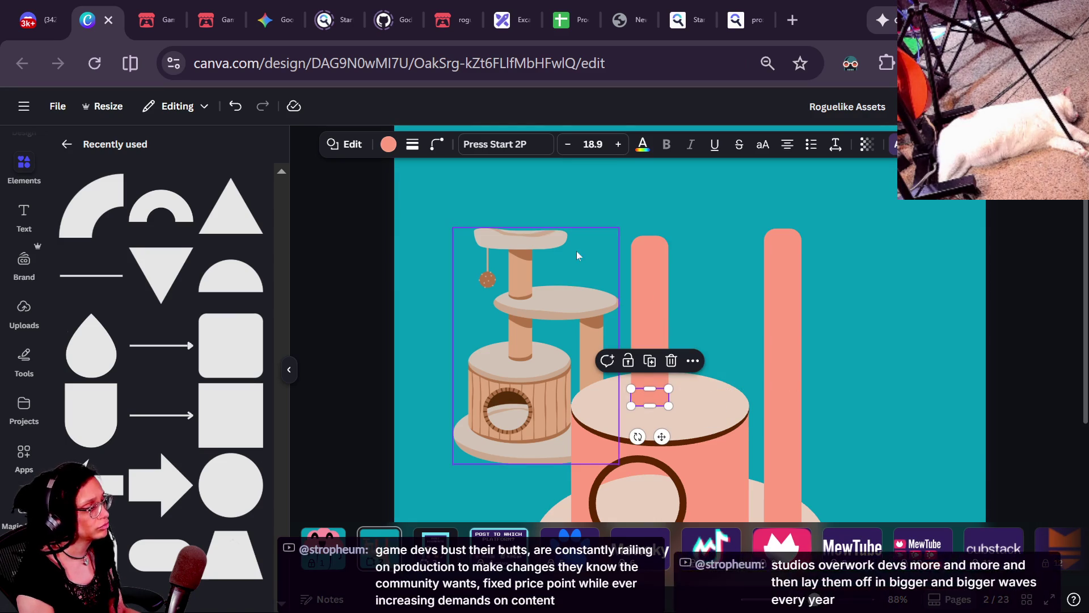
- Colour the small block dark brown
left_click(388, 144)
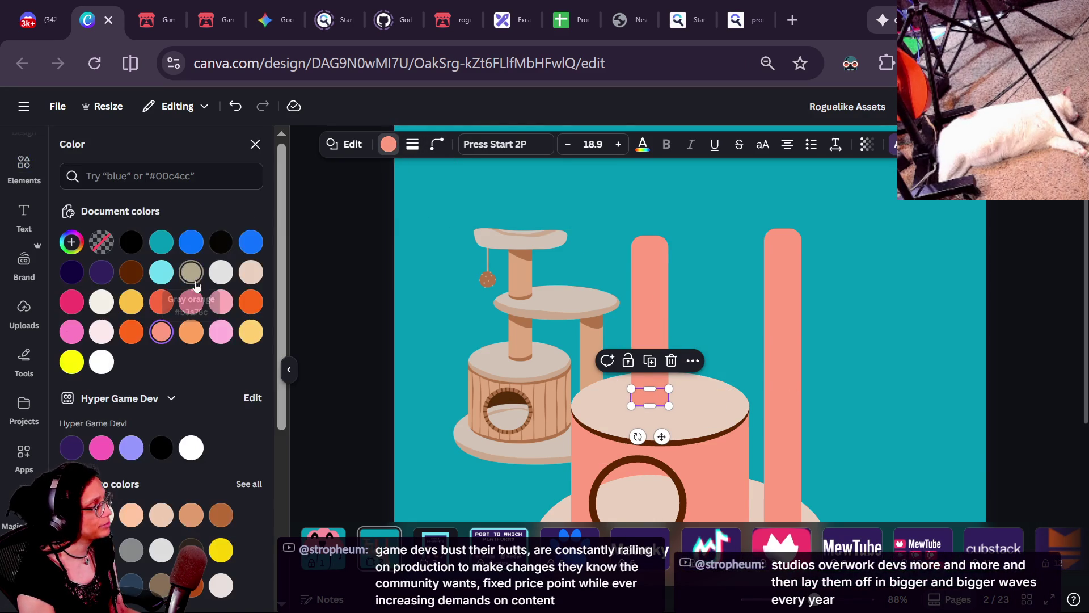
left_click(122, 277)
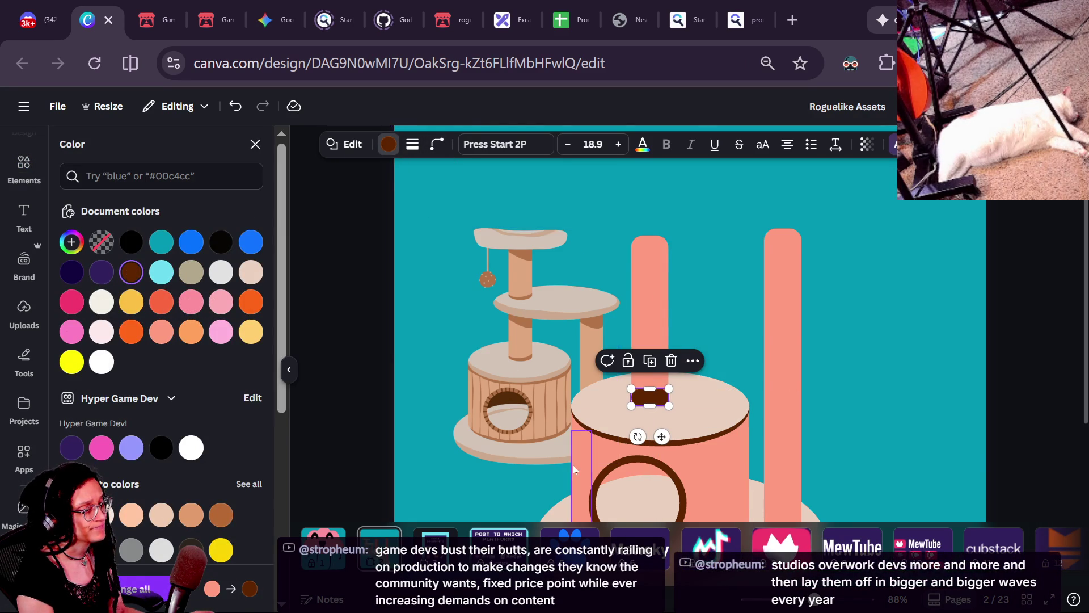
scroll(572, 465, "up", 3, "ctrl")
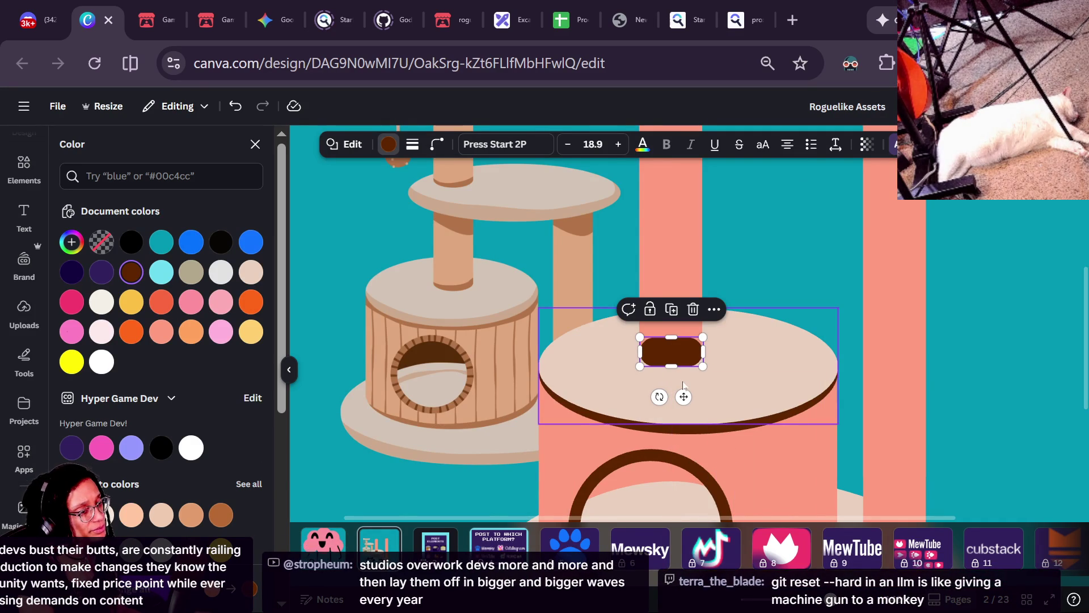
scroll(682, 388, "up", 2, "ctrl")
scroll(682, 387, "up", 1, "ctrl")
scroll(617, 368, "down", 3, "ctrl")
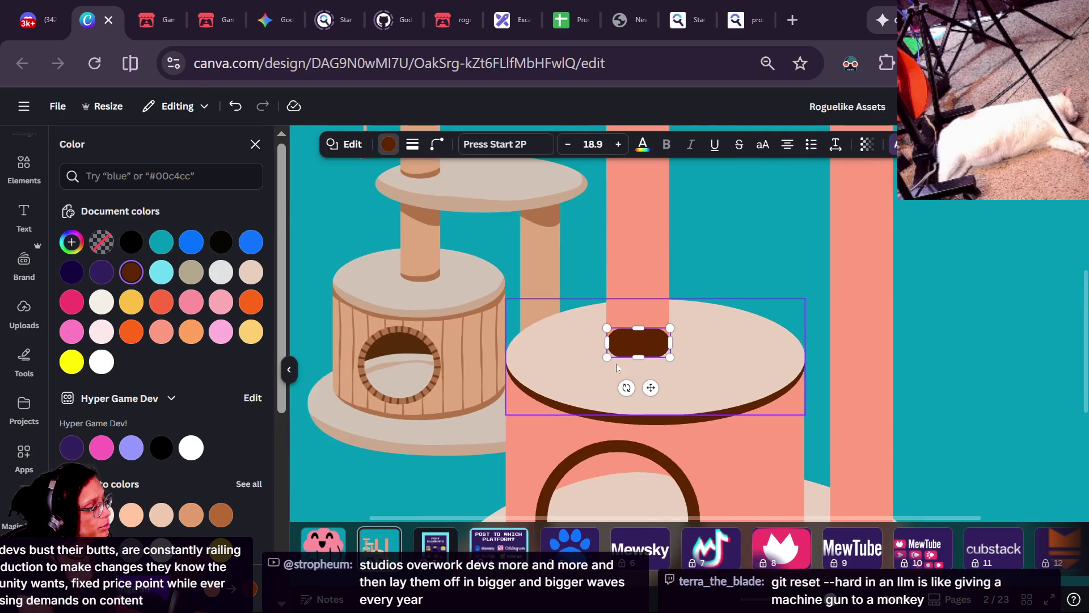
- Shrink a beige ellipse to the post's base and set it on the brown shadow
left_click(754, 305)
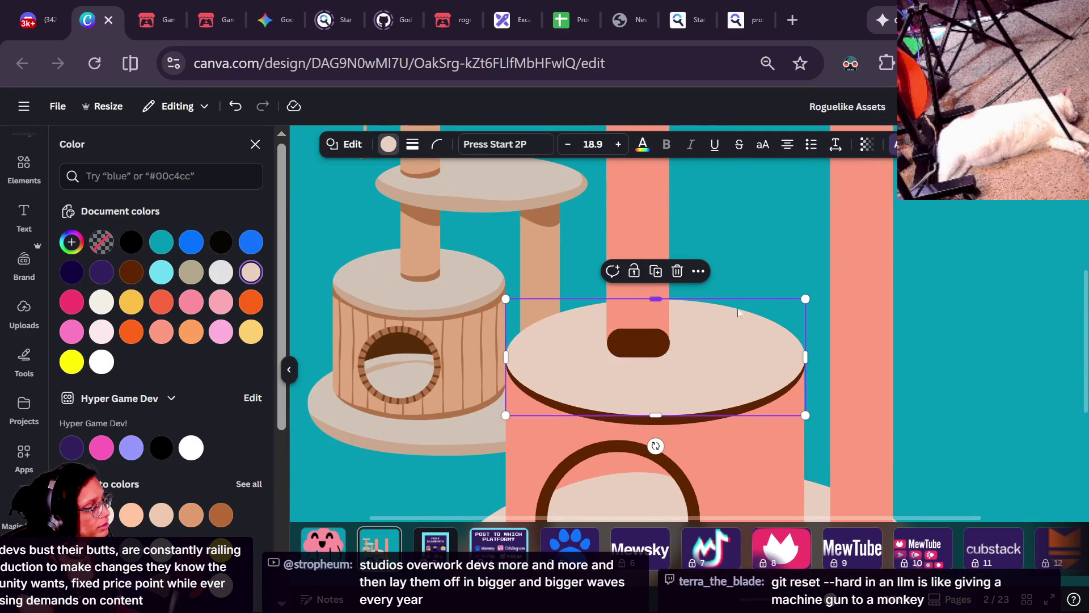
left_click(648, 343)
scroll(643, 343, "up", 2, "ctrl")
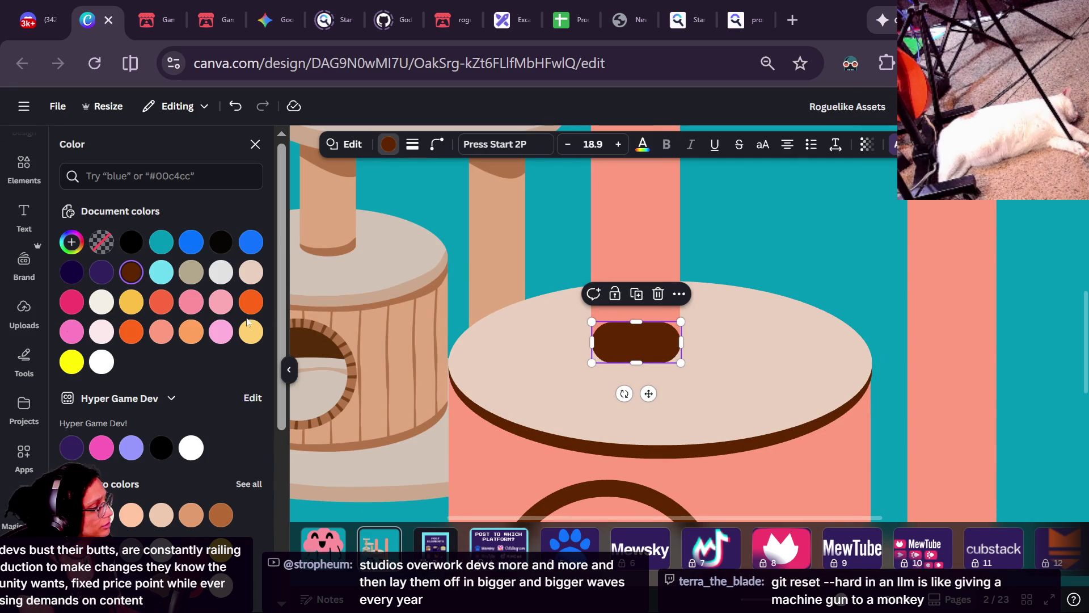
left_click(668, 354)
left_click_drag(669, 354, 691, 376)
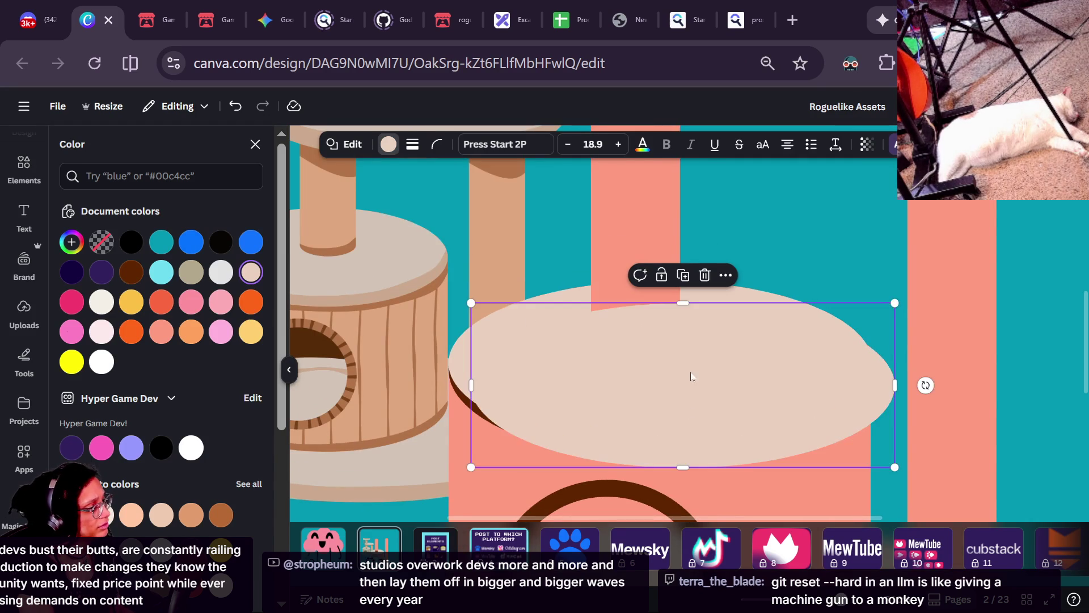
key("ctrl+z")
key("ctrl+z")
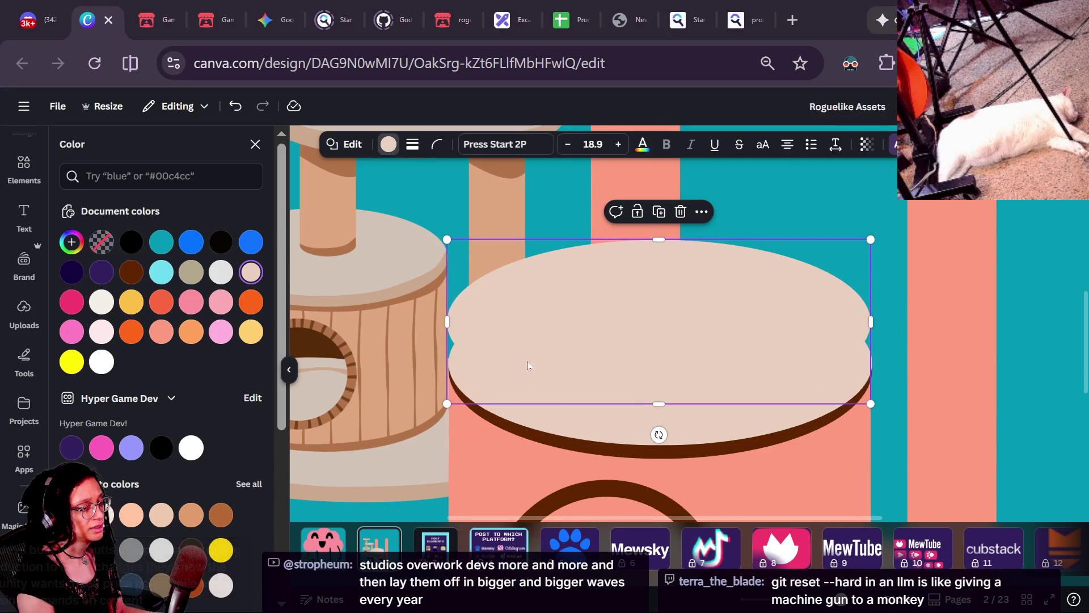
left_click(526, 366)
left_click(613, 349)
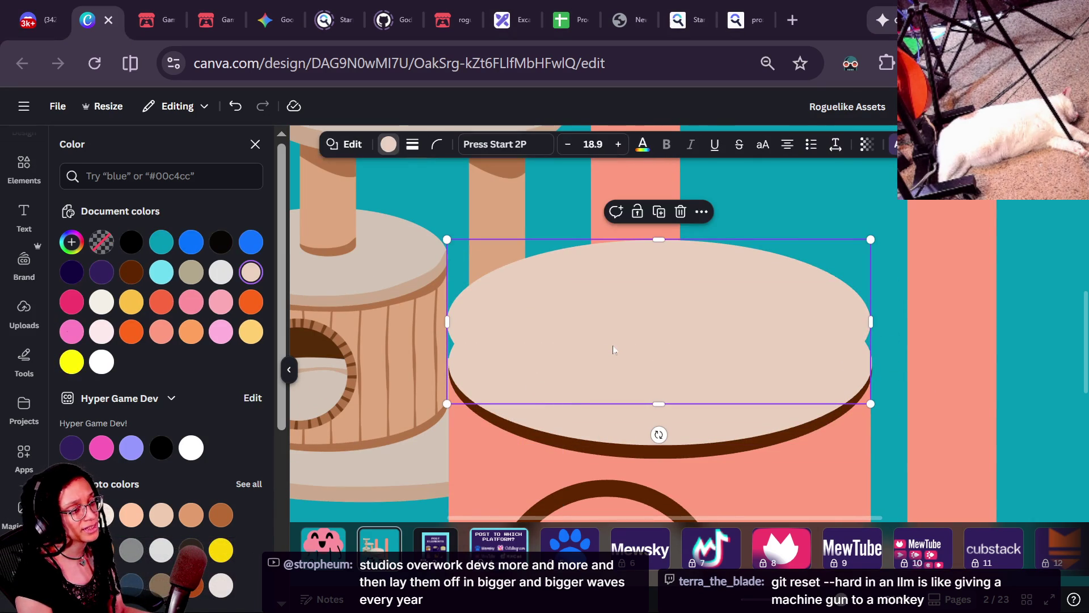
mouse_move(633, 360)
left_mouse_down()
mouse_move(664, 357)
mouse_move(586, 295)
mouse_move(610, 340)
left_mouse_up()
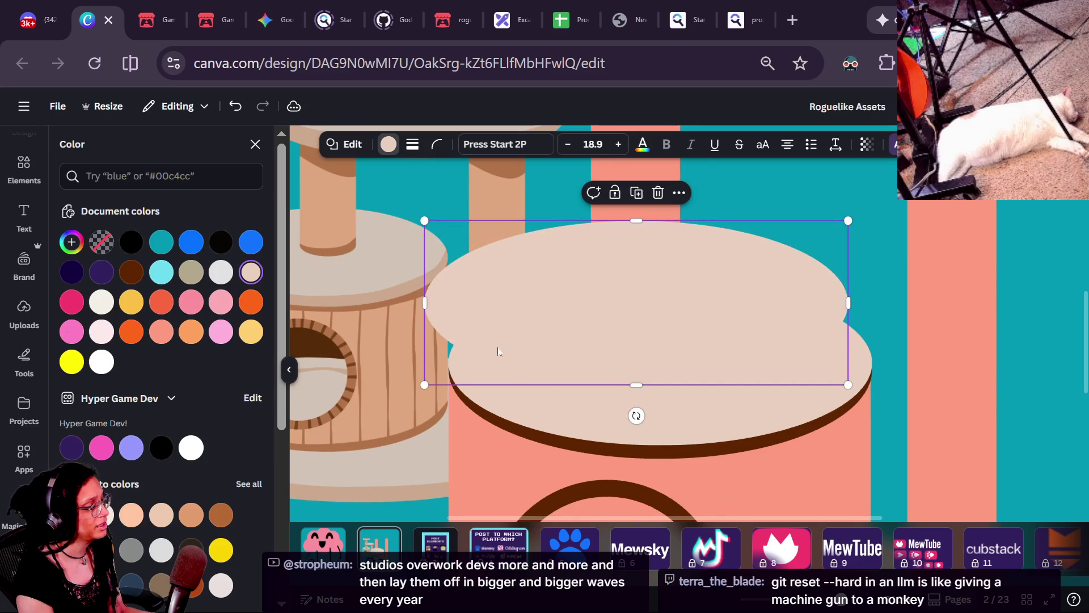
mouse_move(421, 376)
left_mouse_down()
mouse_move(576, 339)
mouse_move(589, 324)
left_mouse_up()
key("Down")
key("Down")
key("Down")
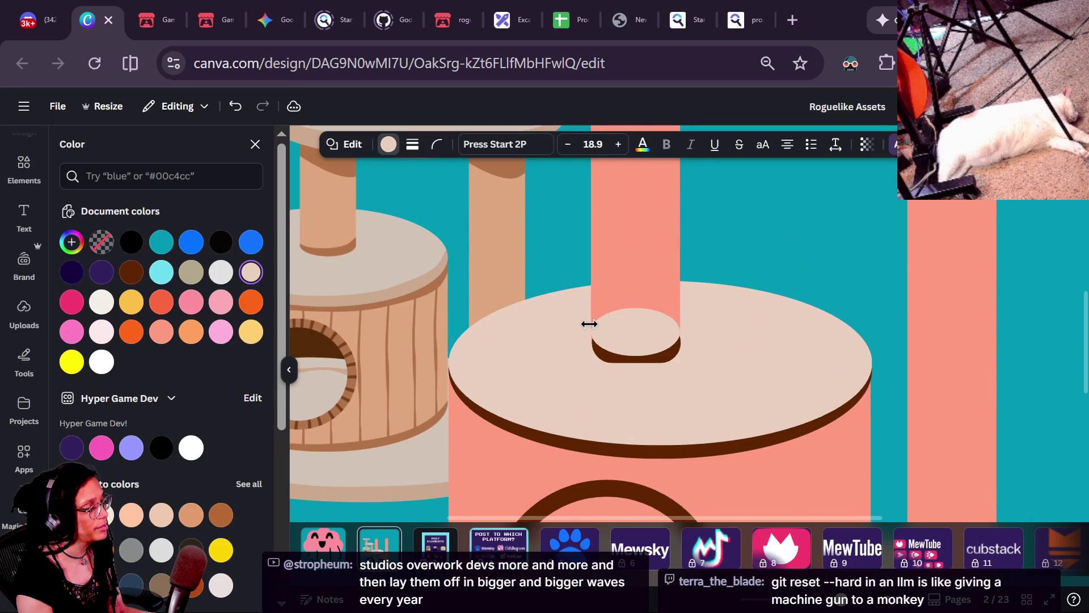
- Give the small base ellipse the salmon post colour using the eyedropper
left_click(868, 306)
left_click(635, 329)
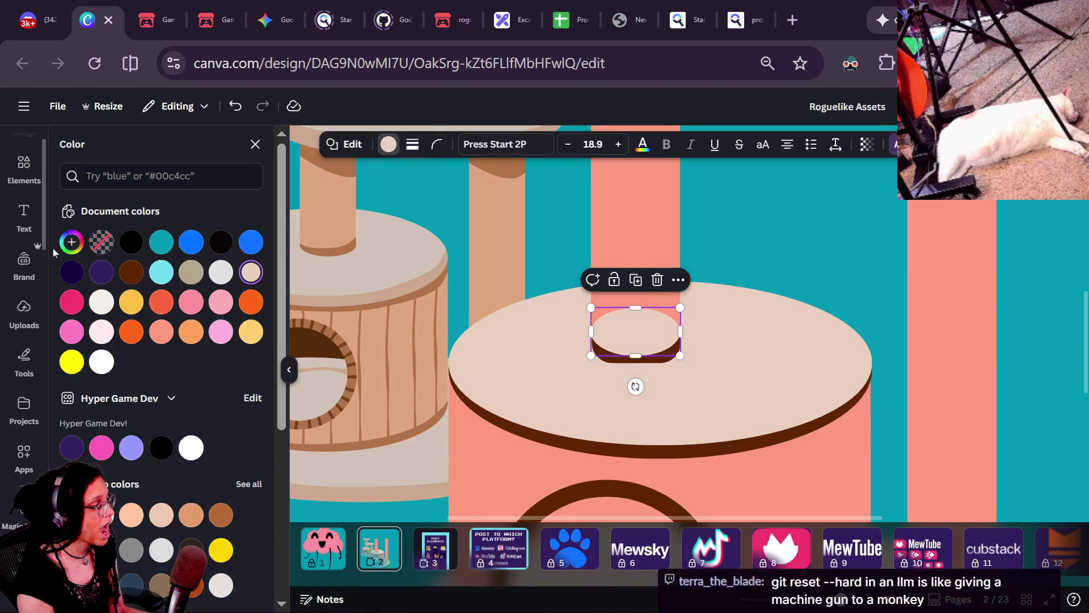
left_click(72, 243)
left_click(250, 421)
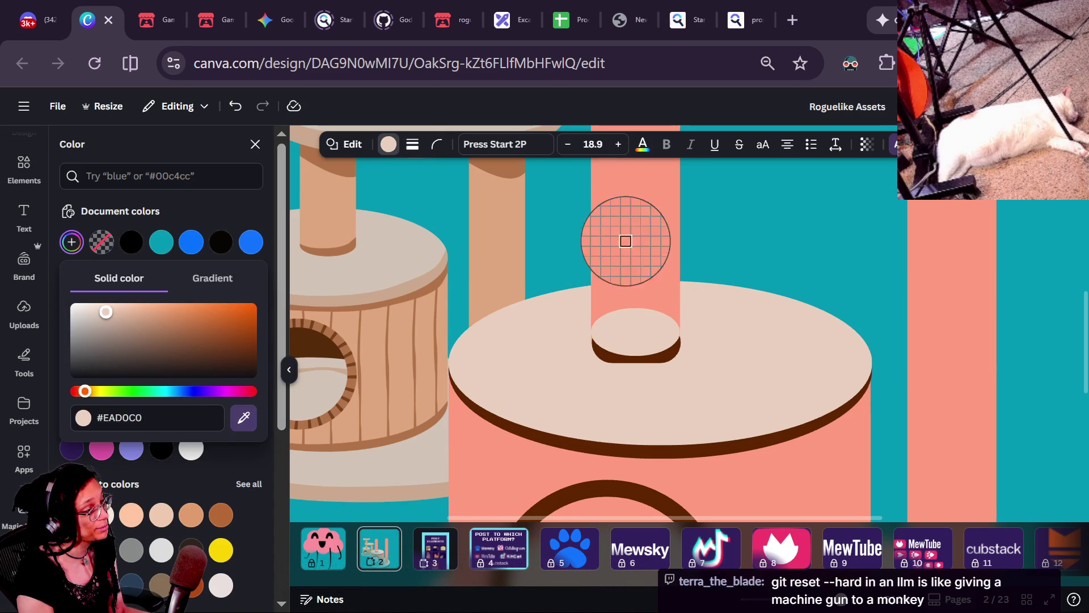
left_click(622, 240)
left_click(752, 248)
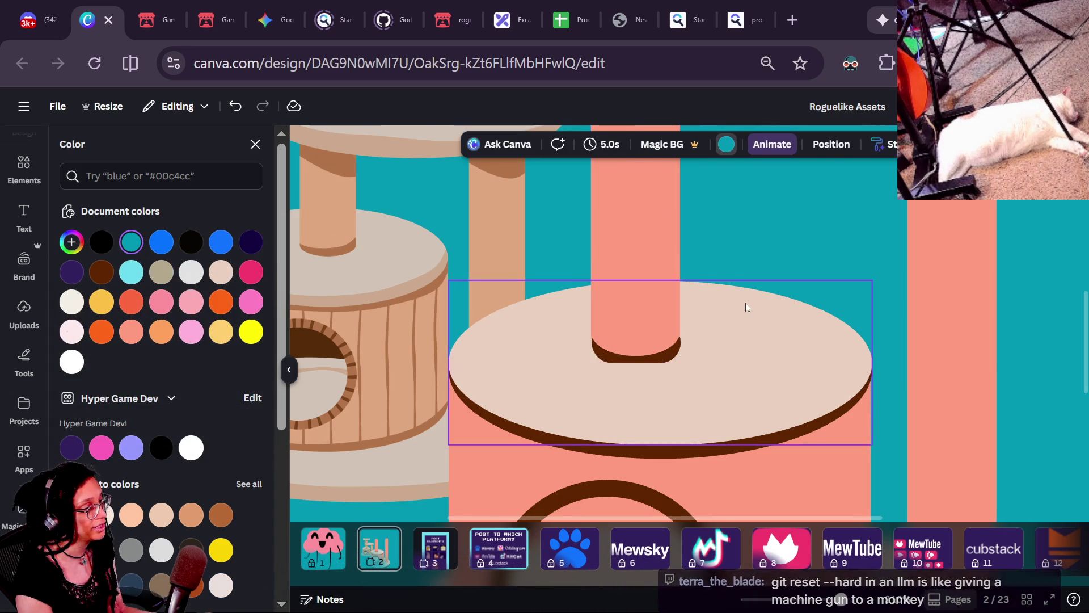
scroll(647, 305, "down", 5)
scroll(759, 340, "up", 5)
scroll(639, 335, "up", 2)
scroll(639, 334, "right", 2)
scroll(639, 335, "left", 6)
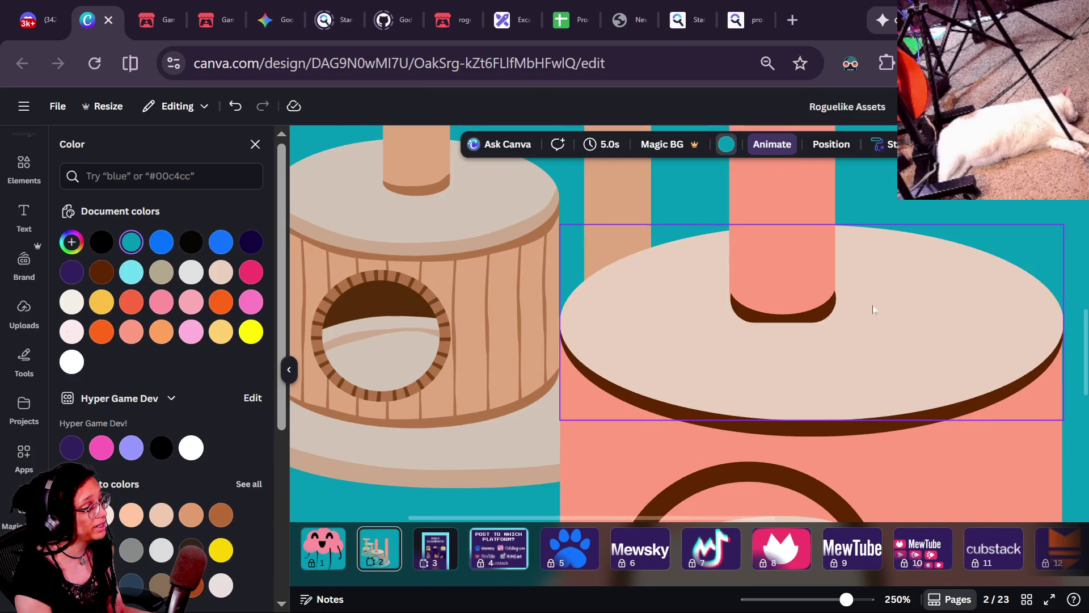
- Narrow the dark brown shadow to about 62 px wide to match the post
left_click(831, 307)
scroll(840, 301, "up", 3)
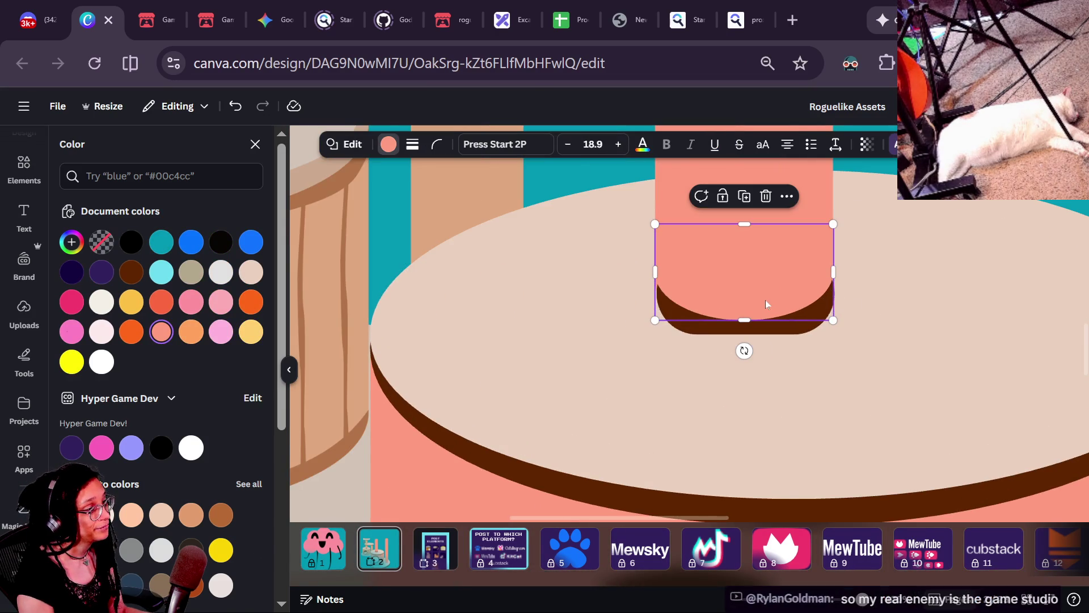
left_click(794, 326)
left_click_drag(831, 303, 830, 304)
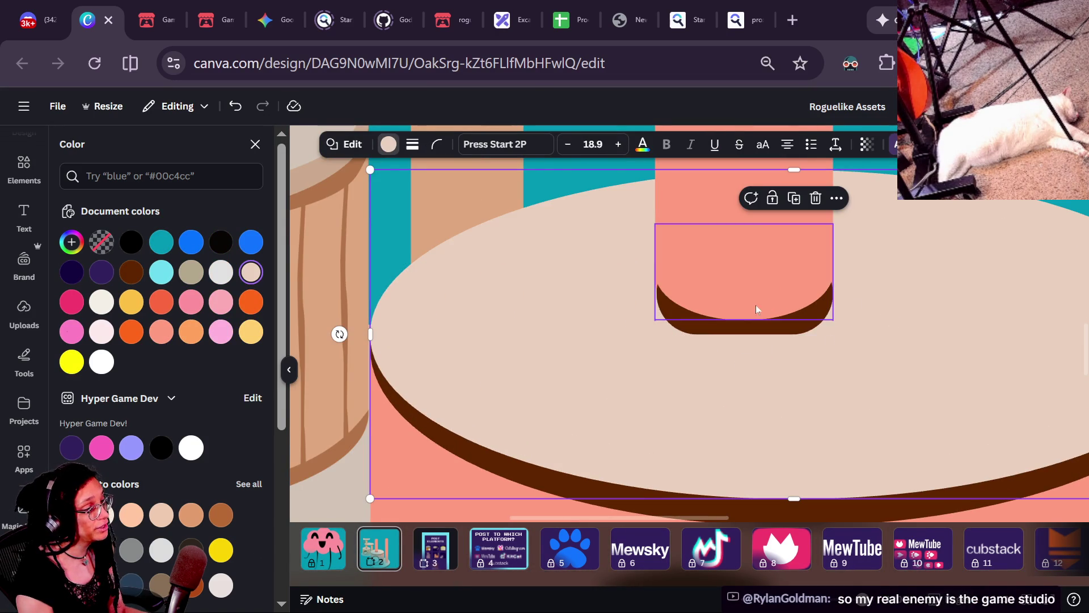
left_click_drag(658, 291, 657, 292)
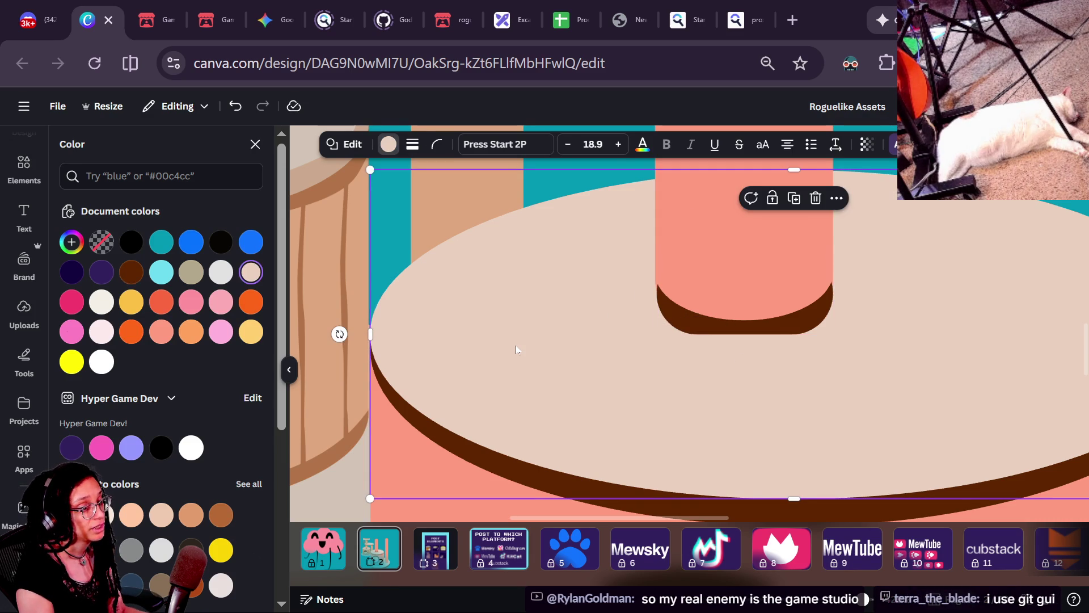
key("alt+Tab")
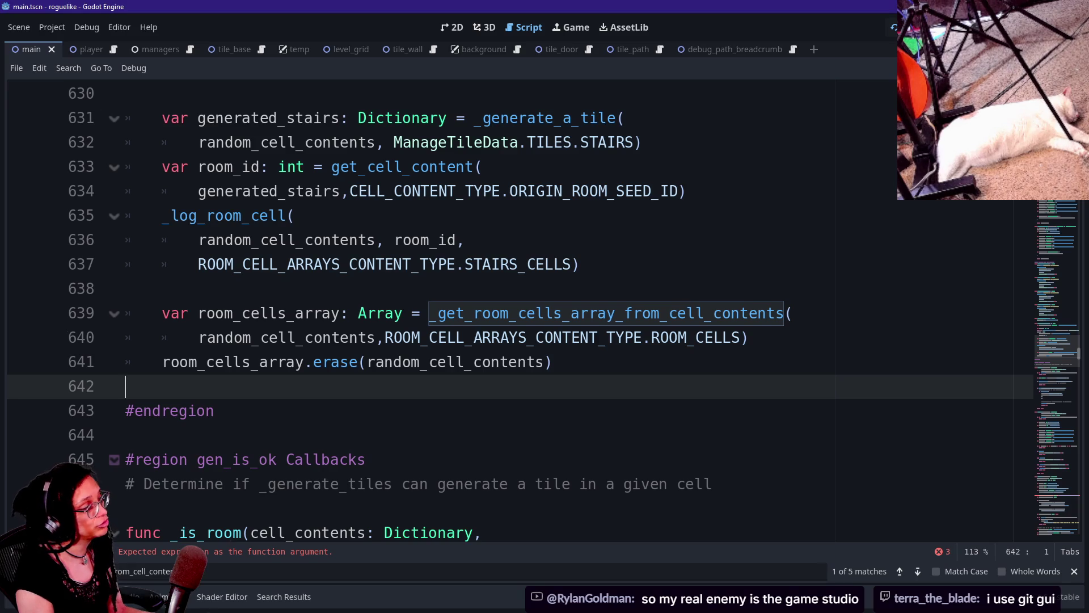
key("alt+Tab")
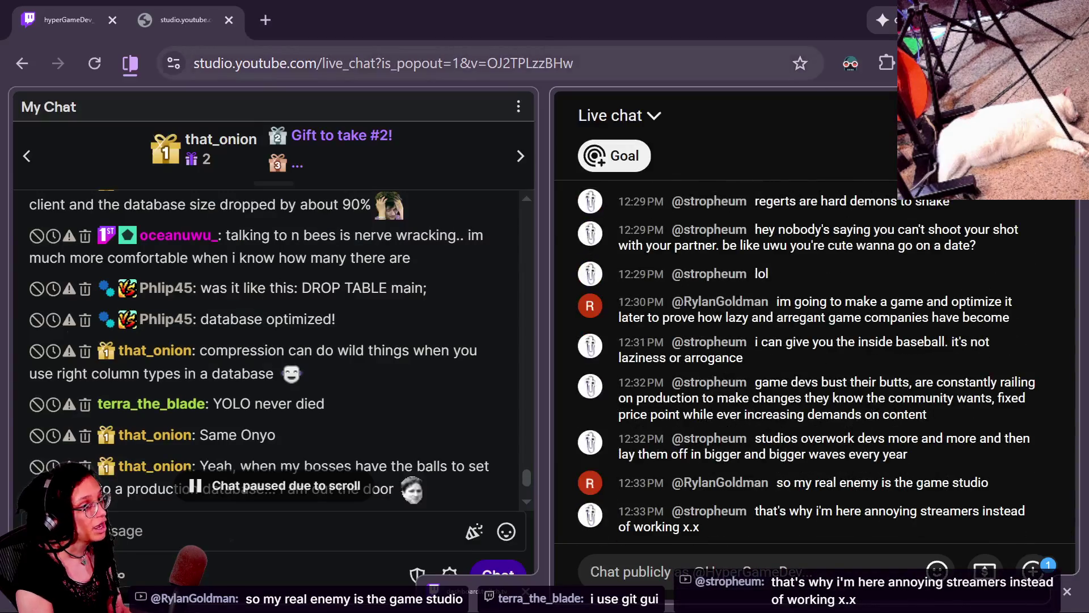
key("alt+Tab")
left_click(793, 20)
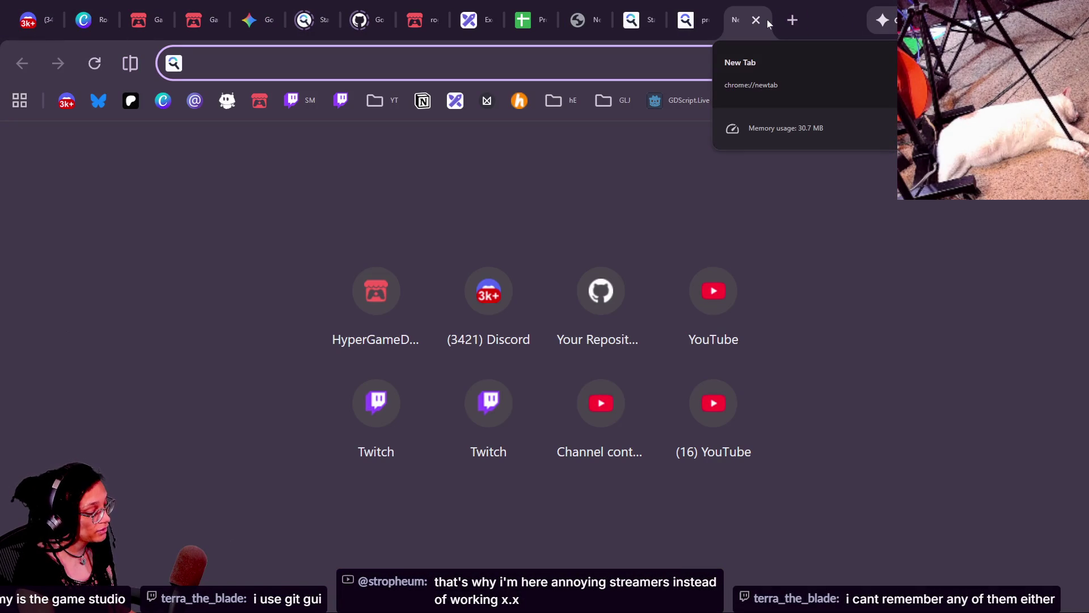
type("GIT.GAY")
key("Return")
key("Caps_Lock")
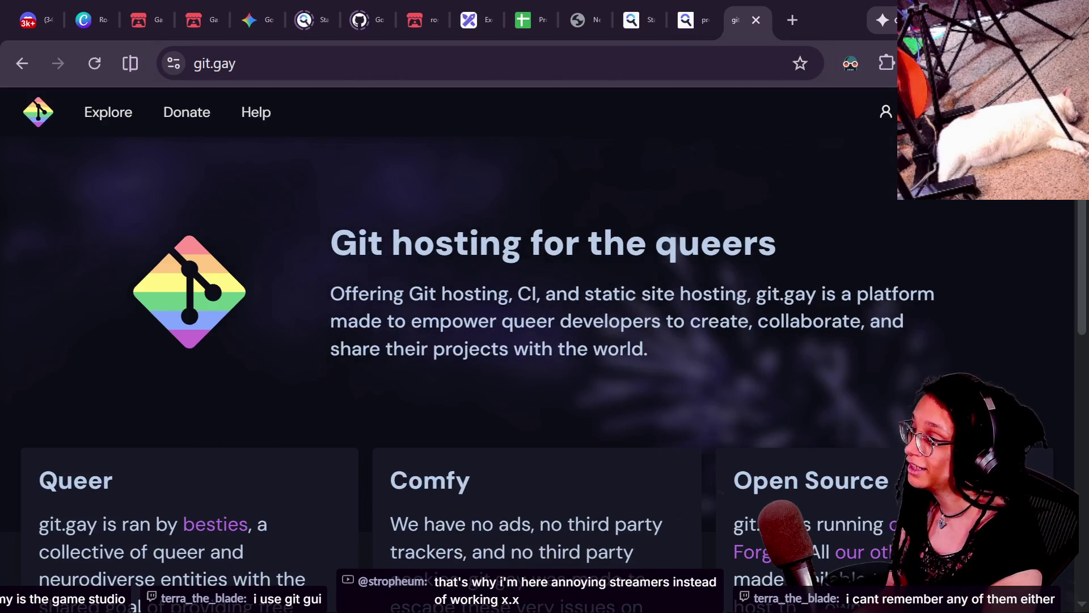
left_click_drag(620, 321, 395, 137)
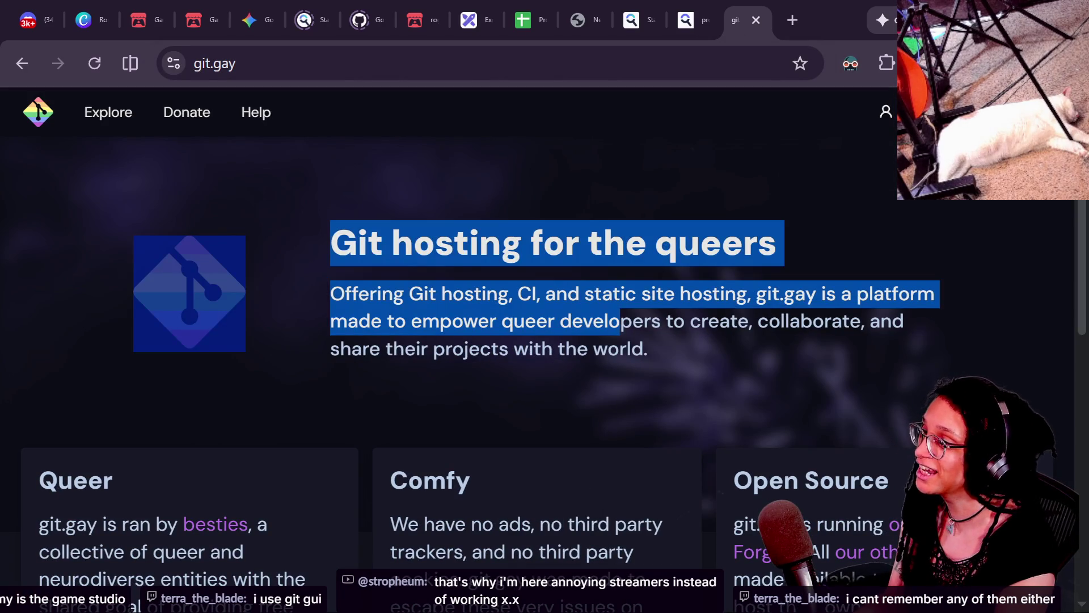
left_click(630, 387)
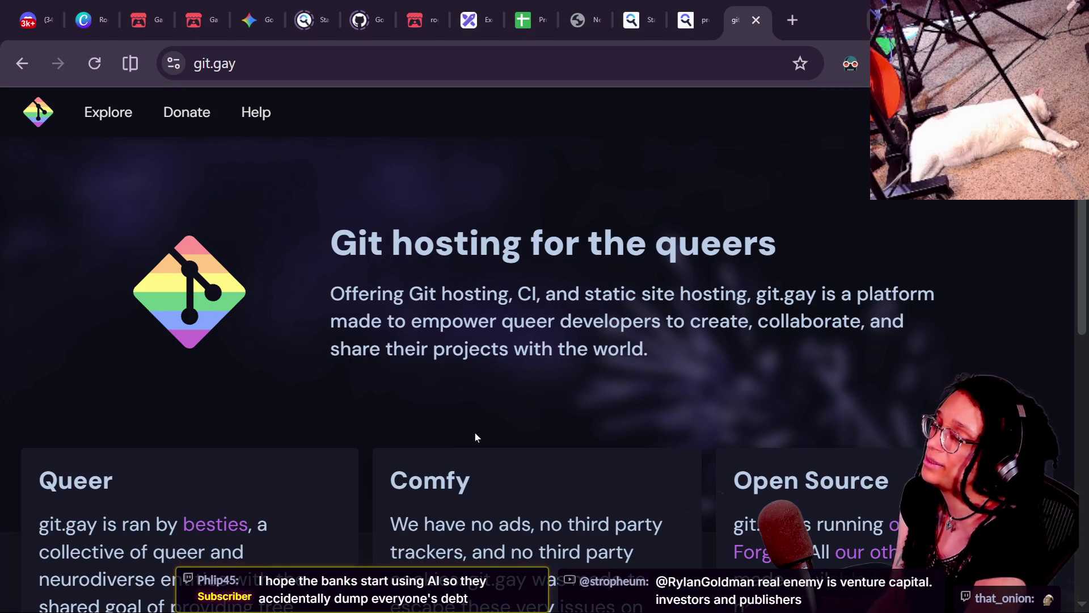
scroll(474, 432, "down", 1)
scroll(474, 432, "up", 1)
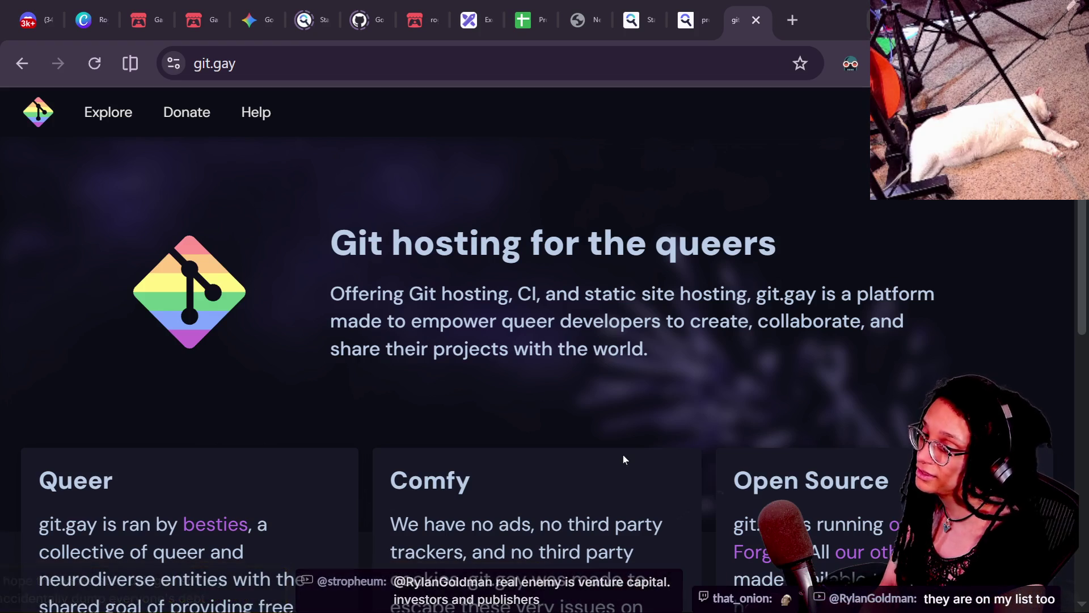
scroll(622, 459, "down", 6)
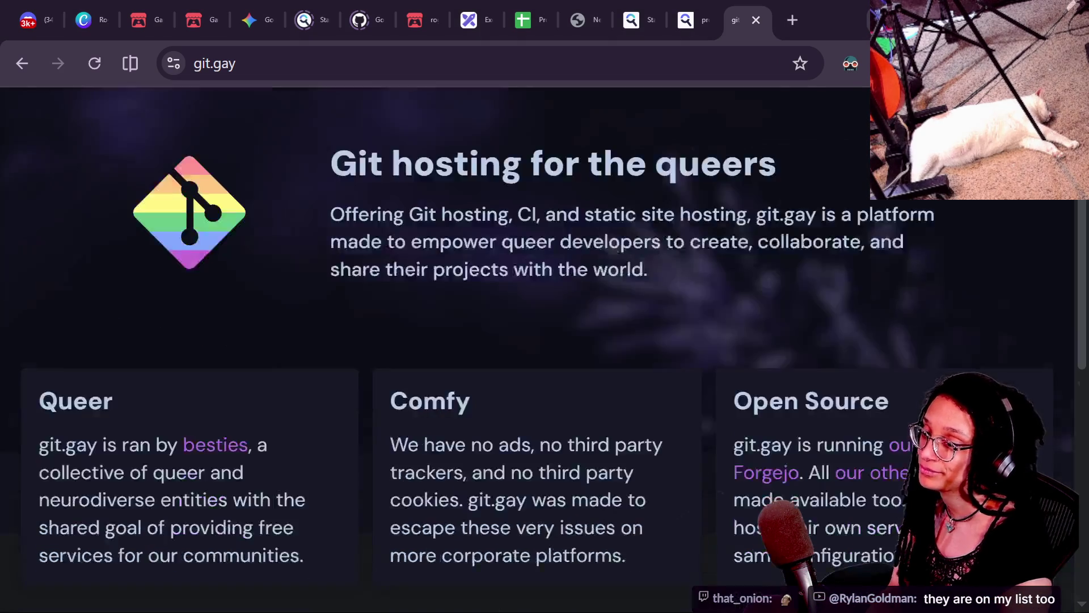
scroll(623, 459, "down", 3)
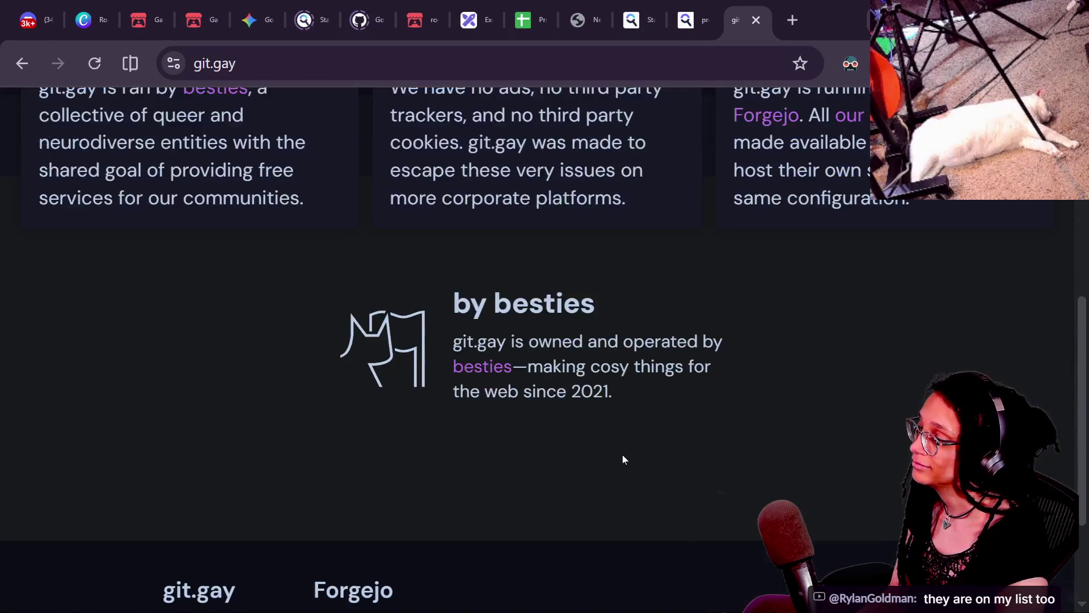
scroll(622, 459, "up", 3)
scroll(622, 459, "up", 7)
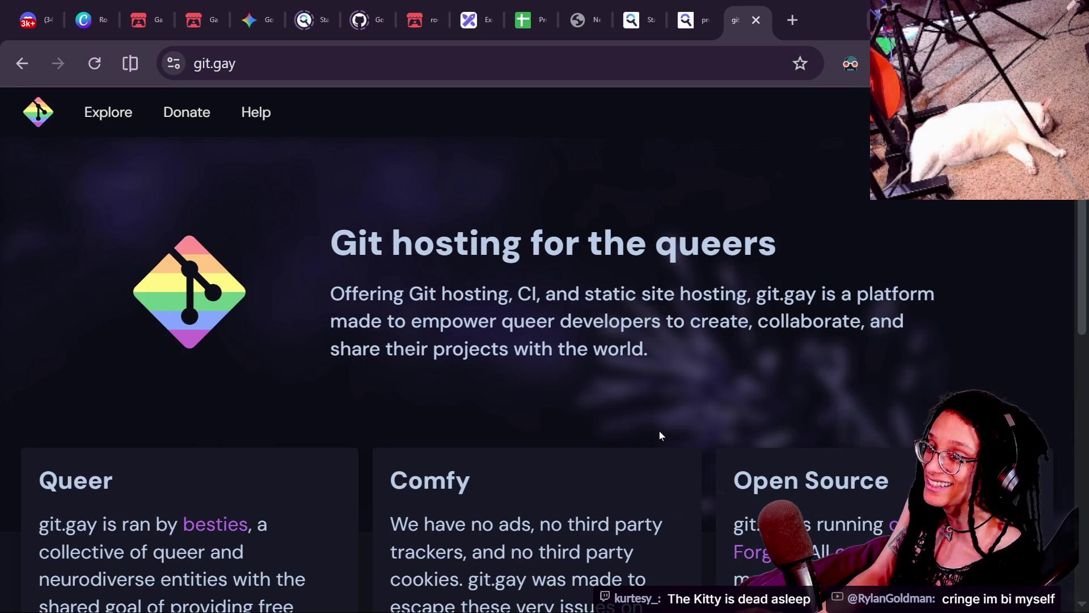
key("alt+Tab")
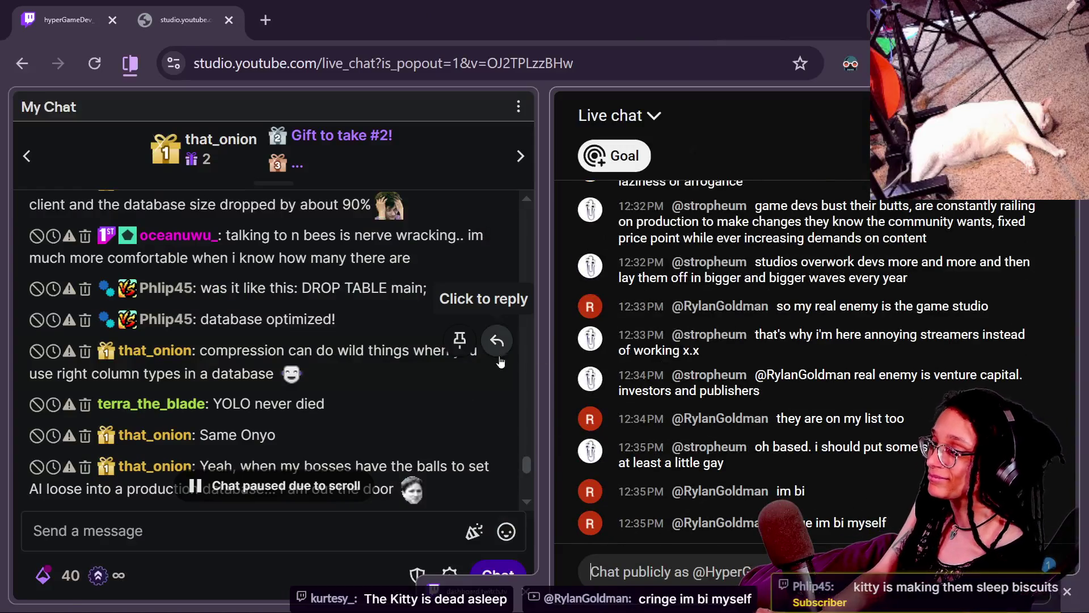
key("alt+Tab")
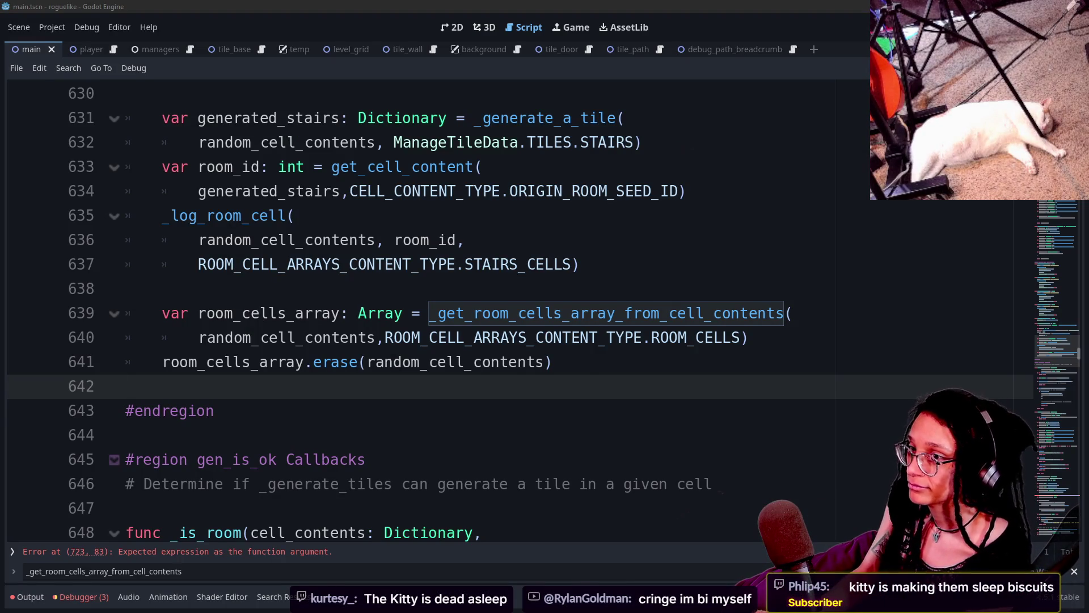
key("alt+Tab")
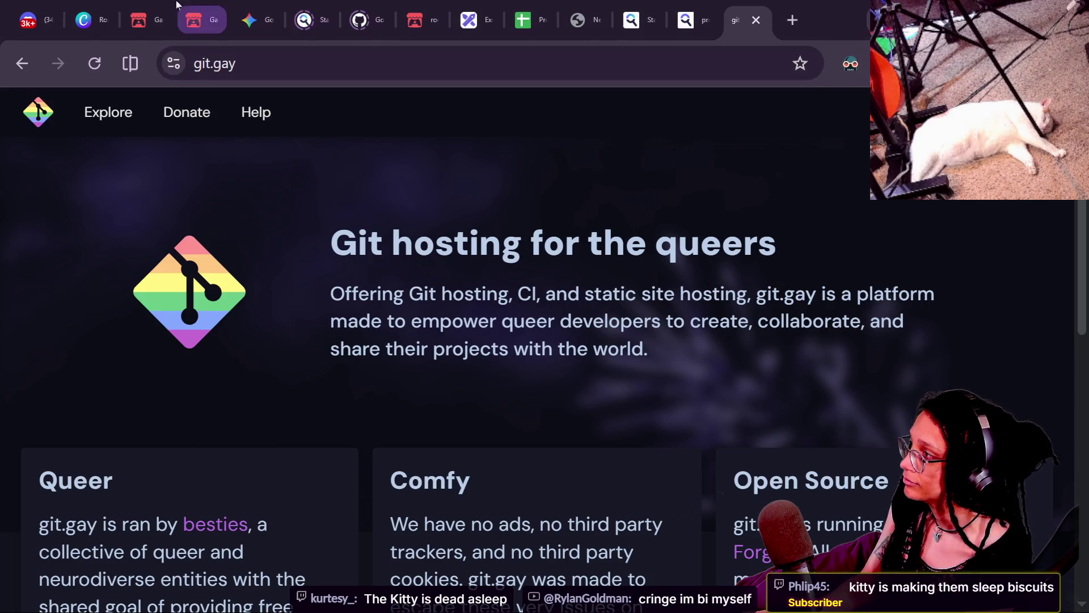
- Return to the Canva browser tab showing the cat-tree design
left_click(90, 20)
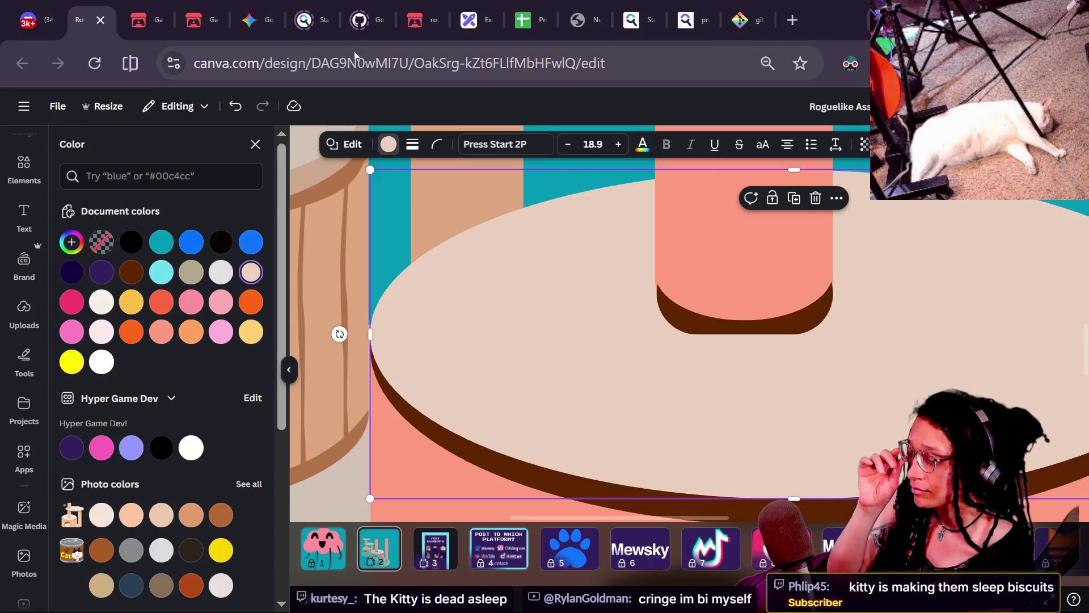
left_click(361, 77)
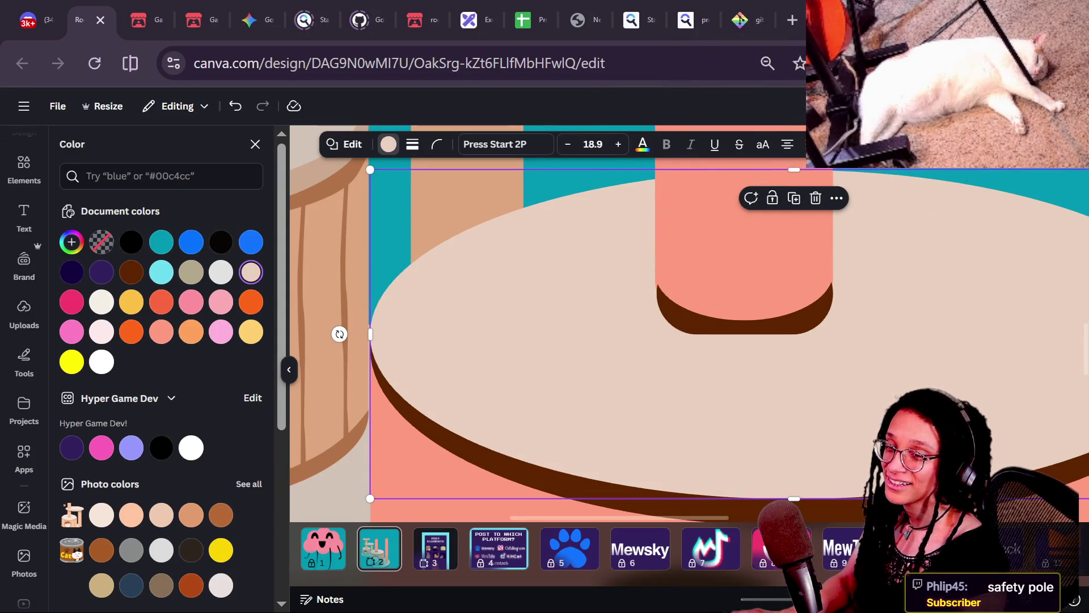
scroll(688, 250, "down", 3)
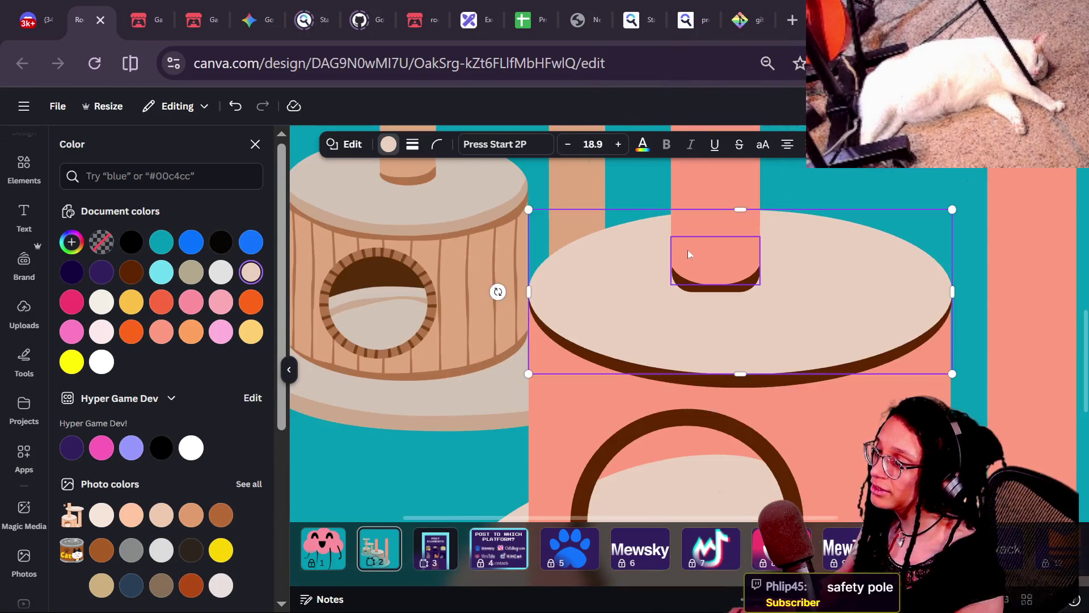
- Undo an accidental platform move and select shapes around the lower cat tree
left_click(933, 184)
mouse_move(907, 250)
left_mouse_down()
mouse_move(830, 297)
mouse_move(889, 288)
left_mouse_up()
key("ctrl+z")
left_click(494, 451)
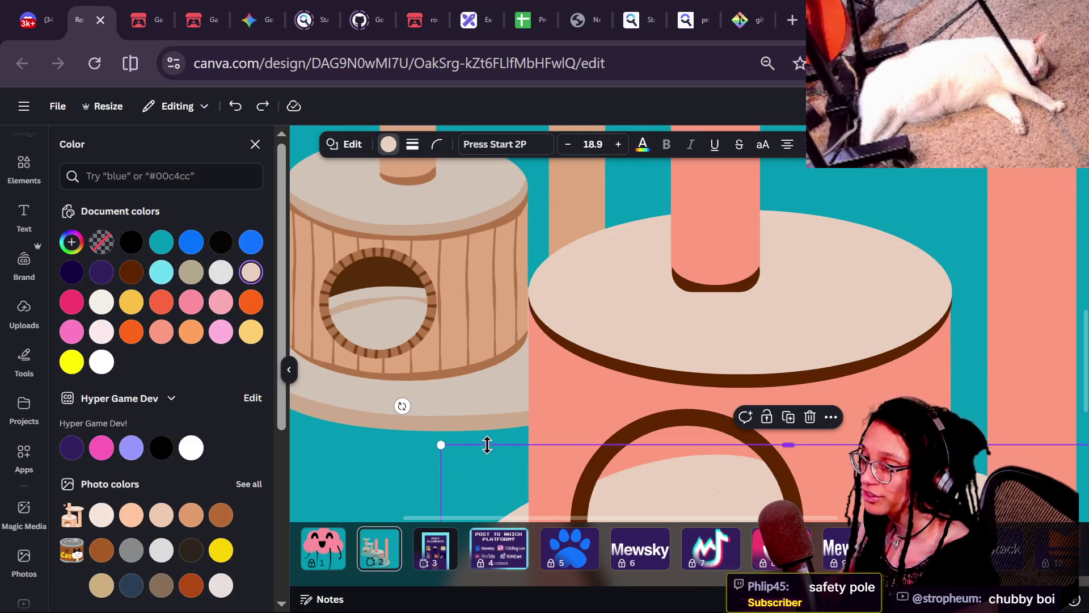
scroll(495, 400, "down", 3)
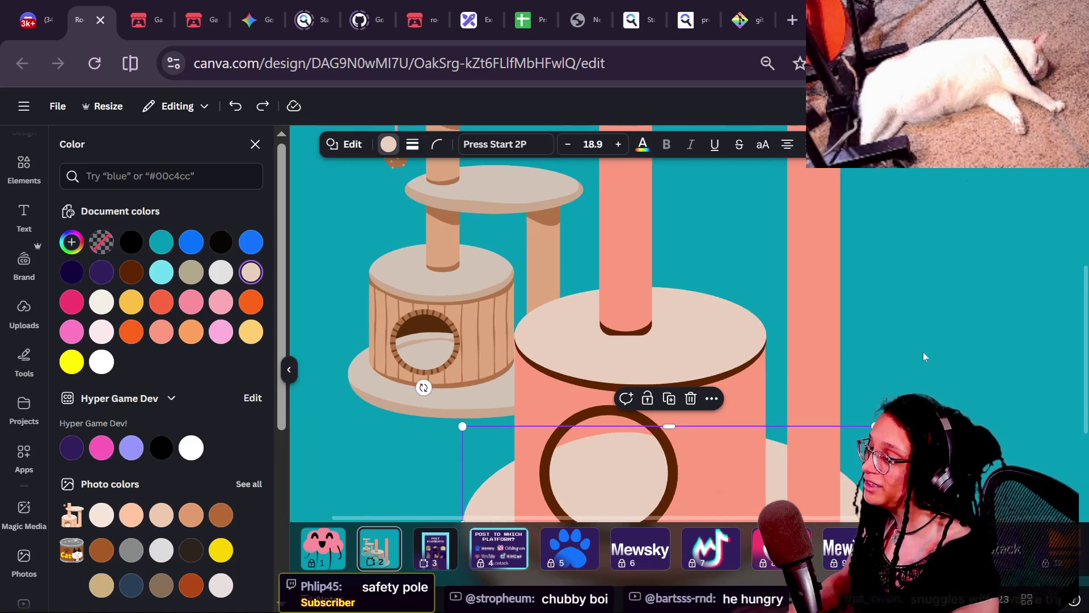
left_click_drag(951, 305, 921, 348)
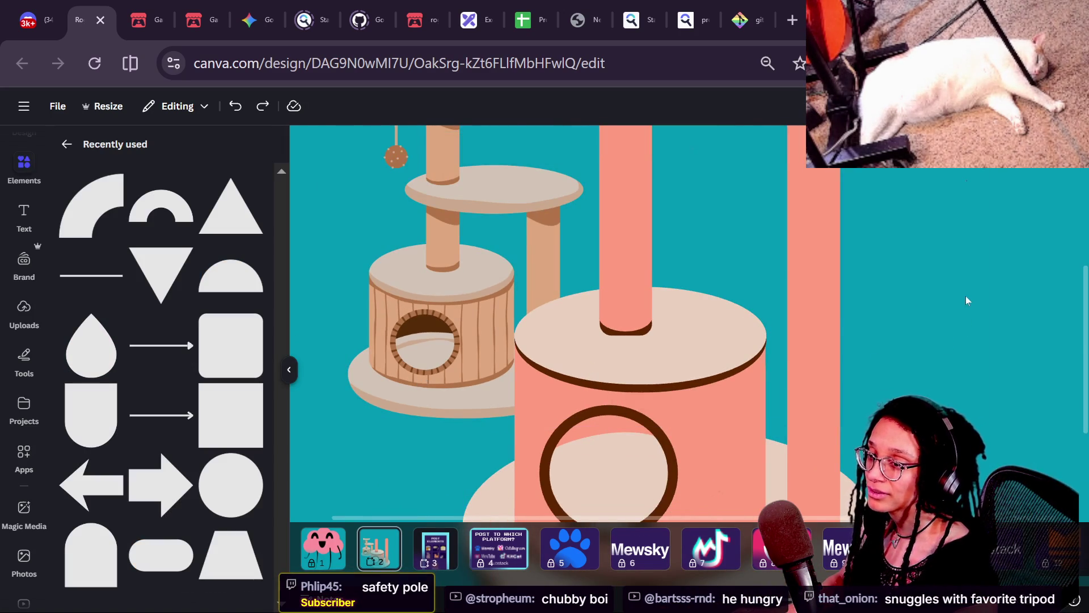
scroll(966, 295, "down", 3)
scroll(928, 335, "up", 1)
scroll(928, 336, "up", 2)
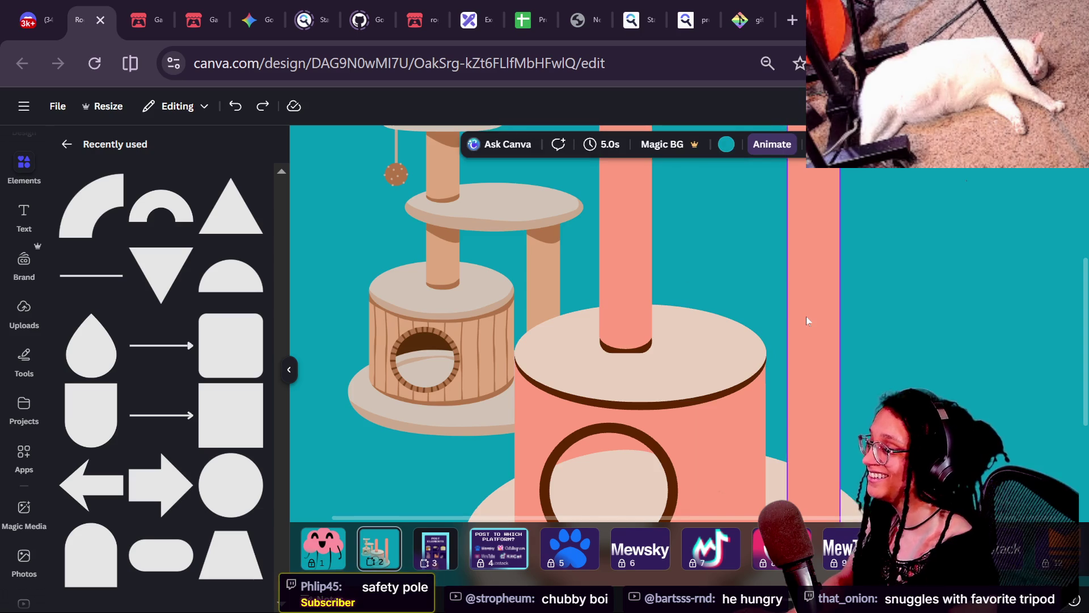
scroll(805, 317, "down", 5)
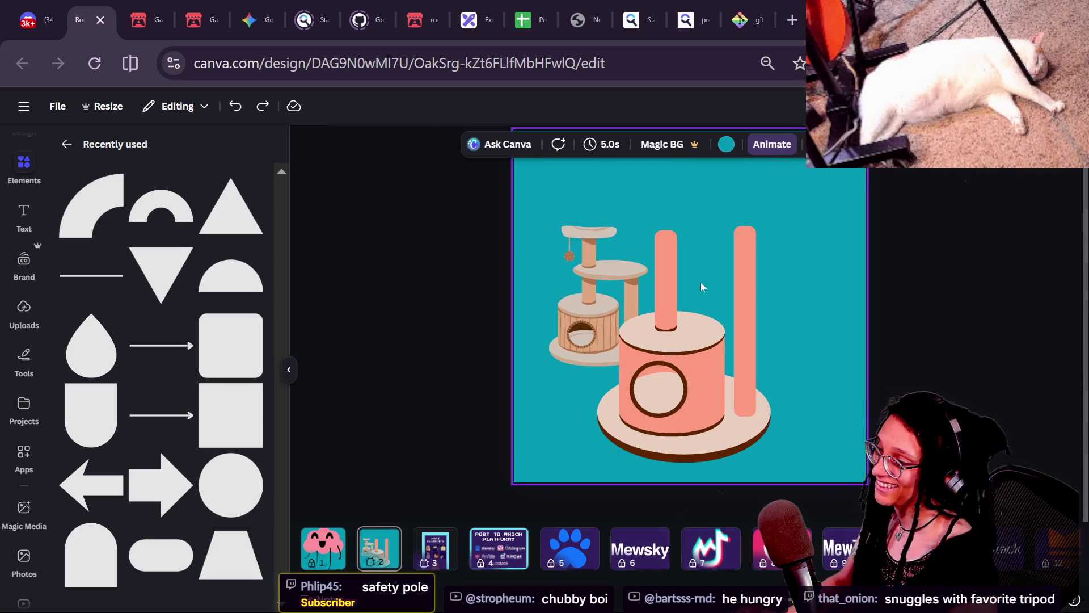
scroll(672, 310, "up", 5)
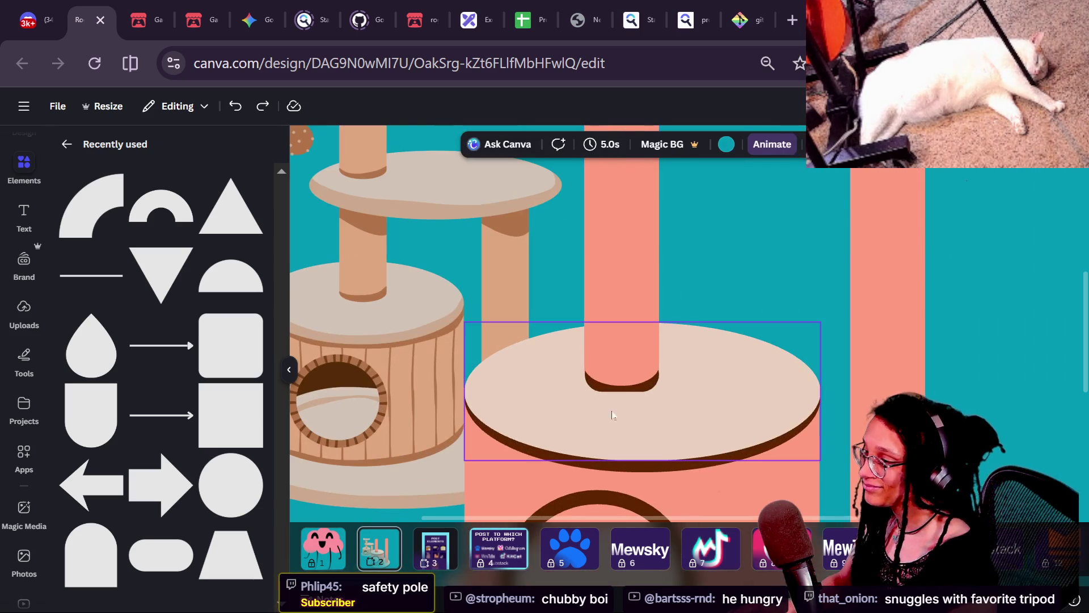
- Reposition the dark brown shadow at the middle post's foot onto the beige platform
left_click(620, 375)
mouse_move(620, 375)
left_mouse_down()
mouse_move(612, 397)
mouse_move(607, 369)
left_mouse_up()
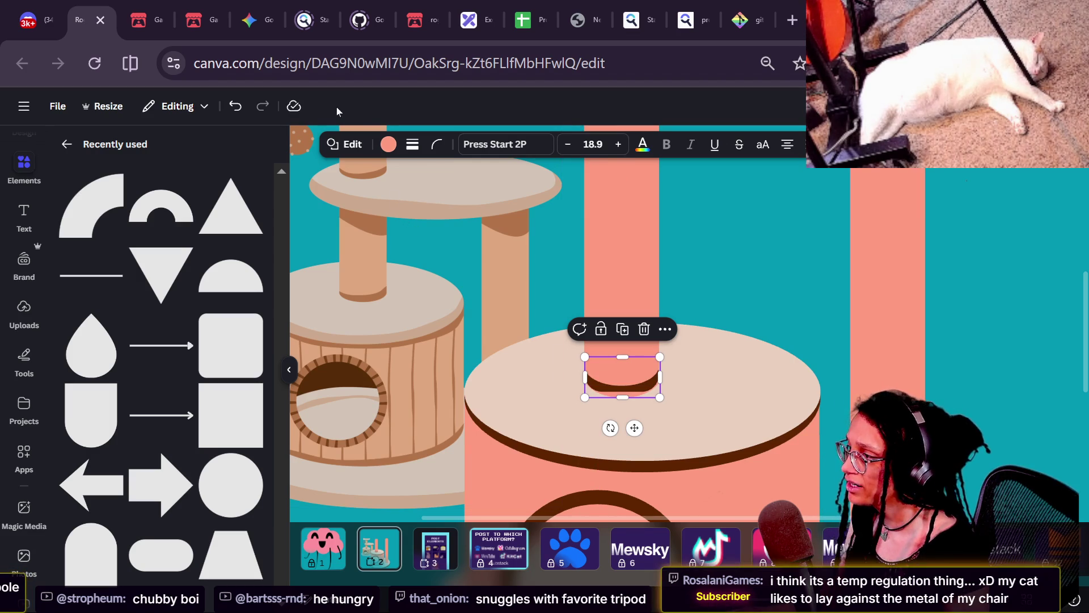
left_click(383, 145)
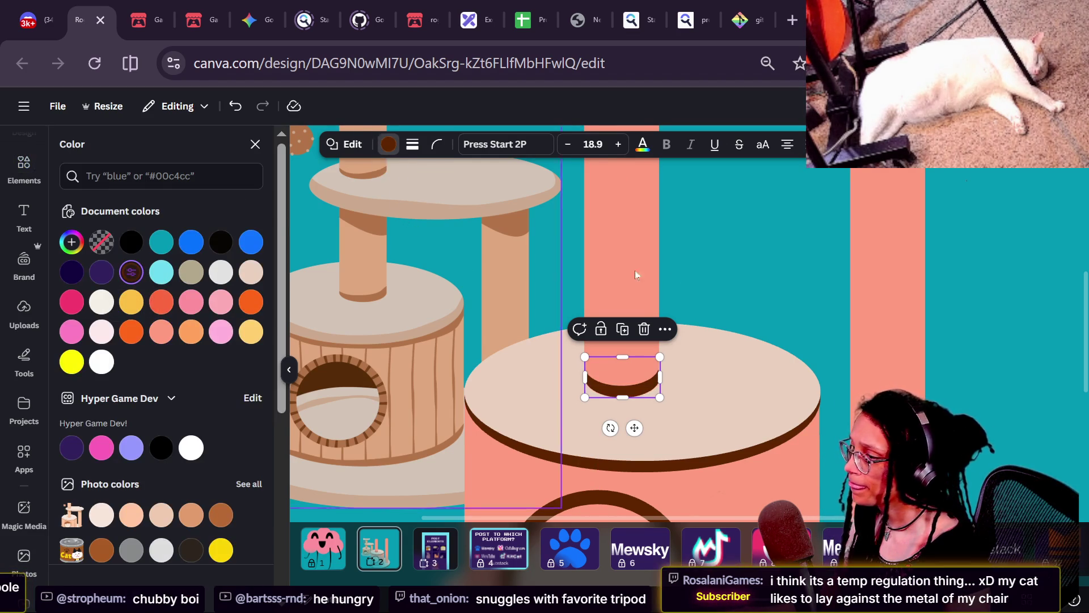
left_click(788, 285)
scroll(787, 281, "down", 5)
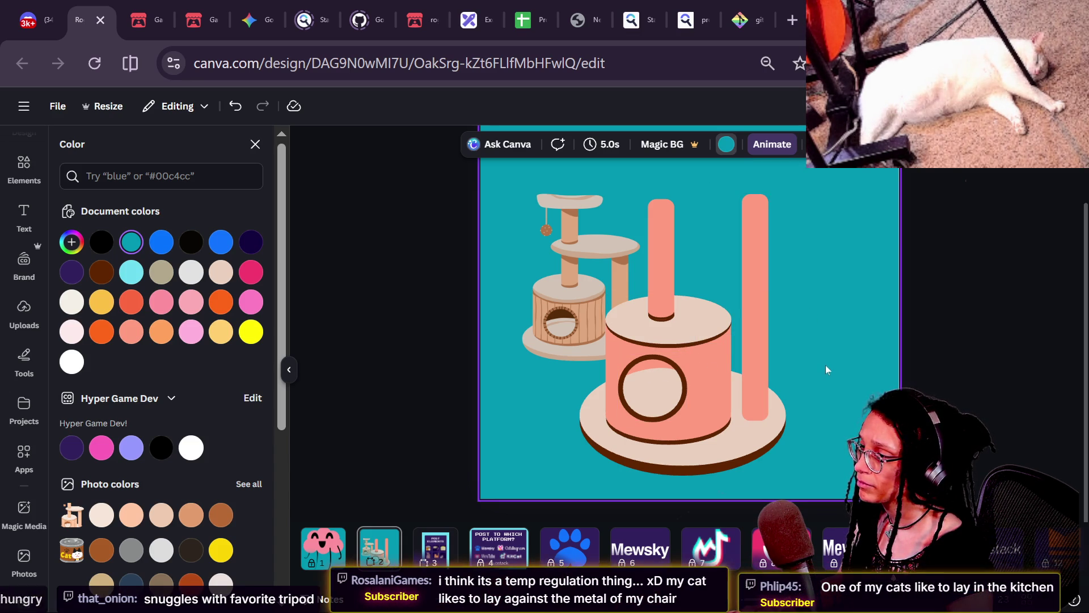
- Delete the right post and group the middle post with its pink cap and brown shadow
left_click(767, 341)
key("Delete")
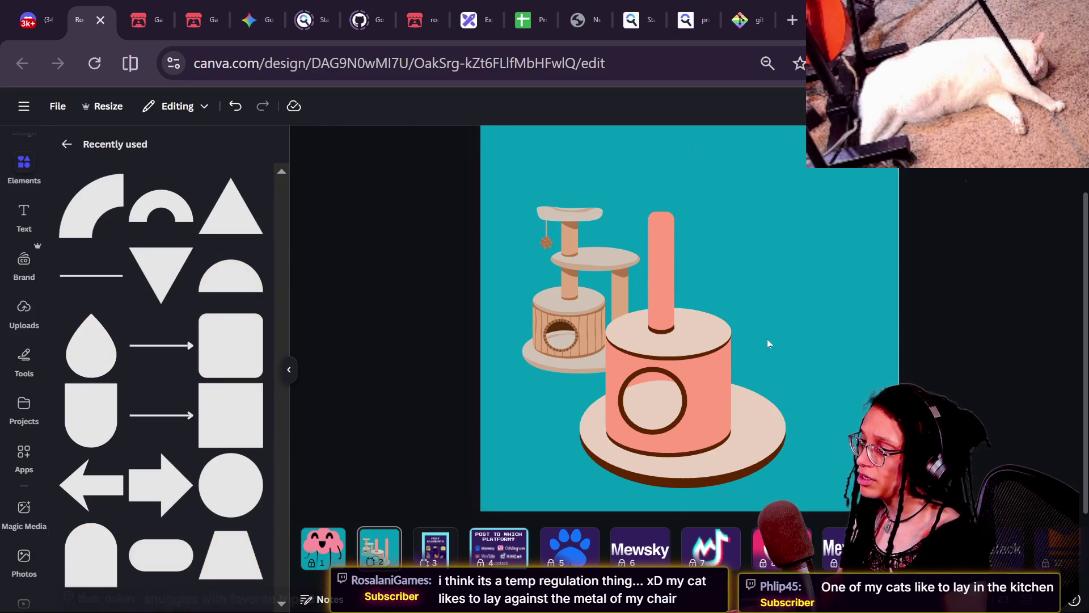
left_click(656, 308)
key("alt+1")
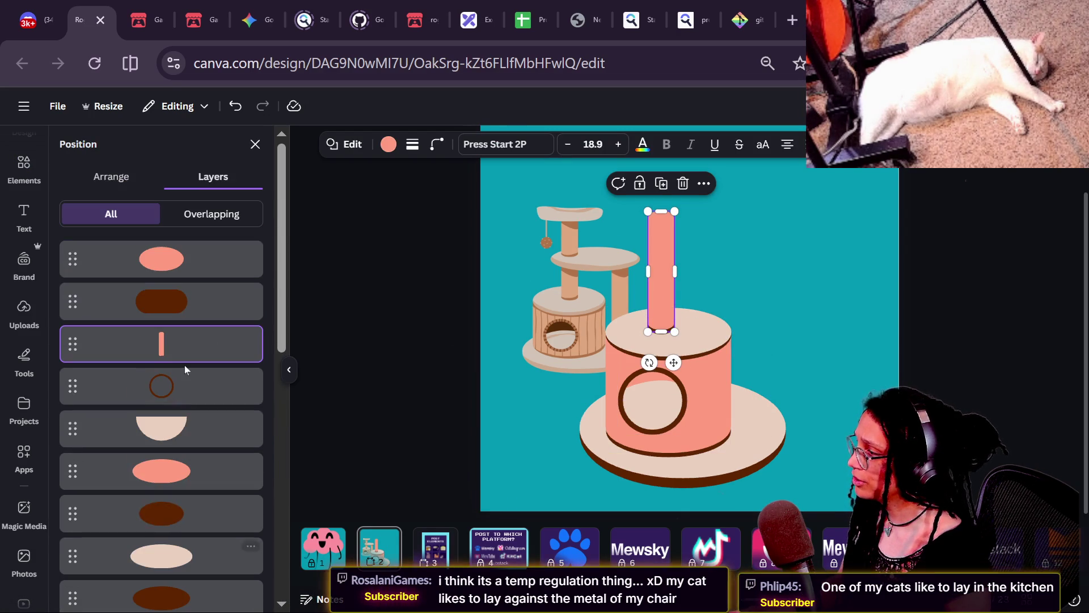
left_click(185, 298)
left_click(181, 267, "shift")
left_click(195, 346, "shift")
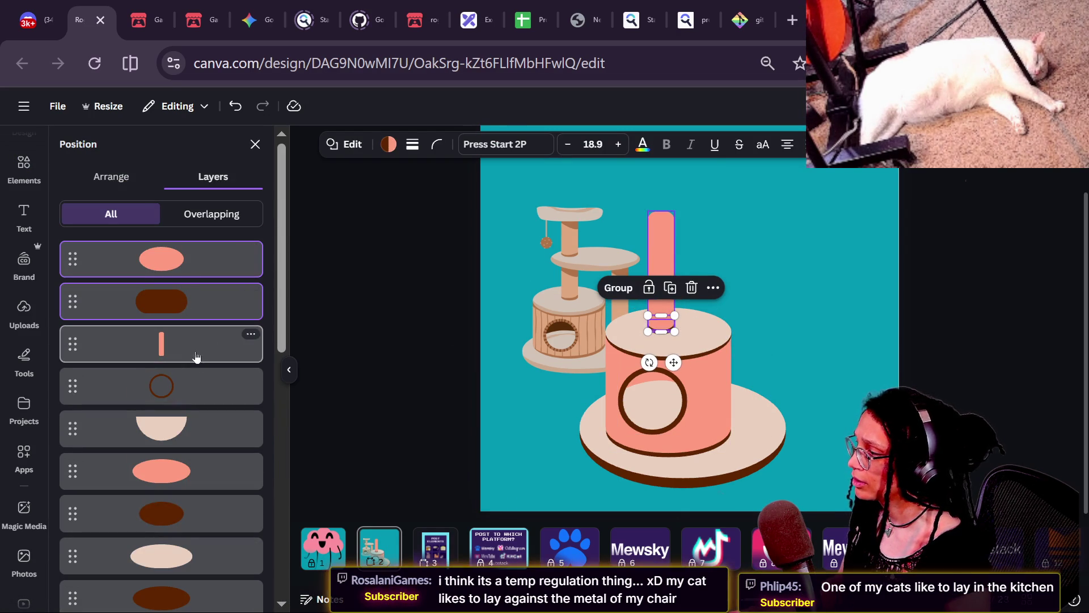
key("ctrl+g")
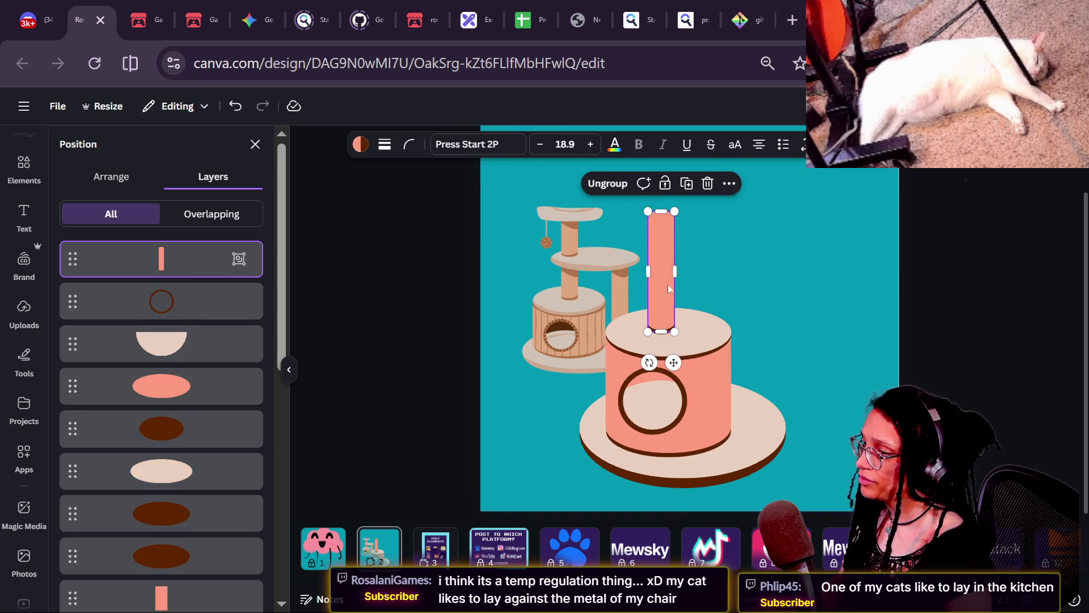
- Place a copy of the post group on the base platform beside the cylinder
left_click_drag(675, 319, 760, 404)
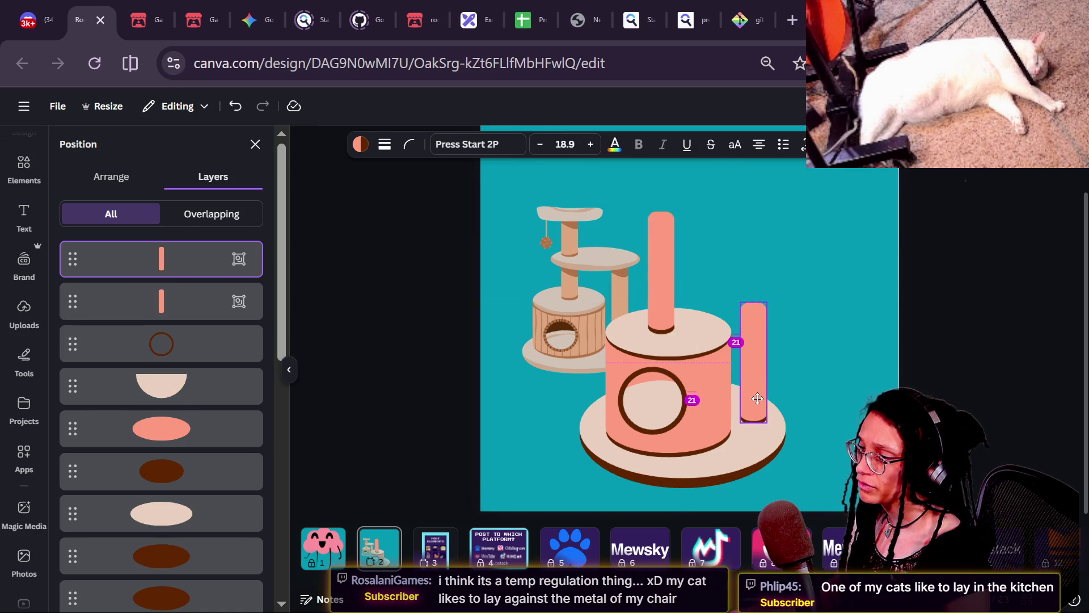
left_click_drag(590, 287, 557, 240)
left_click(839, 344)
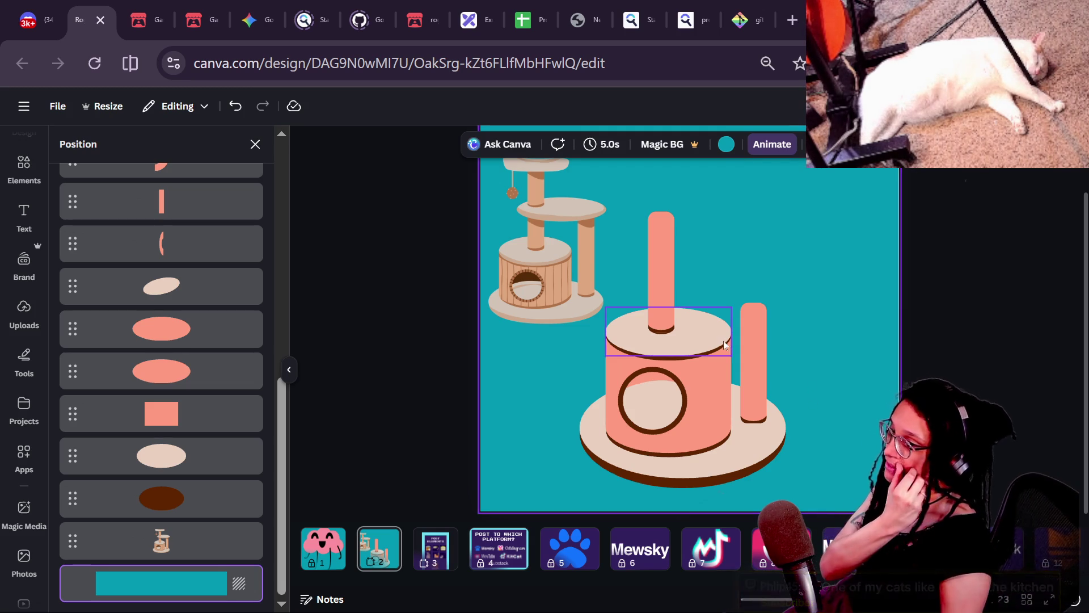
left_click(754, 325)
left_click_drag(753, 302, 740, 220)
key("ctrl+z")
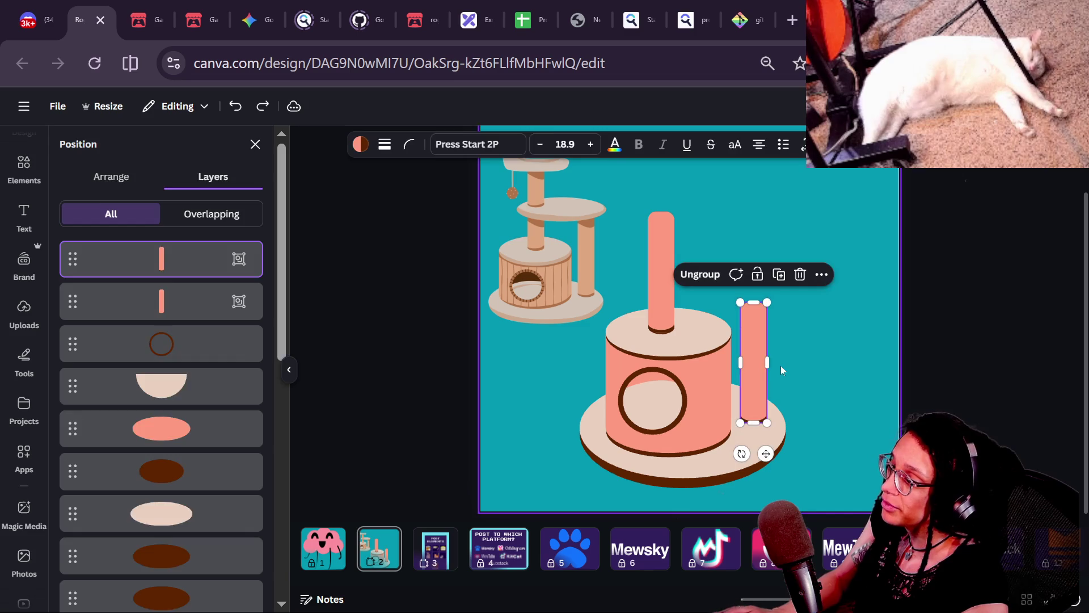
- Ungroup the copied post and stretch the right salmon post to about 459 px tall
left_click(700, 274)
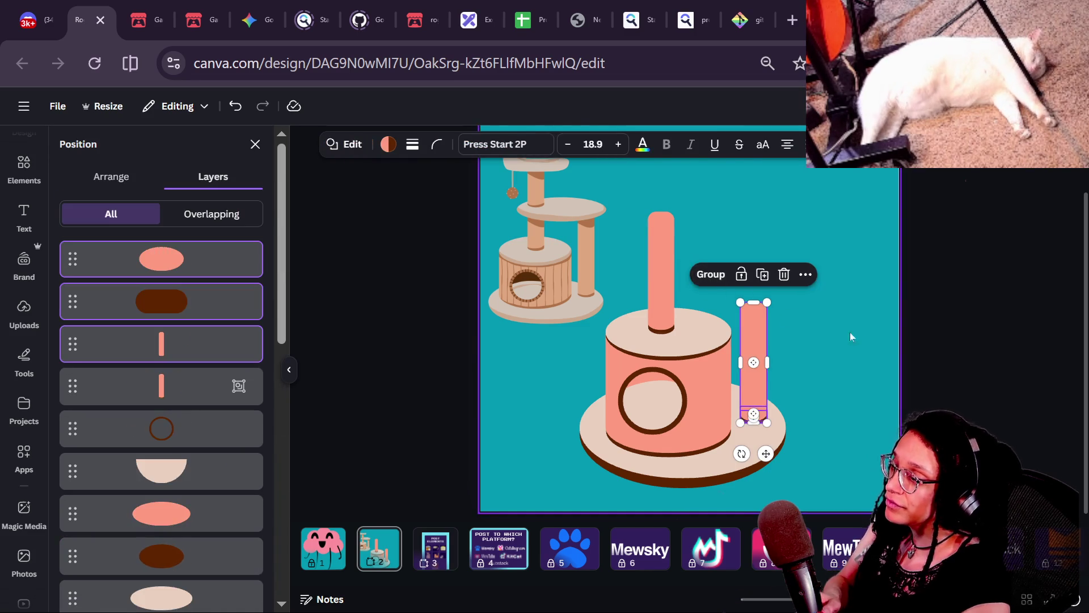
left_click(833, 333)
left_click(757, 340)
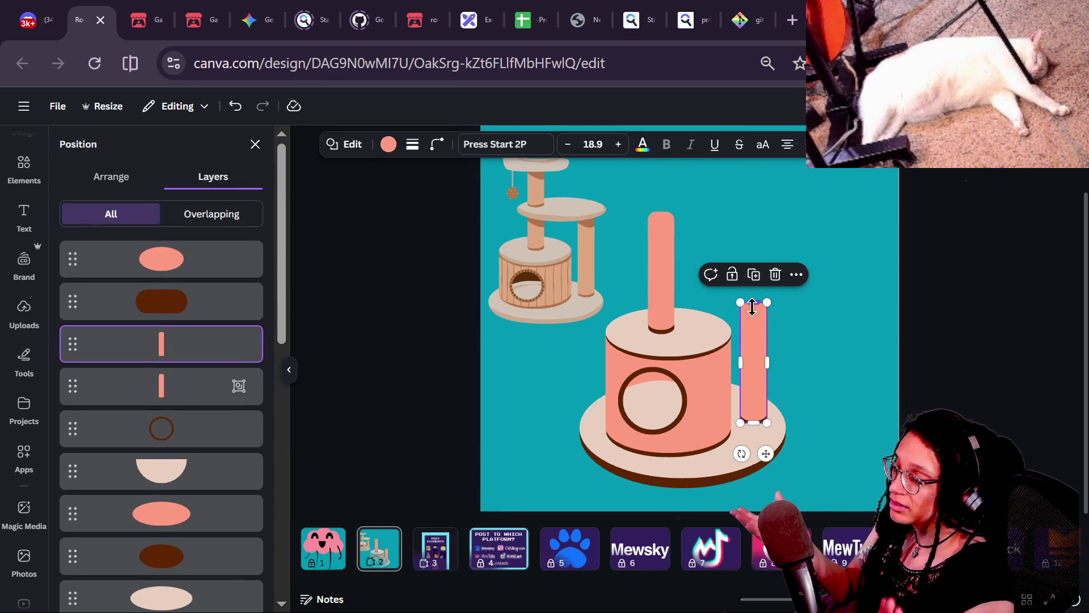
mouse_move(752, 306)
left_mouse_down()
mouse_move(742, 230)
mouse_move(741, 240)
left_mouse_up()
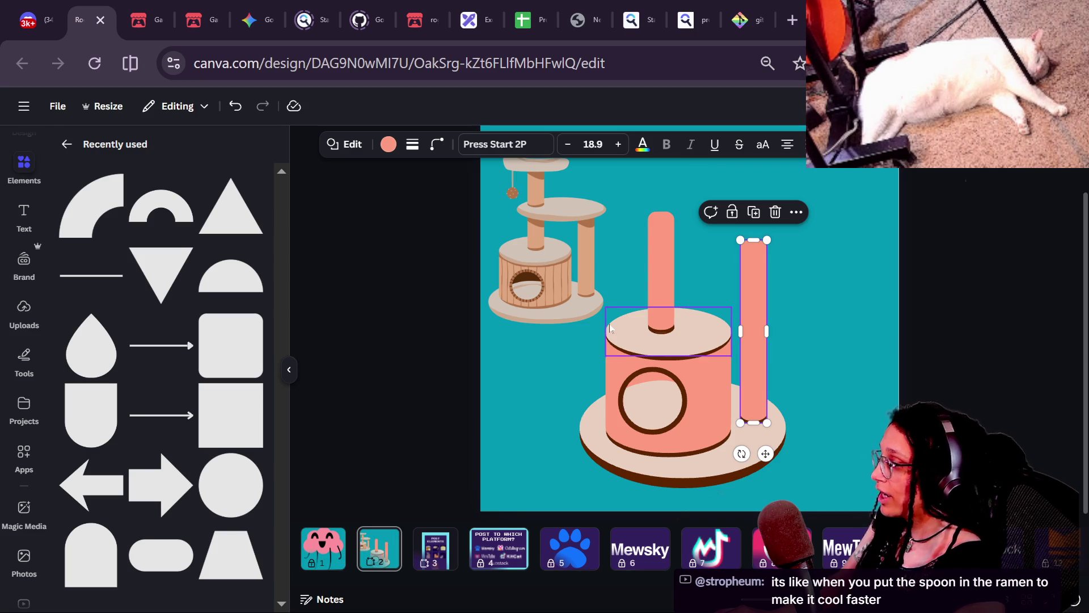
left_click(623, 347)
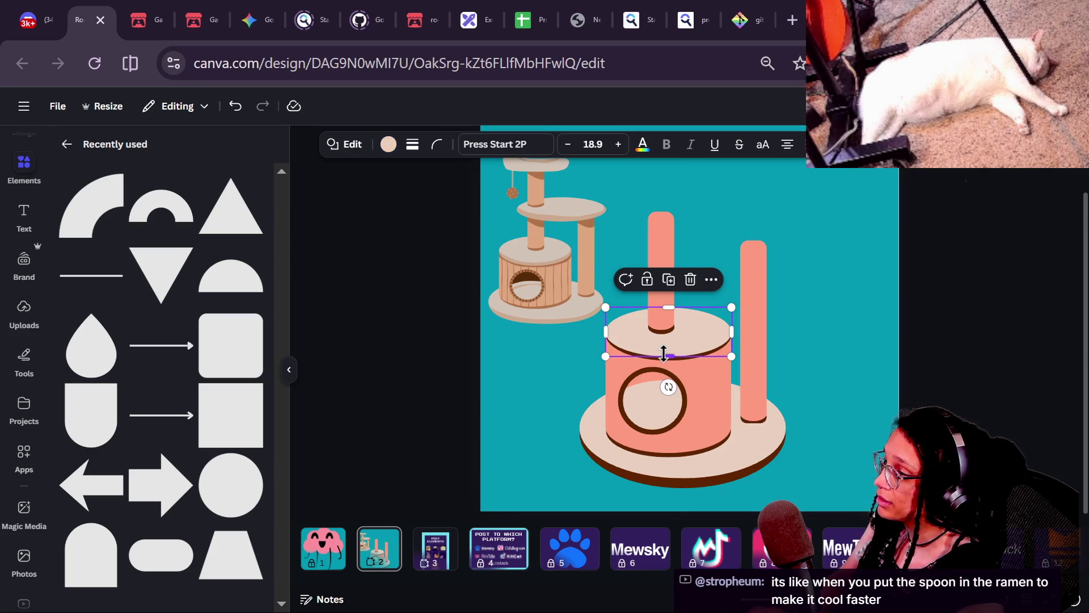
- Try moving the cylinder's top disc toward the upper right, then undo it
scroll(664, 353, "up", 2)
mouse_move(655, 346)
left_mouse_down()
mouse_move(720, 277)
mouse_move(744, 227)
left_mouse_up()
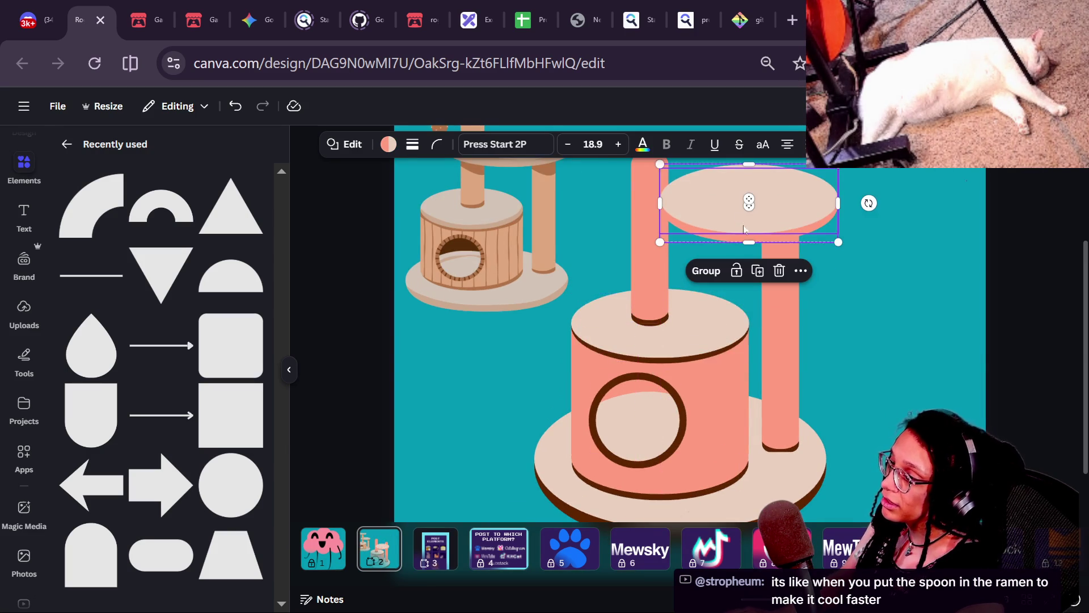
key("ctrl+z")
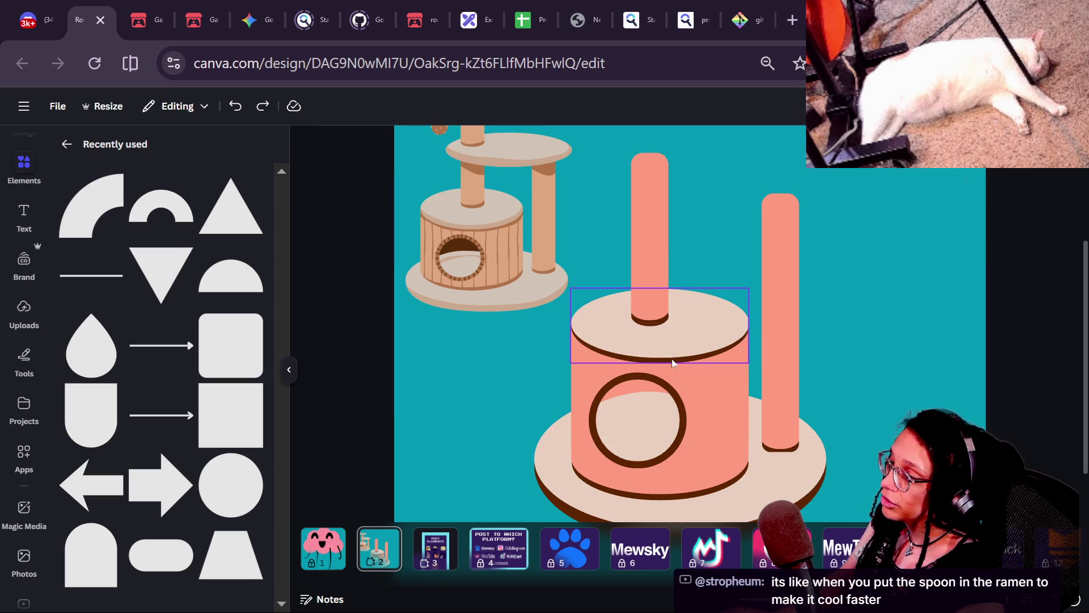
- Open the Layers list with Alt+1 and browse the pink body and brown shadow ellipse layers
key("alt+1")
left_click(159, 518)
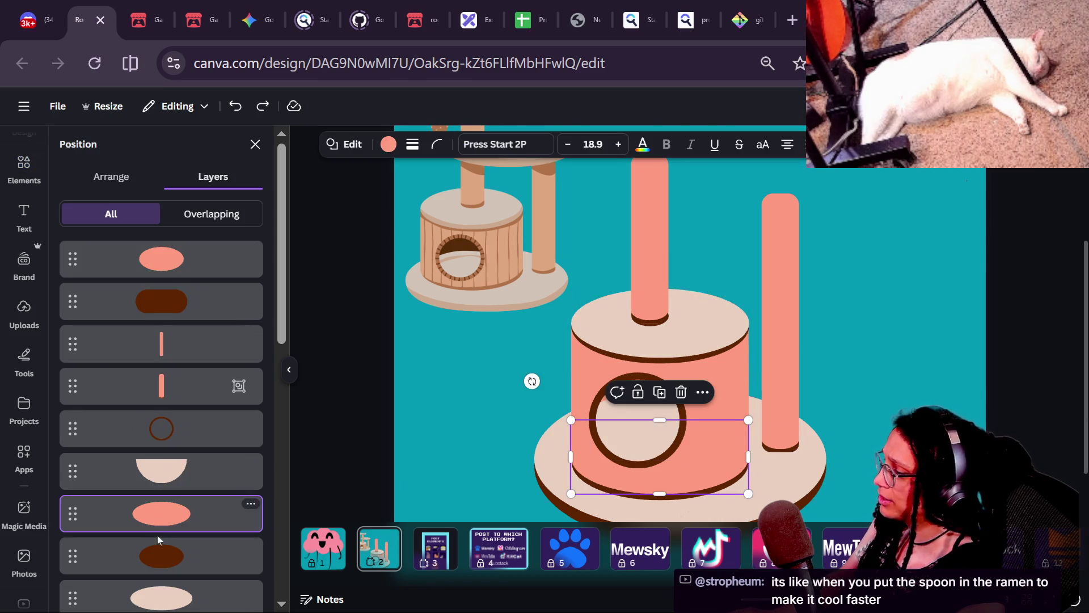
left_click(159, 541, "shift")
scroll(181, 454, "down", 3)
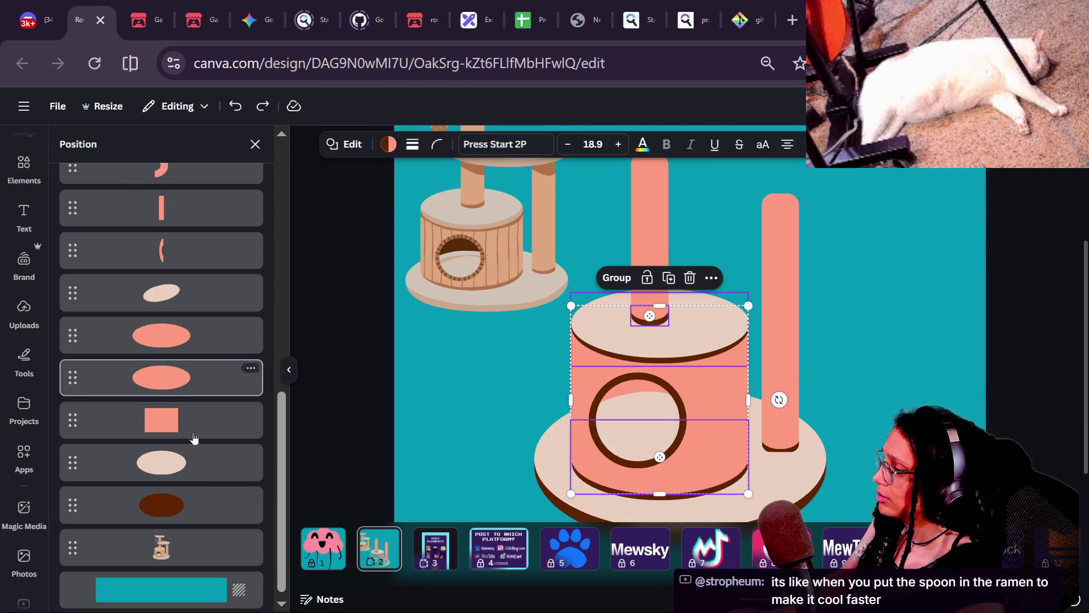
left_click(212, 377)
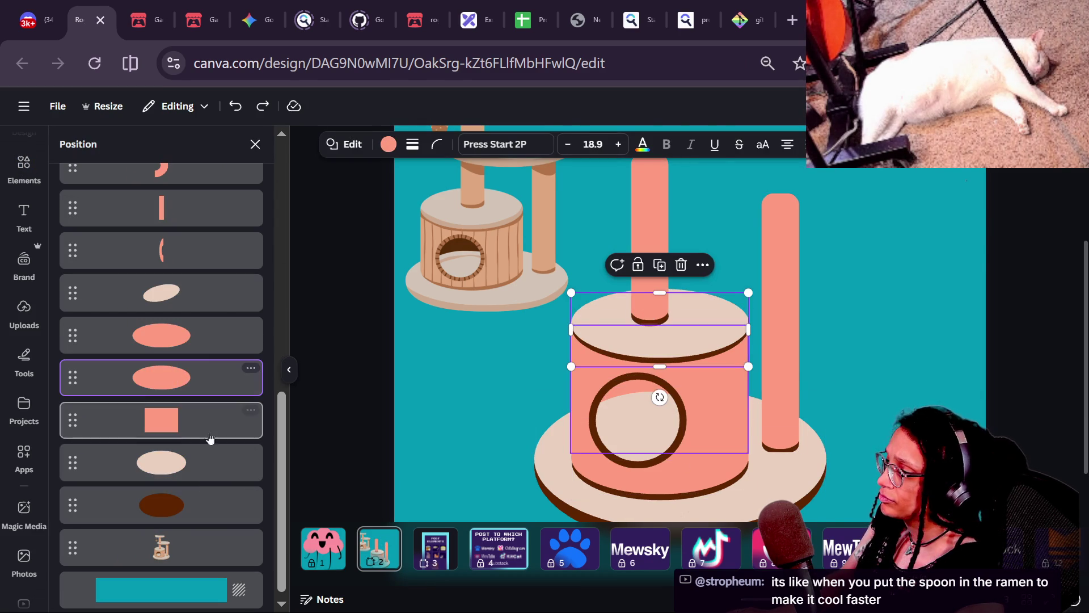
left_click(197, 507)
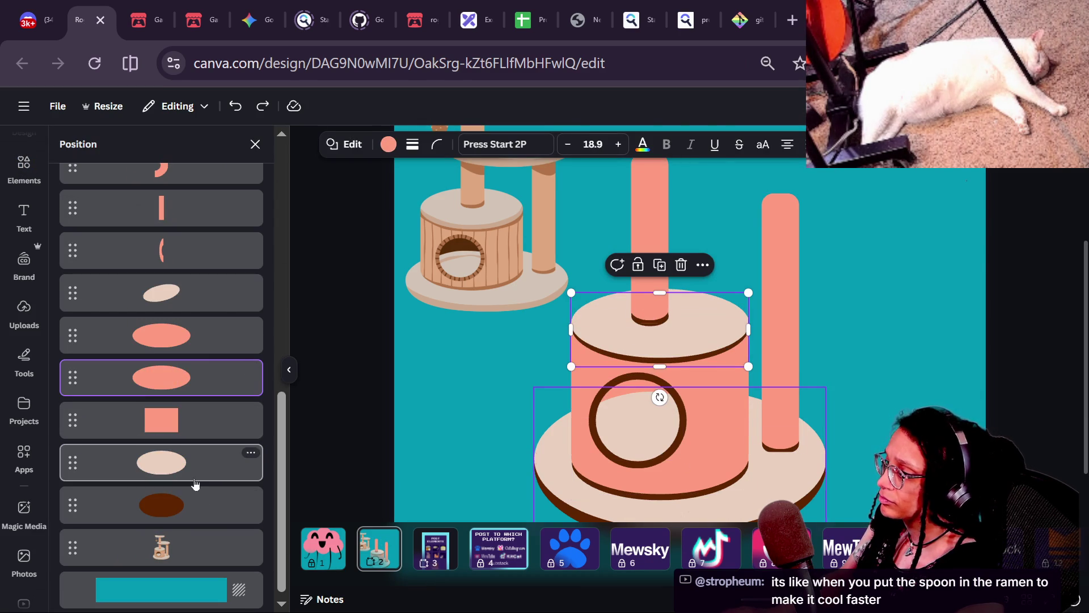
left_click(197, 369)
- Select the beige top disc layer and add its brown shadow ellipse to the selection
left_click(209, 292)
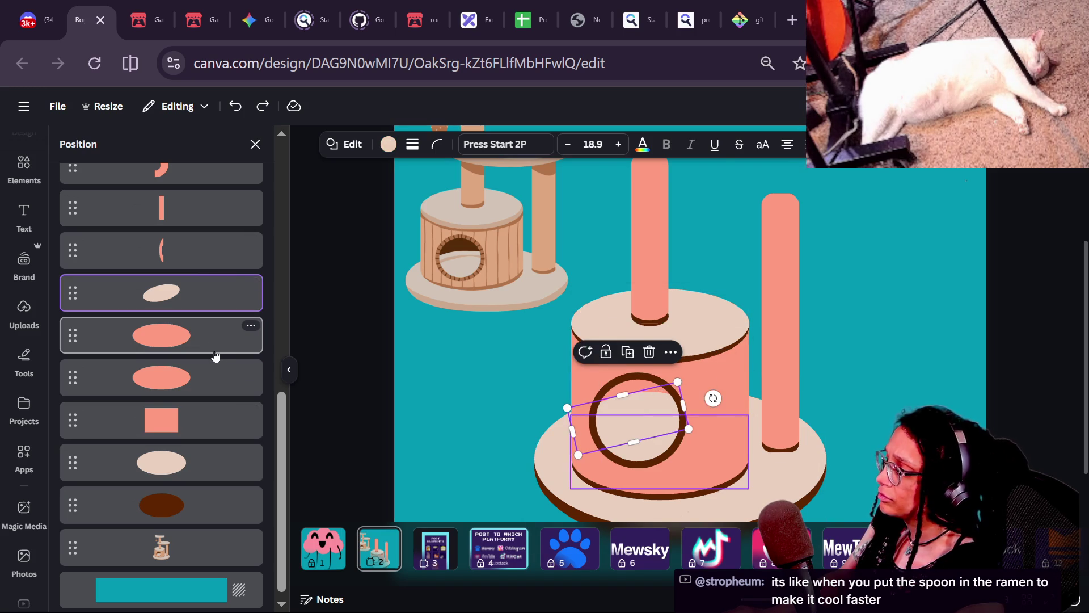
left_click(215, 356)
scroll(215, 355, "up", 5)
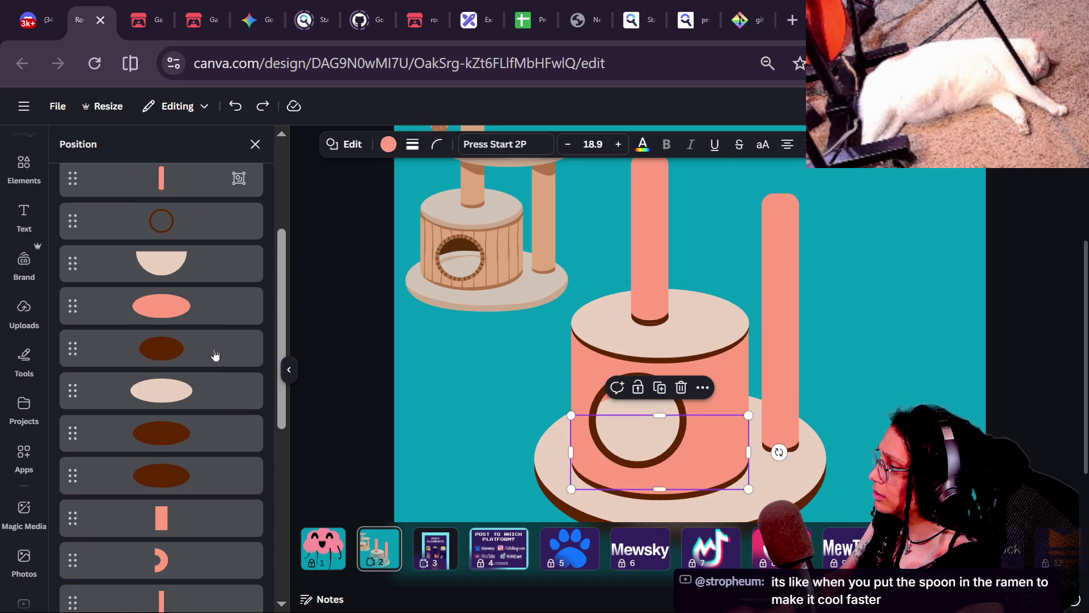
left_click(216, 399)
scroll(216, 398, "down", 2)
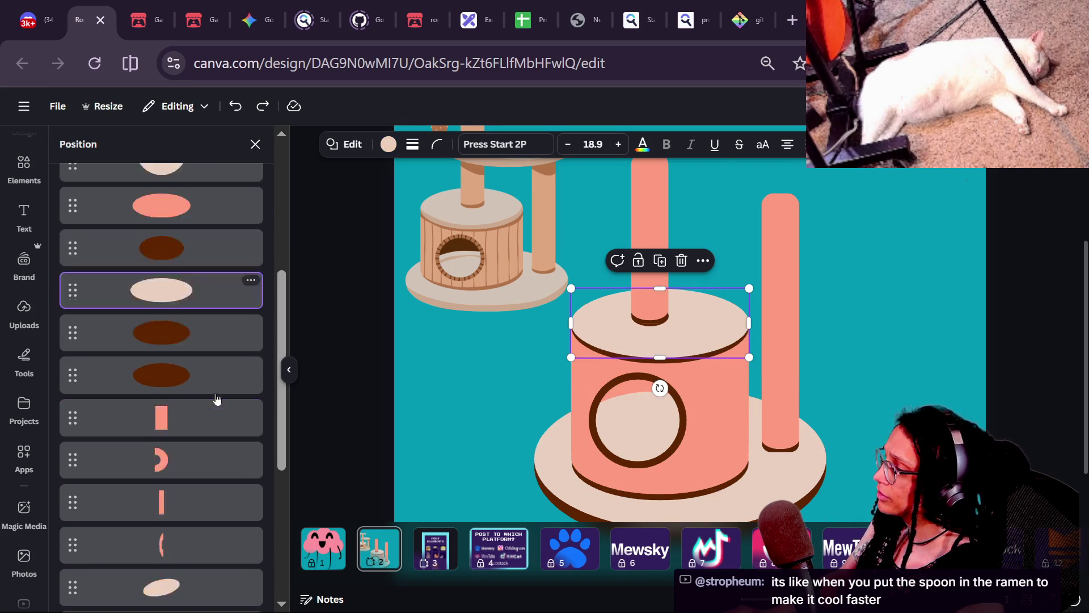
scroll(216, 399, "down", 5)
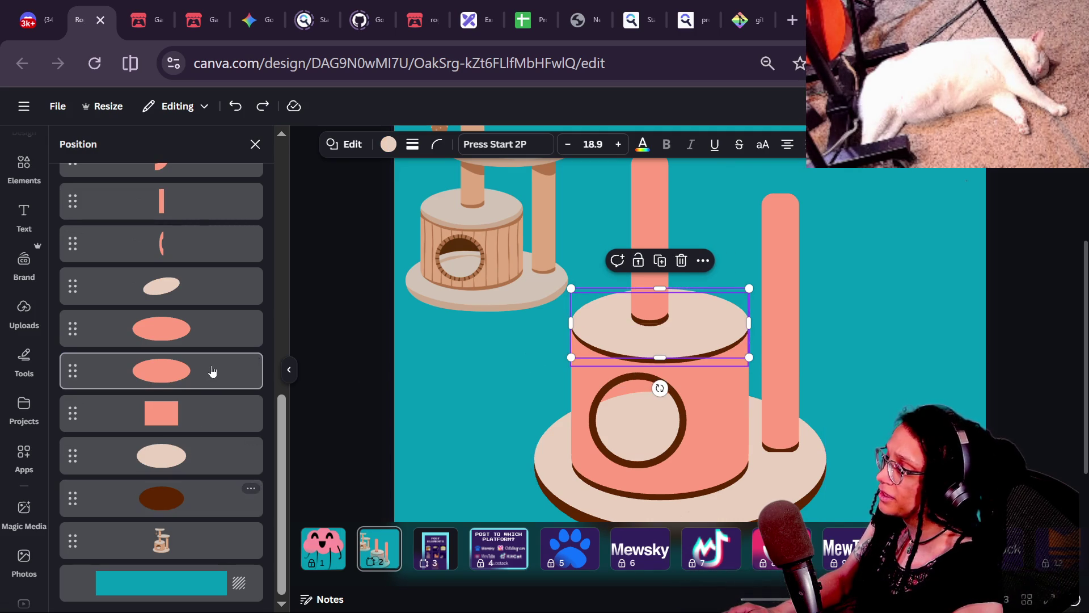
scroll(214, 372, "up", 5)
left_click(210, 332, "shift")
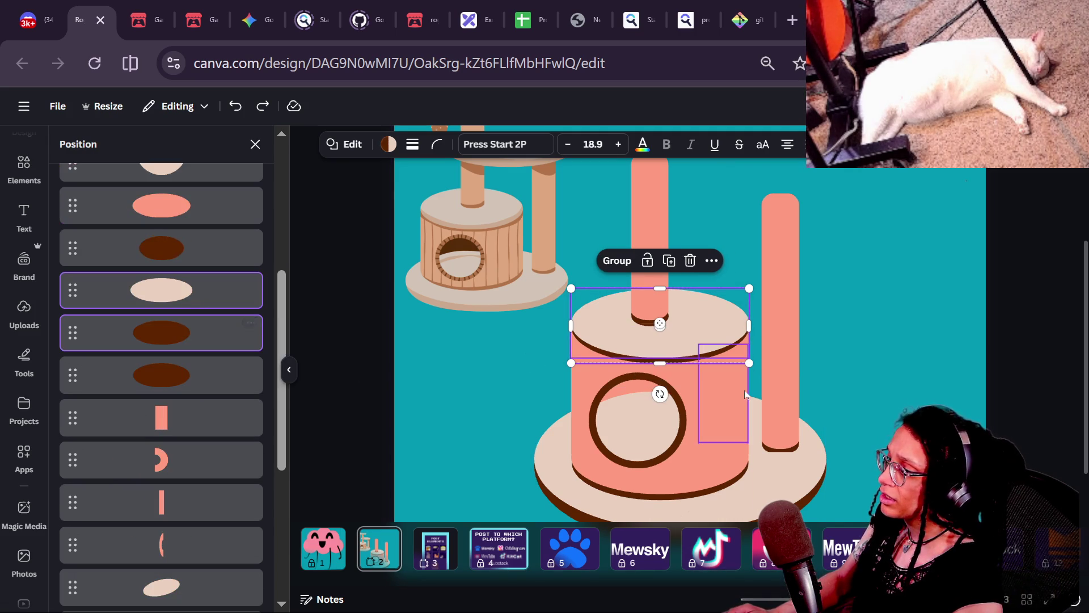
- Carry the disc-and-shadow group onto the top of the tall right salmon post
mouse_move(696, 324)
left_mouse_down()
mouse_move(849, 229)
mouse_move(834, 206)
left_mouse_up()
scroll(834, 205, "up", 3)
scroll(834, 205, "down", 2)
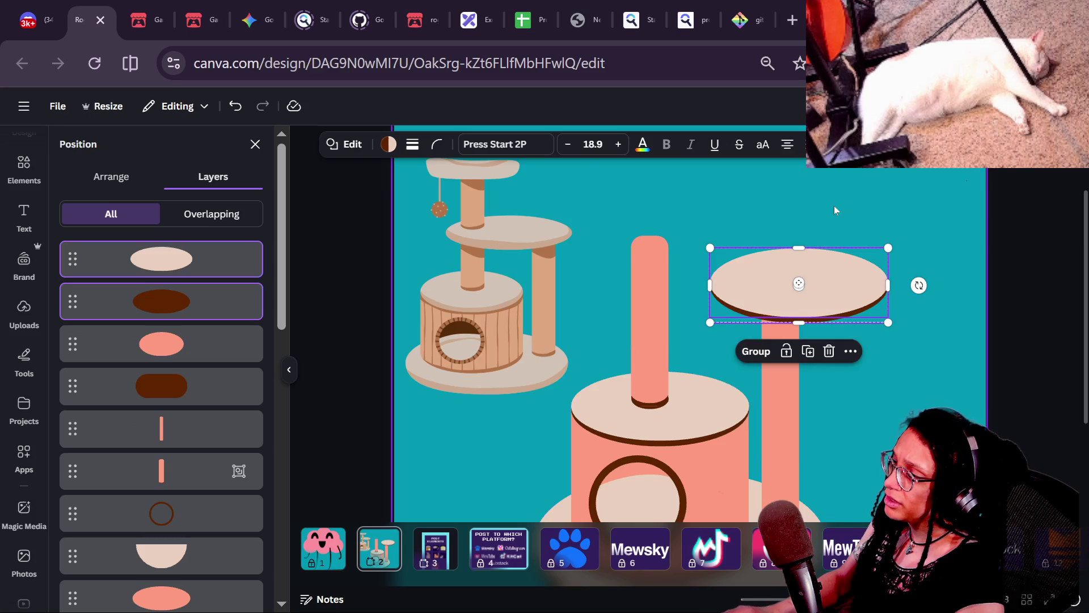
mouse_move(819, 316)
left_mouse_down()
mouse_move(773, 311)
mouse_move(730, 326)
left_mouse_up()
scroll(730, 326, "down", 1)
scroll(730, 327, "down", 2)
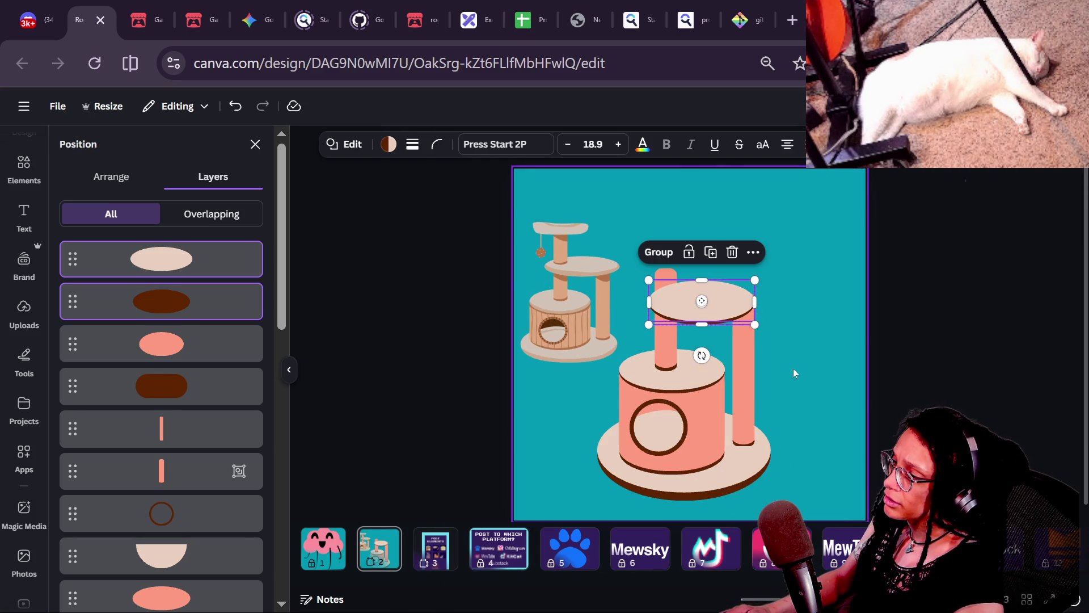
scroll(719, 301, "up", 2, "ctrl")
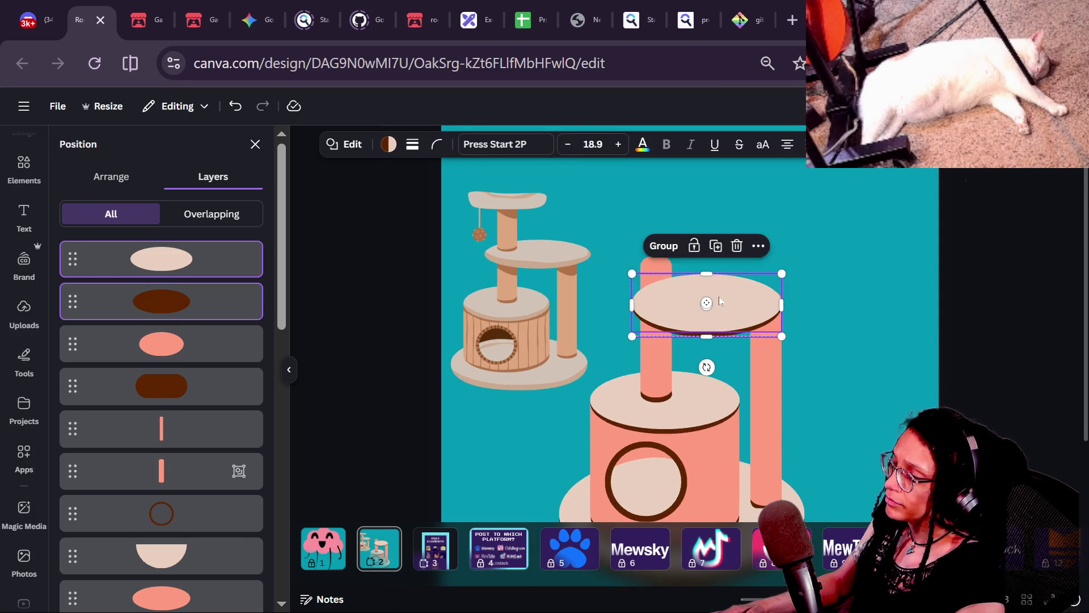
left_click_drag(748, 289, 751, 287)
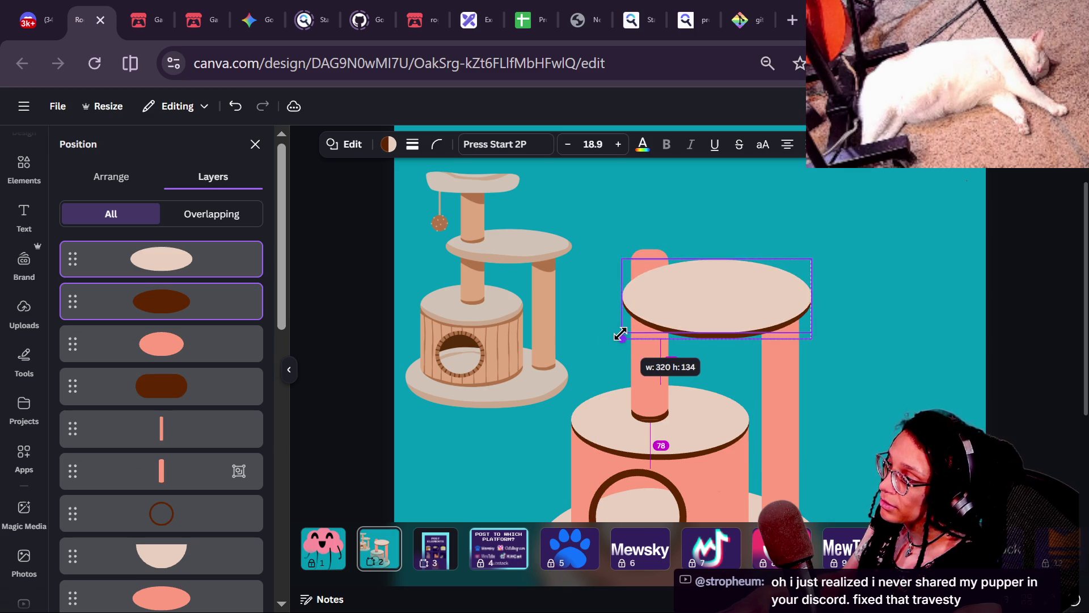
- Flatten the platform, put the beige disc above its brown shadow, and slide it over the posts
mouse_move(710, 262)
left_mouse_down()
mouse_move(717, 297)
mouse_move(722, 274)
mouse_move(709, 309)
mouse_move(747, 269)
mouse_move(750, 303)
mouse_move(618, 282)
mouse_move(717, 301)
mouse_move(528, 243)
mouse_move(658, 504)
mouse_move(720, 397)
mouse_move(722, 295)
mouse_move(905, 394)
mouse_move(649, 208)
mouse_move(737, 312)
mouse_move(735, 239)
mouse_move(761, 279)
mouse_move(720, 303)
mouse_move(716, 289)
left_mouse_up()
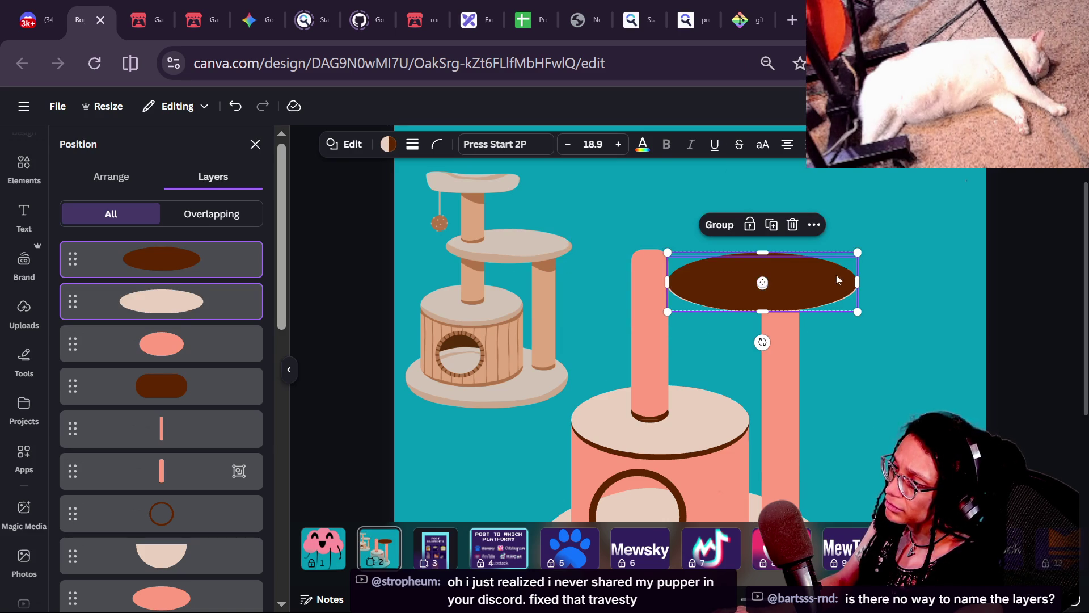
key("ctrl+bracketleft")
left_click_drag(797, 282, 760, 287)
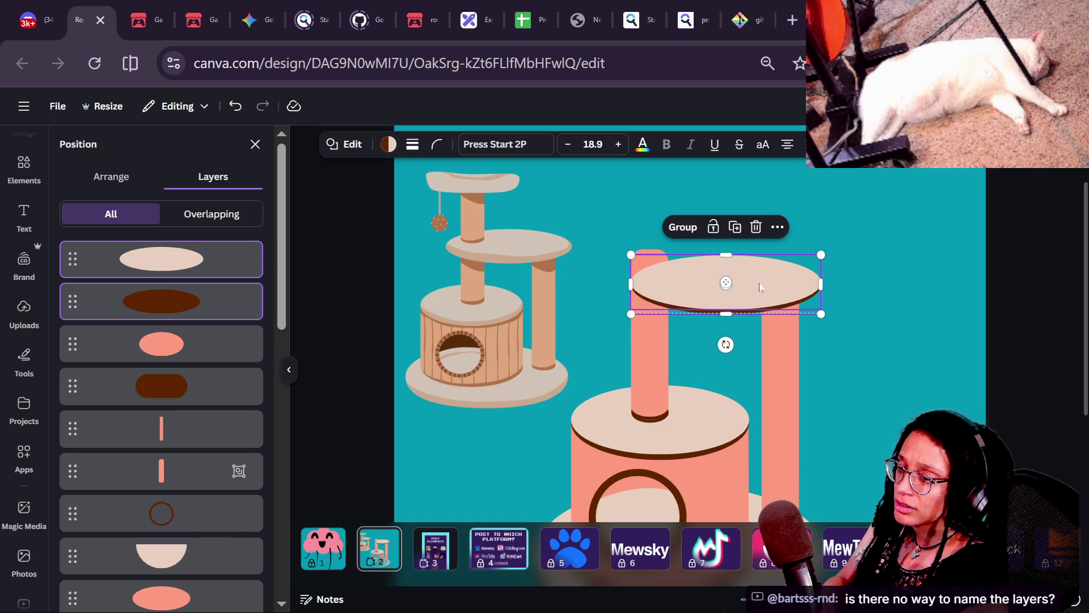
left_click(34, 20)
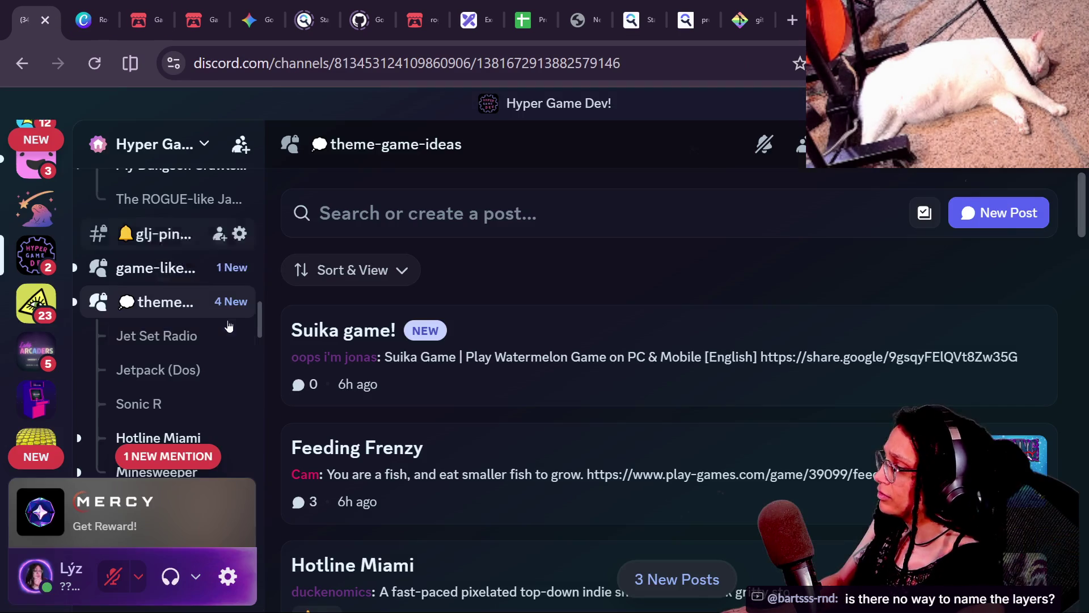
- Open the #pet-share channel and view a dog photo enlarged, then close it
scroll(213, 396, "up", 10)
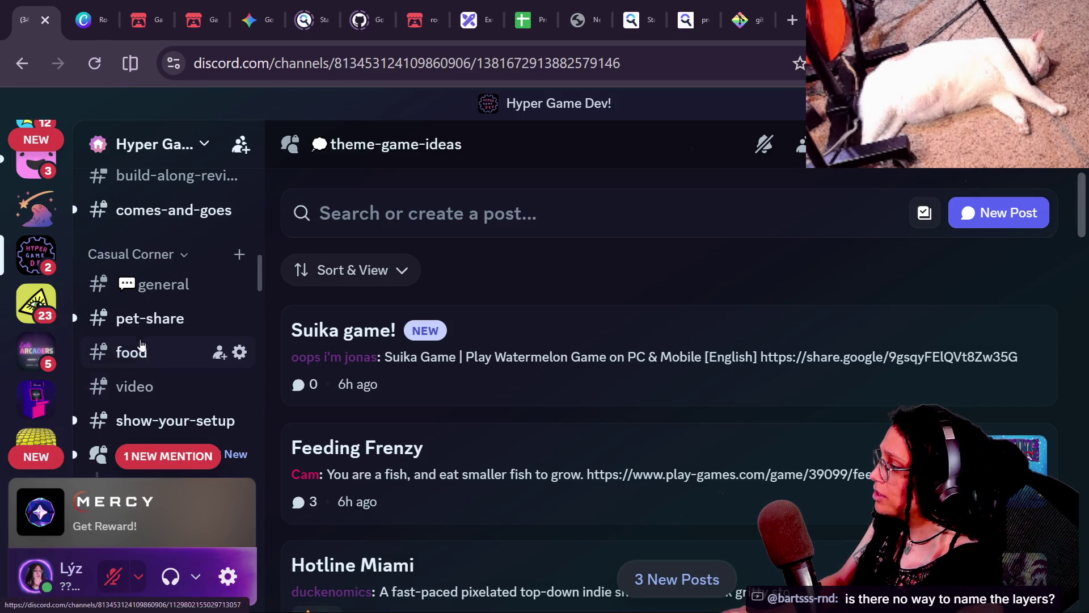
left_click(215, 318)
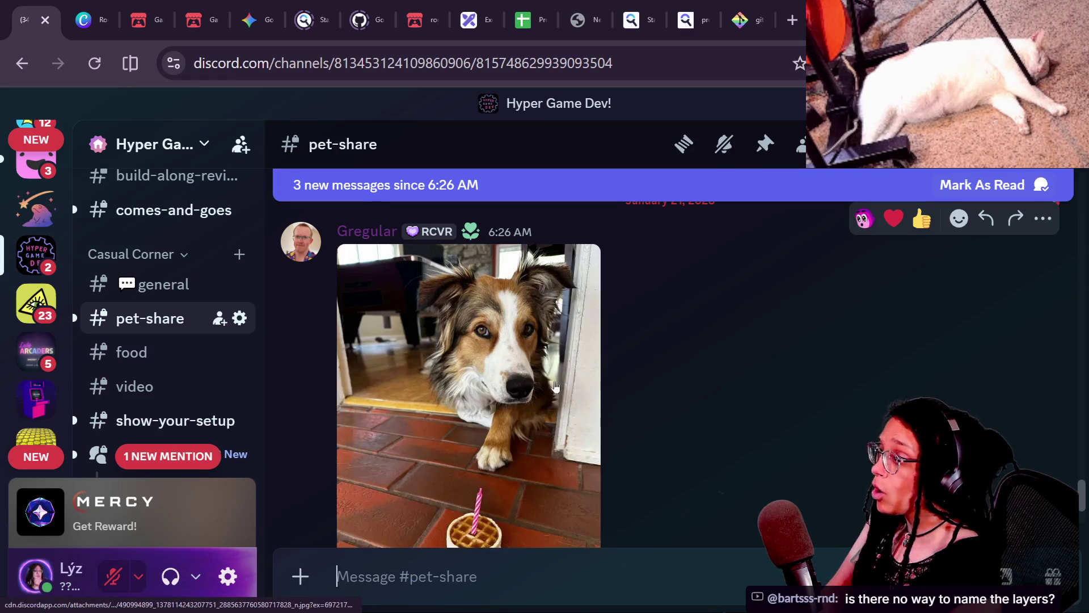
left_click(556, 387)
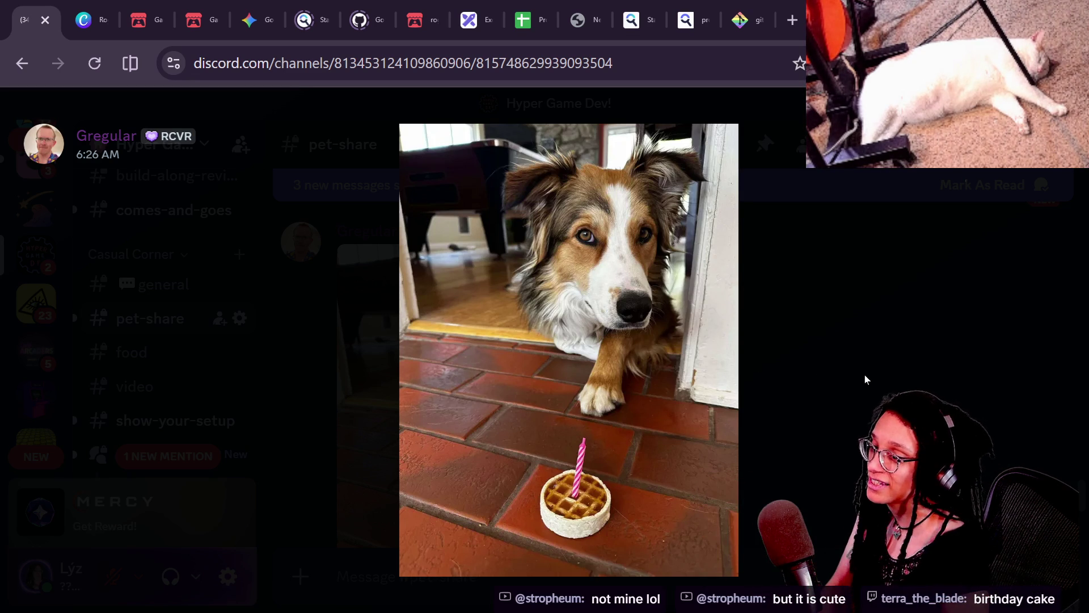
left_click(778, 423)
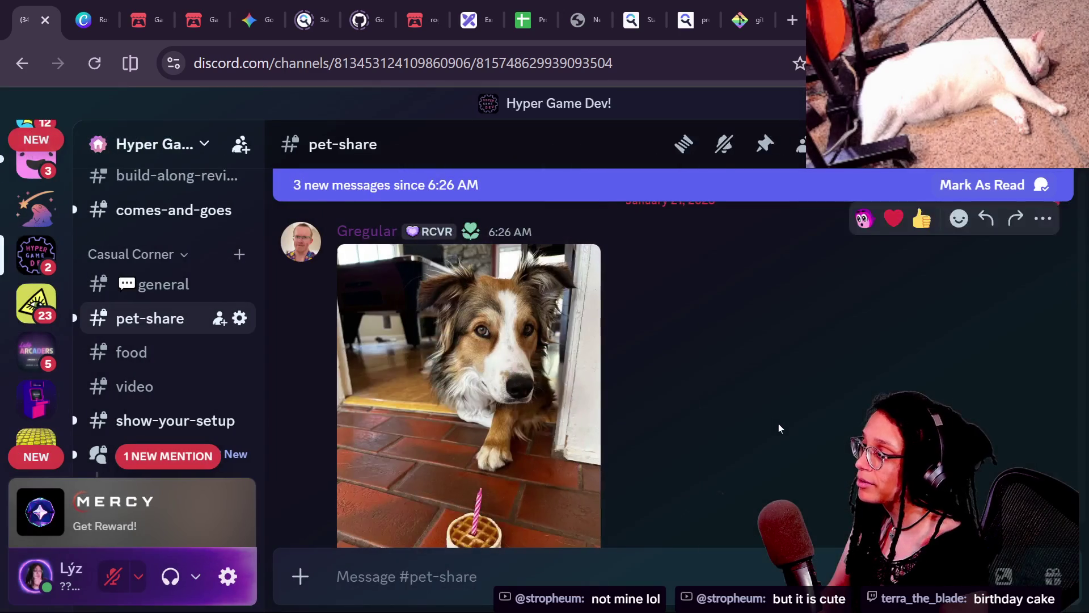
- Scroll to the boxer post and open its photo in the enlarged view
scroll(778, 423, "up", 3)
scroll(779, 423, "down", 5)
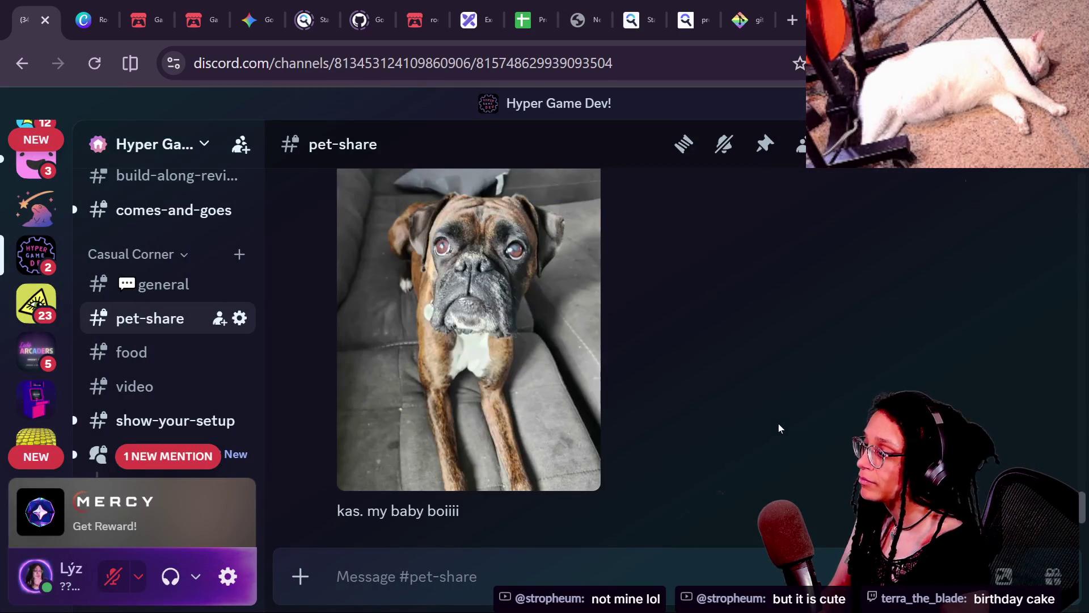
scroll(594, 398, "up", 1)
scroll(594, 398, "up", 2)
scroll(594, 398, "down", 4)
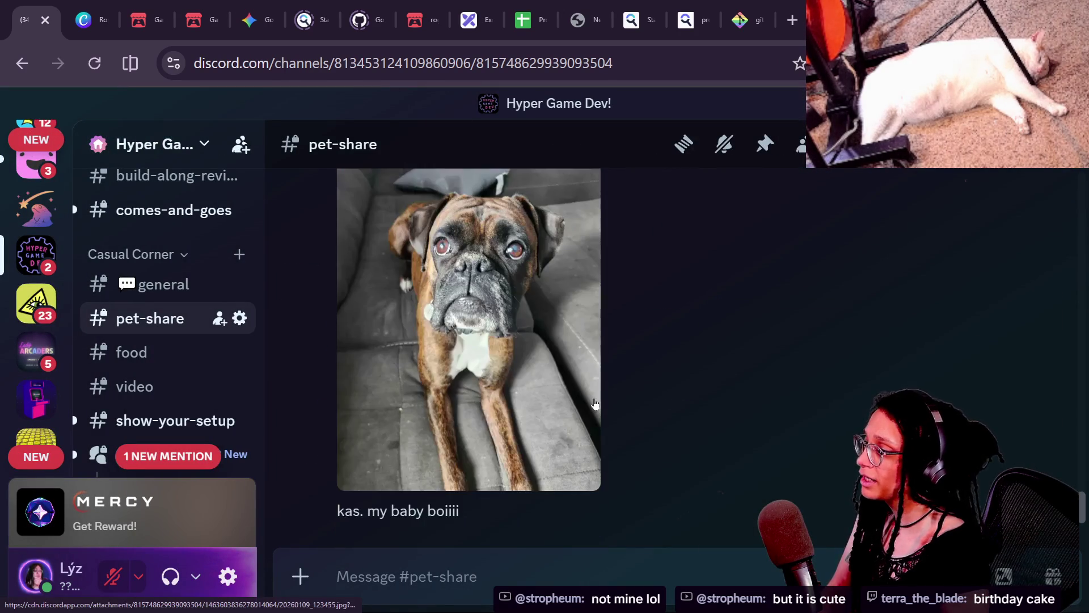
left_click(594, 398)
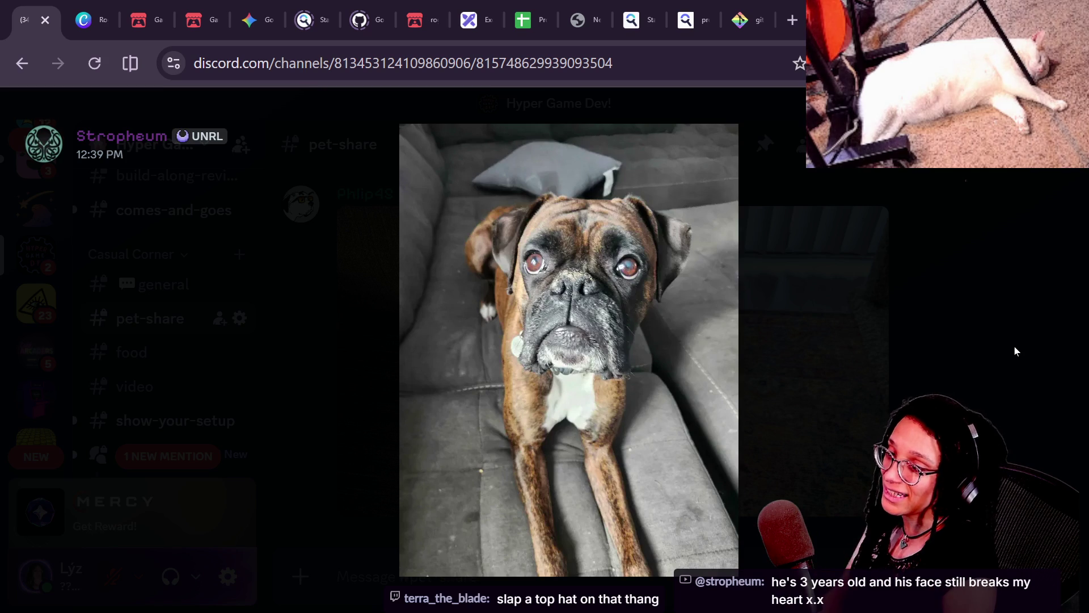
left_click(953, 357)
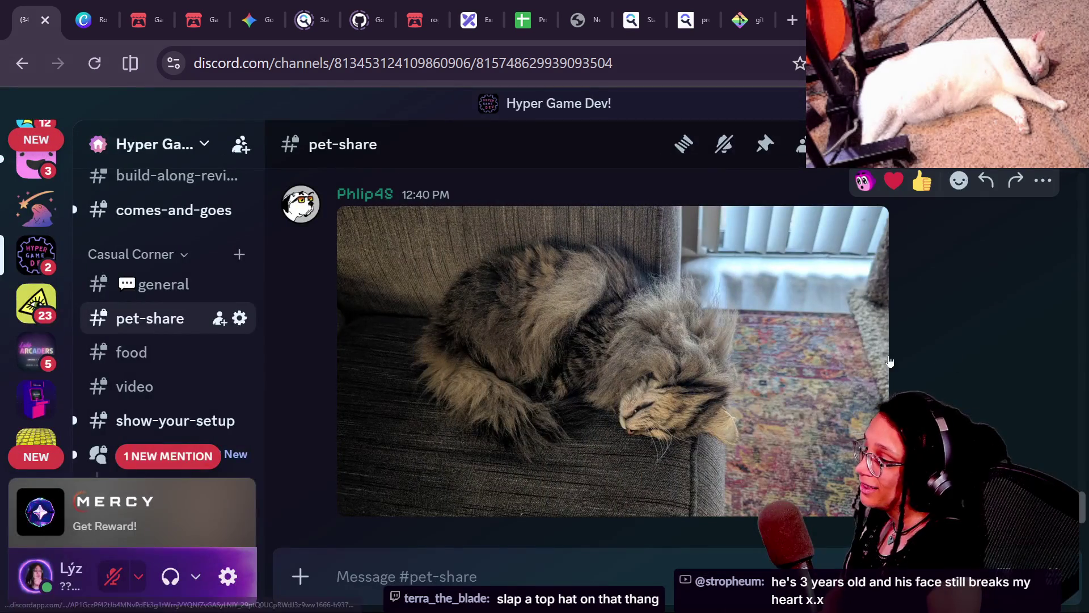
left_click(864, 356)
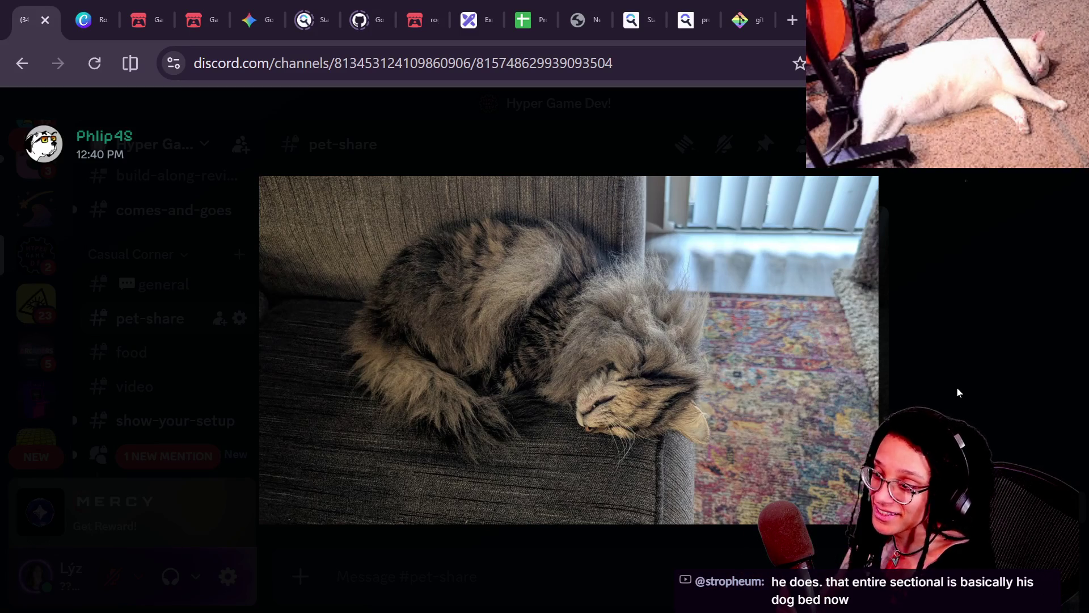
left_click(957, 388)
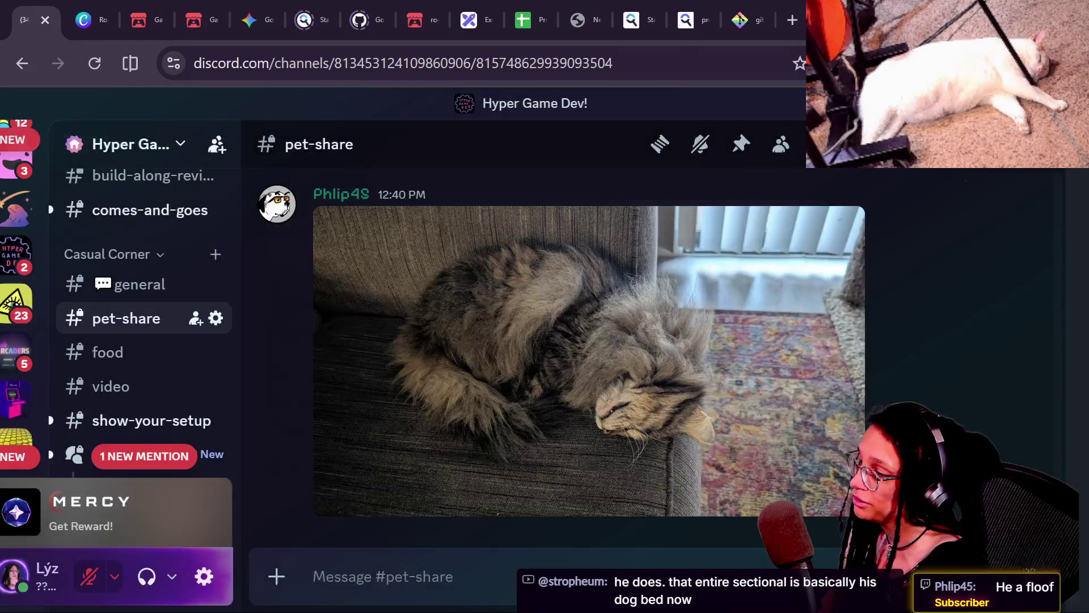
left_click(545, 300)
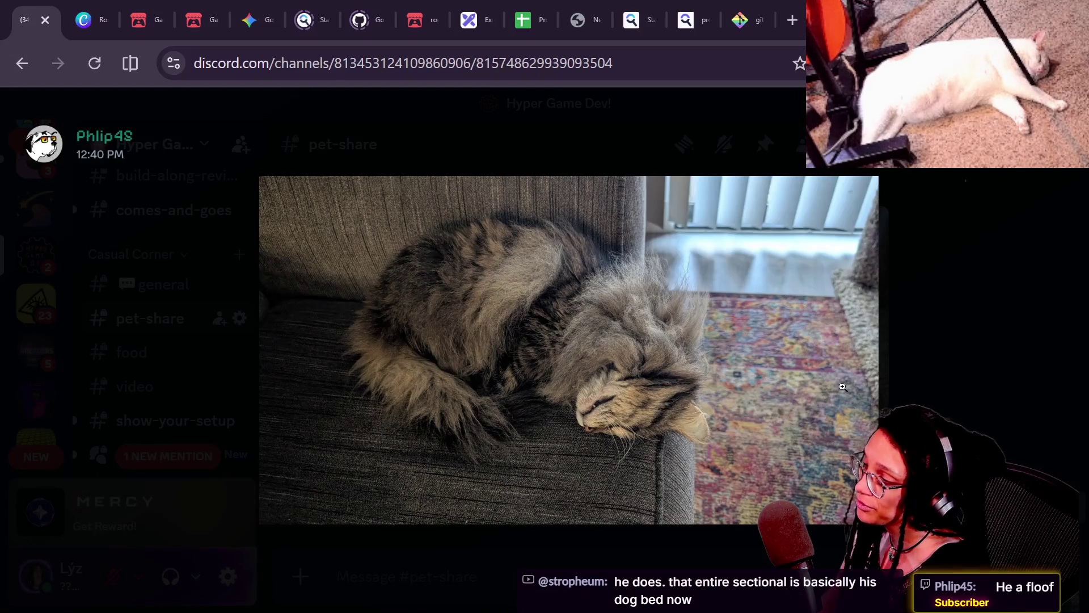
left_click(984, 408)
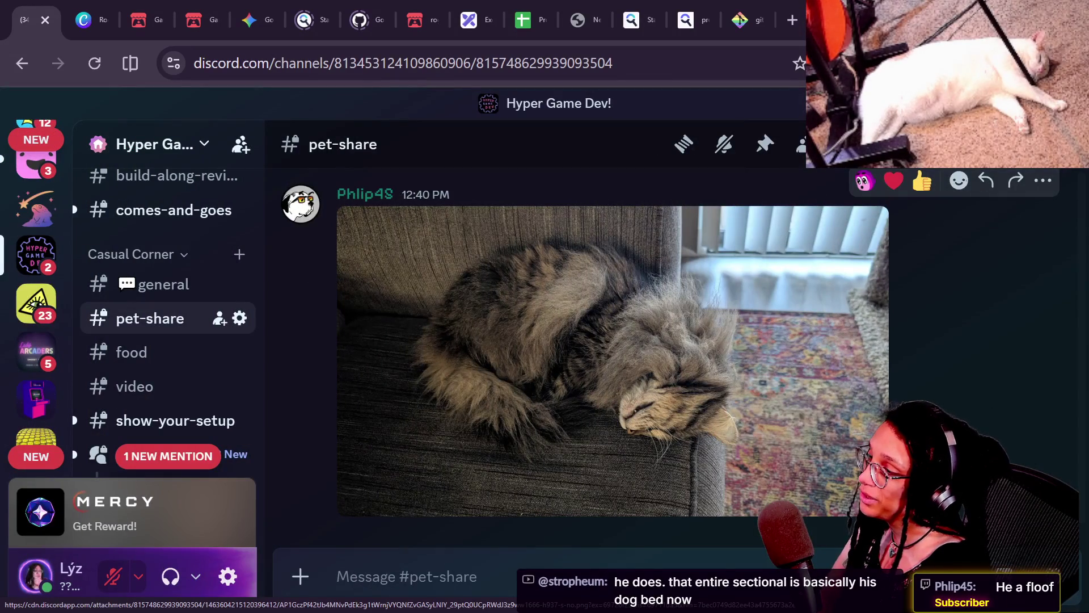
scroll(613, 357, "up", 5)
scroll(729, 356, "up", 10)
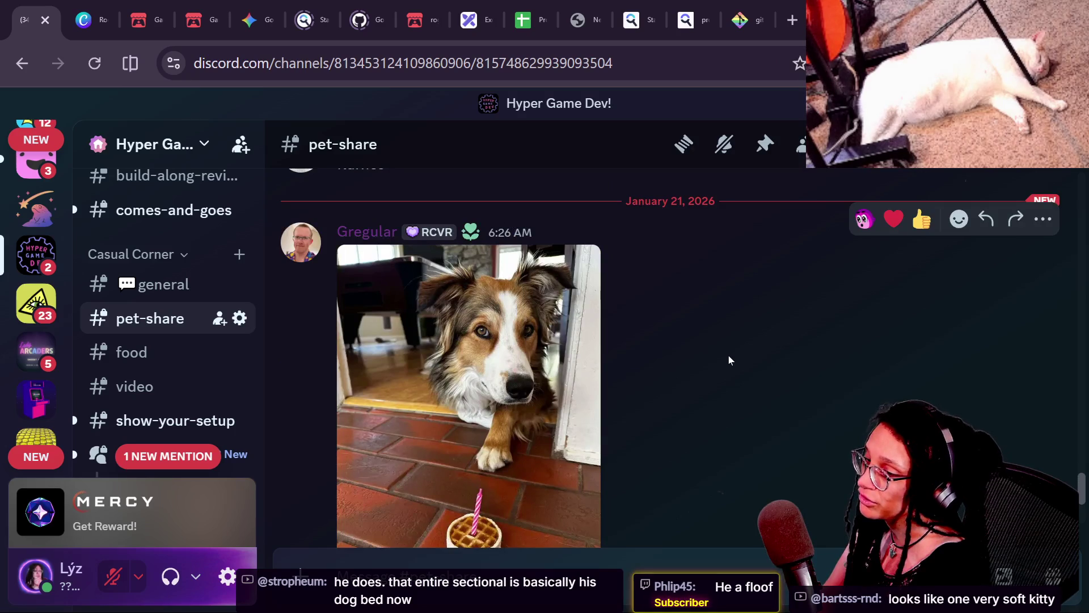
scroll(728, 356, "down", 9)
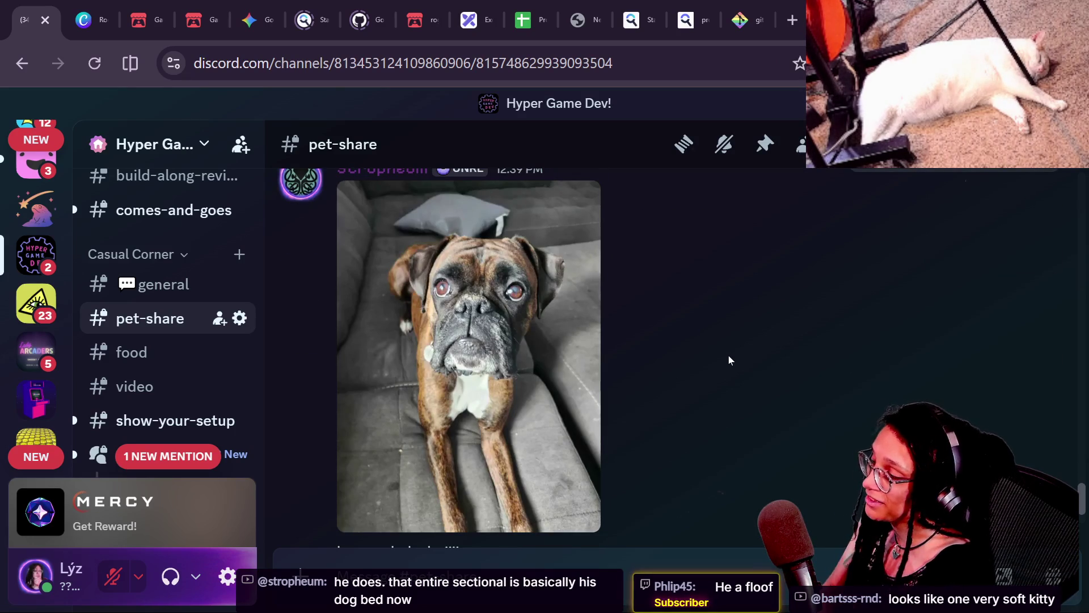
scroll(728, 355, "down", 5)
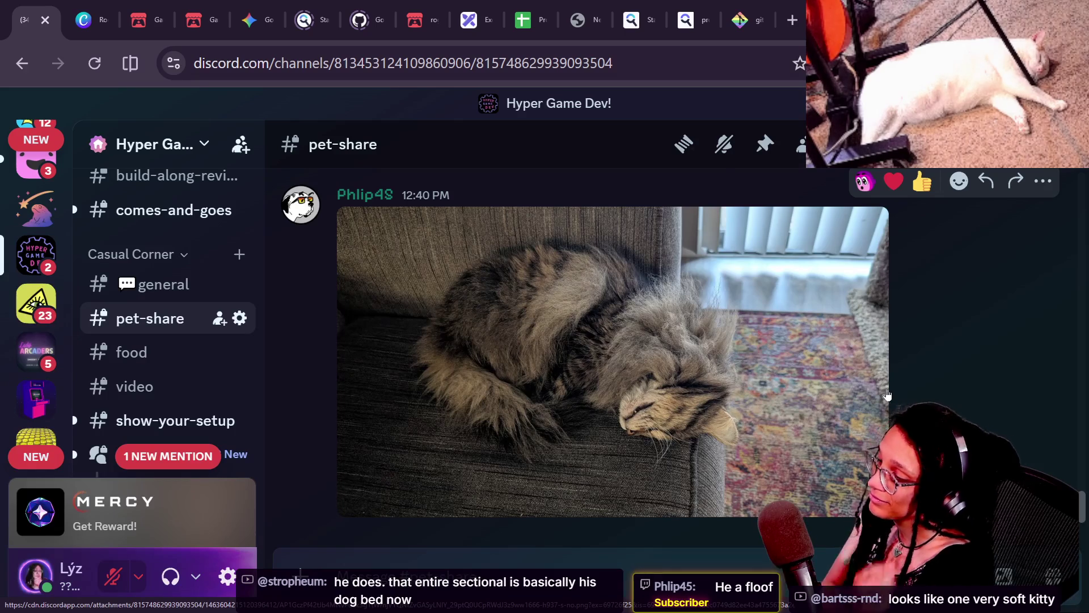
scroll(888, 394, "up", 2)
scroll(888, 395, "up", 3)
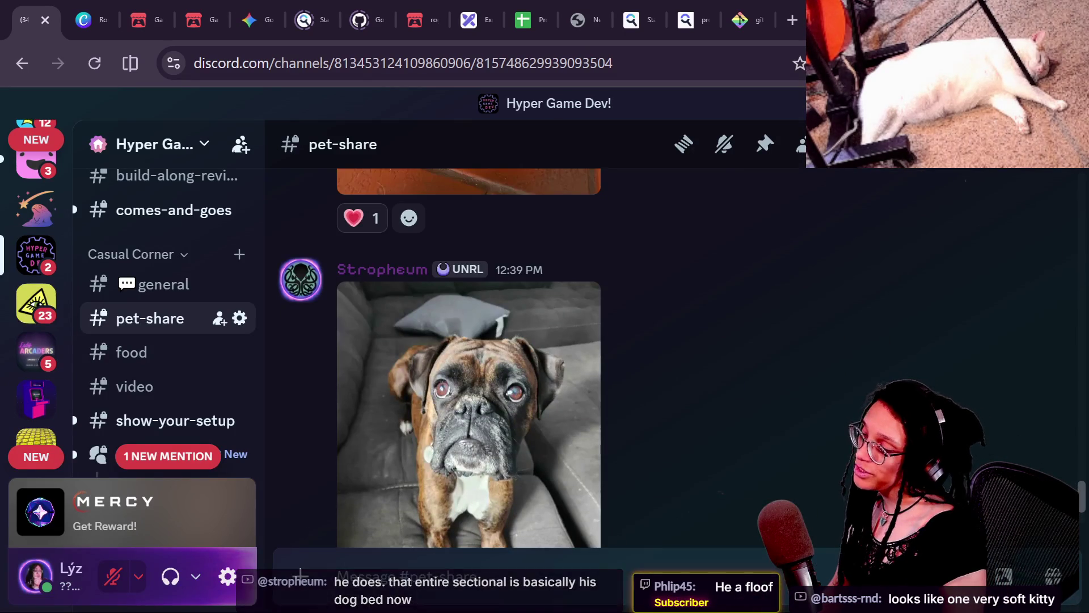
left_click(562, 386)
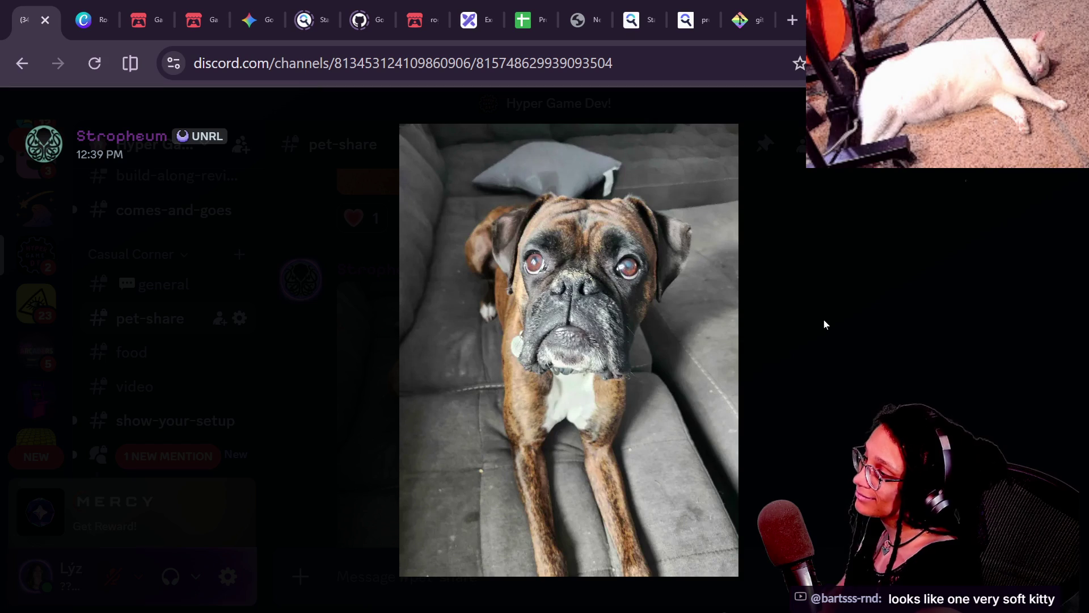
- Cycle past Godot and the stream chat window, then return to the Canva cat-tree tab
key("alt+Tab")
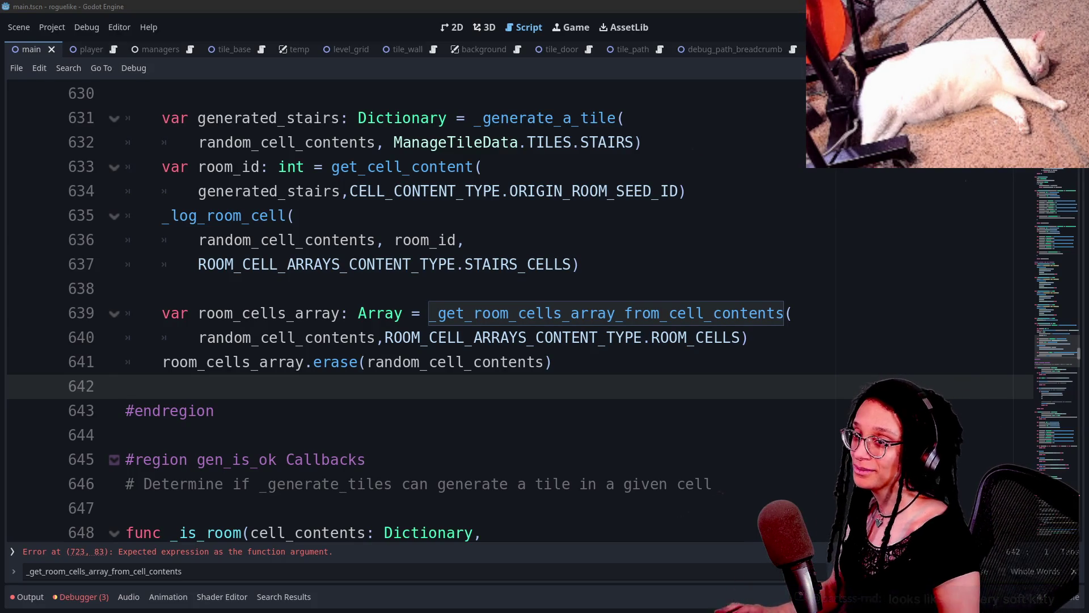
key("alt+Tab")
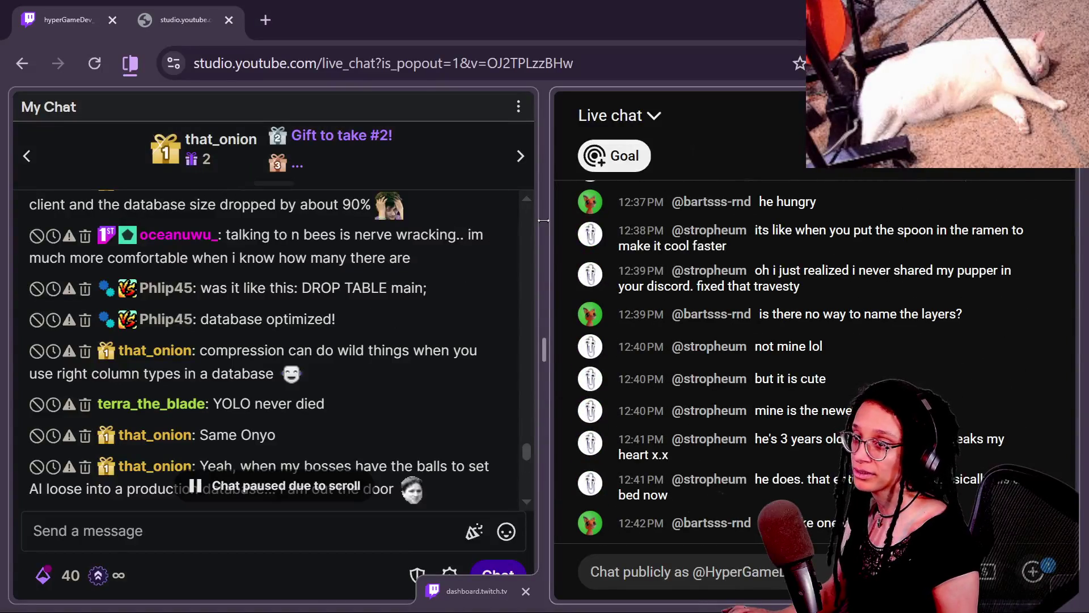
key("alt+Tab")
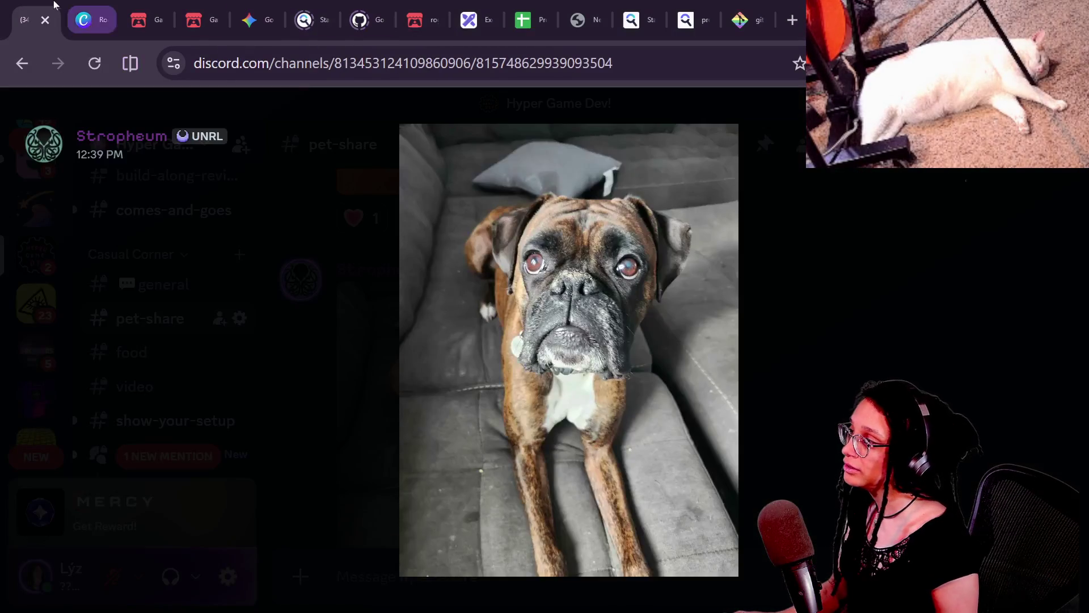
left_click(94, 20)
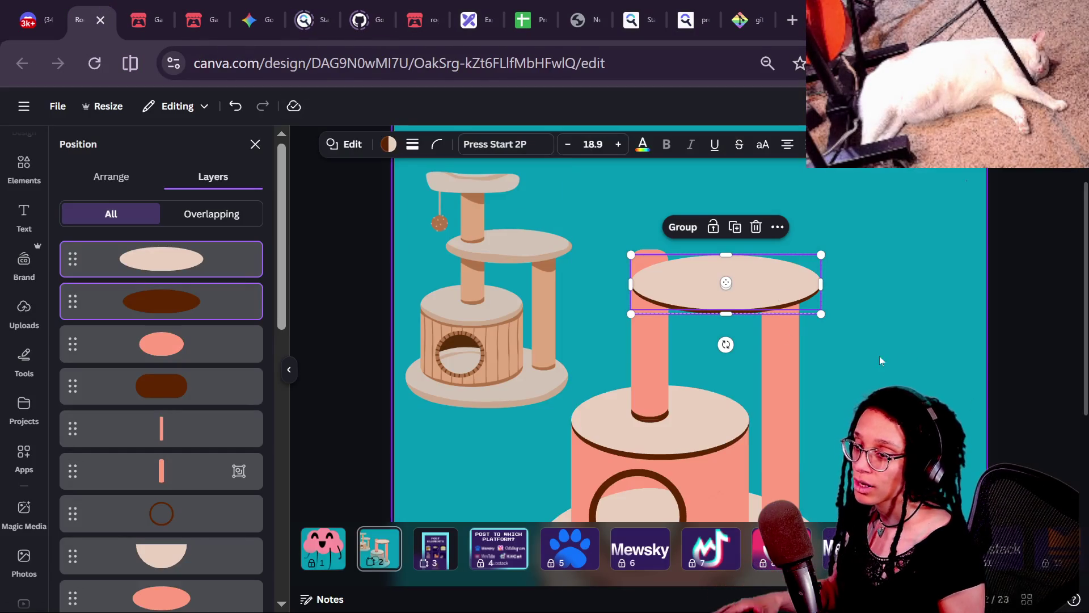
- Enlarge the top platform to about 364×113 and reposition it over the two posts
mouse_move(704, 279)
left_mouse_down()
mouse_move(696, 275)
mouse_move(704, 279)
left_mouse_up()
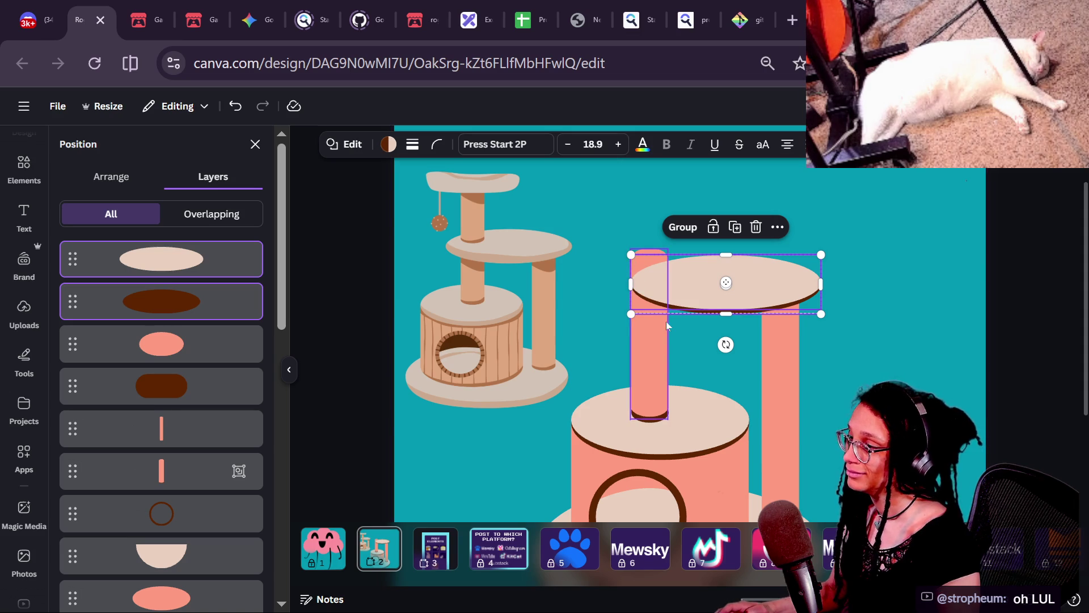
key("ctrl+minus")
mouse_move(640, 265)
left_mouse_down()
mouse_move(607, 250)
mouse_move(616, 258)
left_mouse_up()
left_click_drag(683, 289, 688, 292)
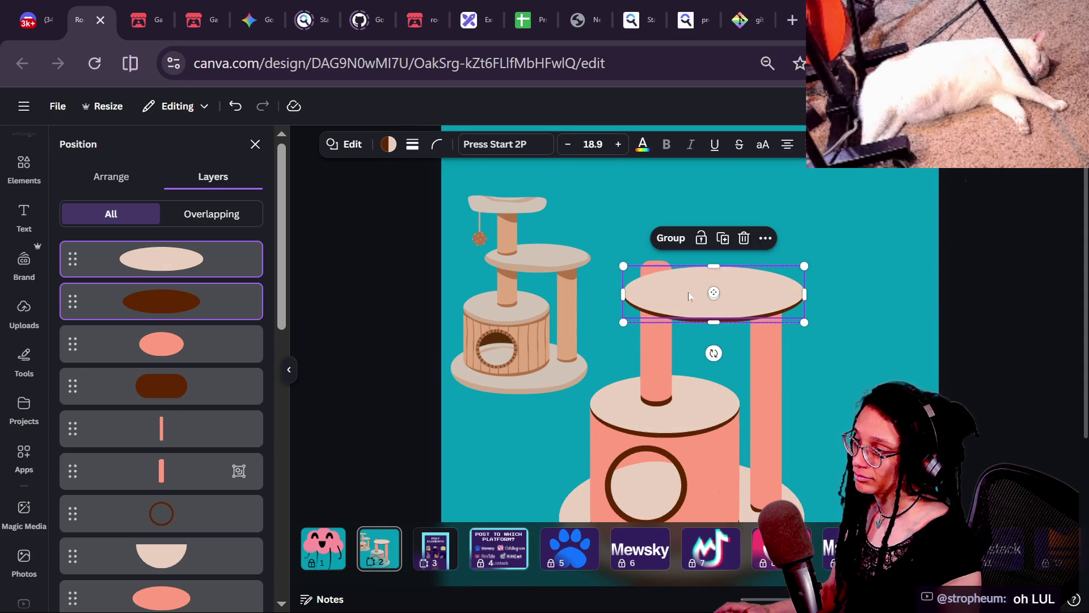
key("ctrl+minus")
key("Escape")
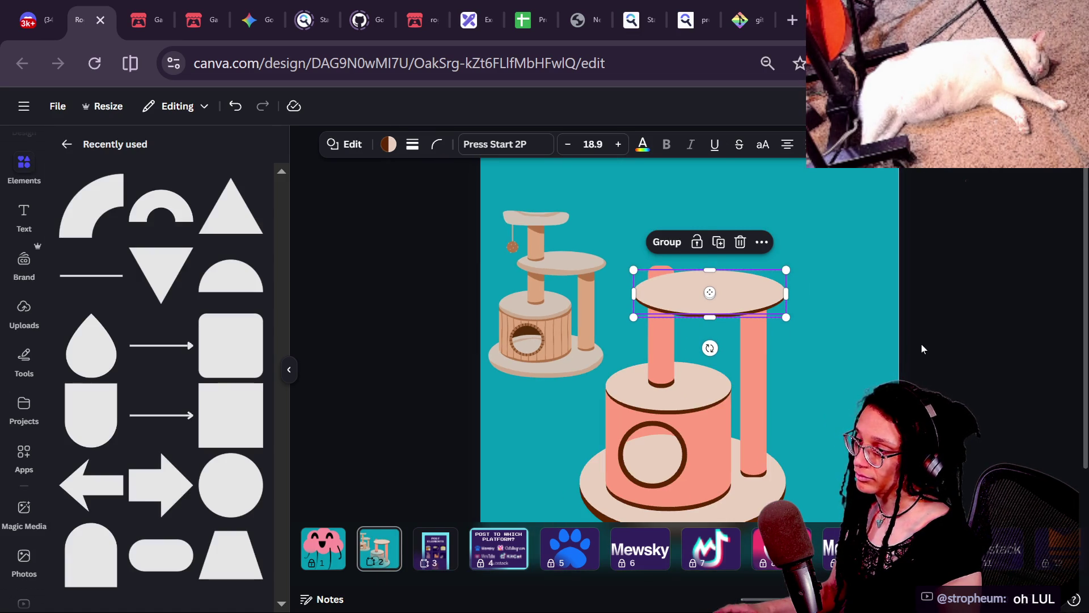
left_click(891, 359)
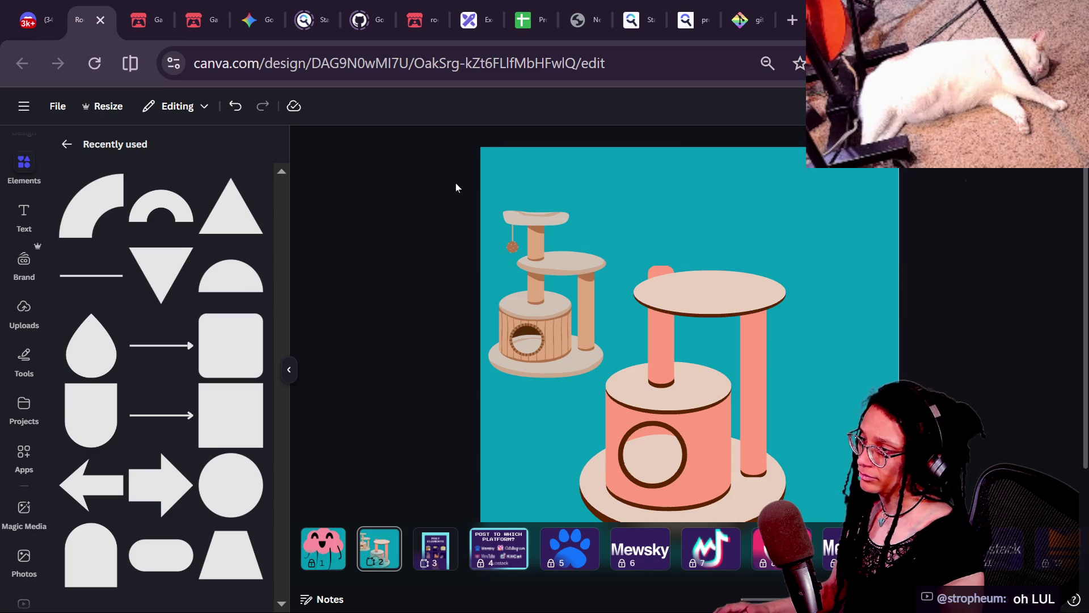
- Zoom out to review the whole page, then reselect the top platform
scroll(455, 183, "up", 3)
left_click(370, 307)
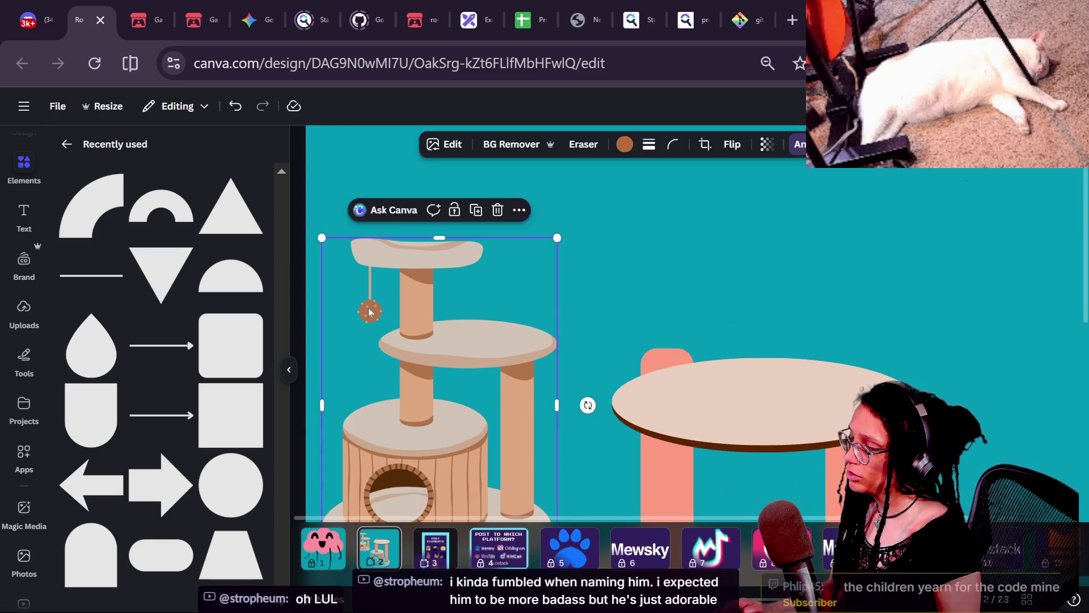
scroll(368, 308, "up", 5)
scroll(376, 331, "down", 8)
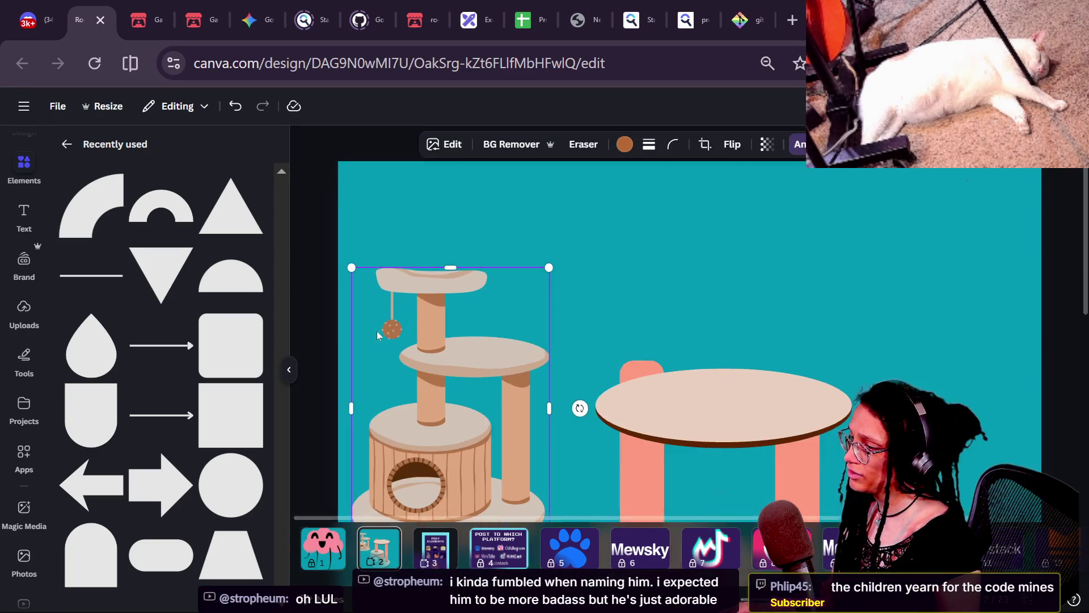
left_click(829, 378)
scroll(906, 362, "down", 2)
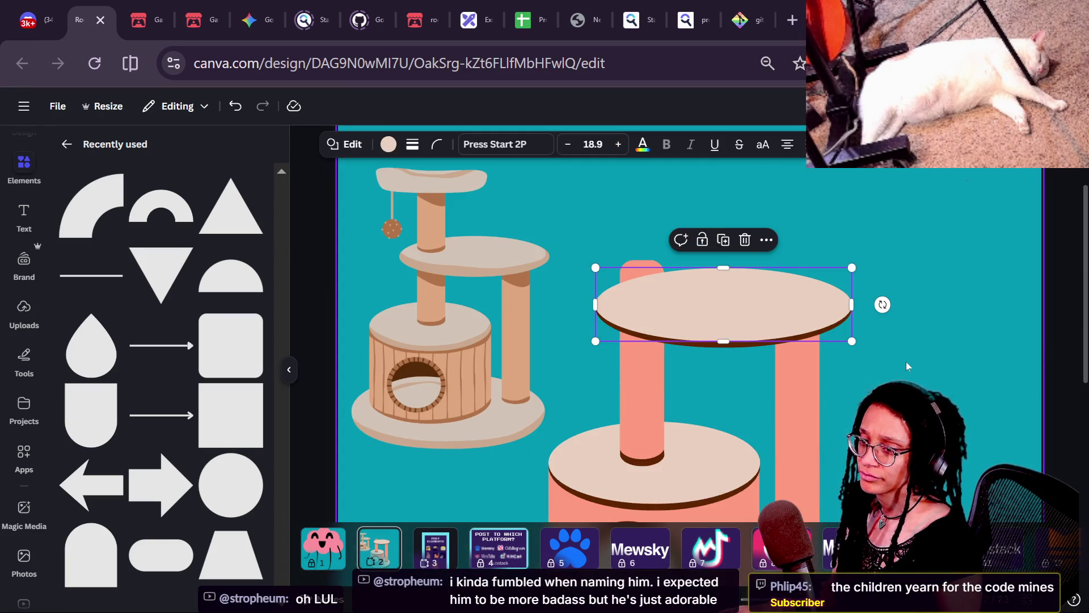
right_click(906, 362)
key("Escape")
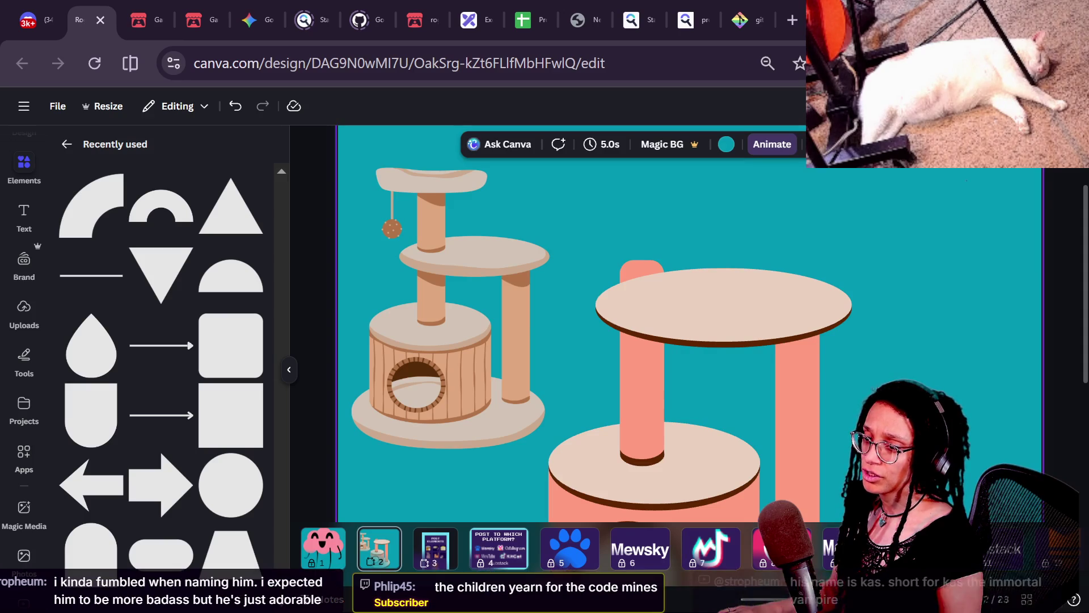
key("ctrl+minus")
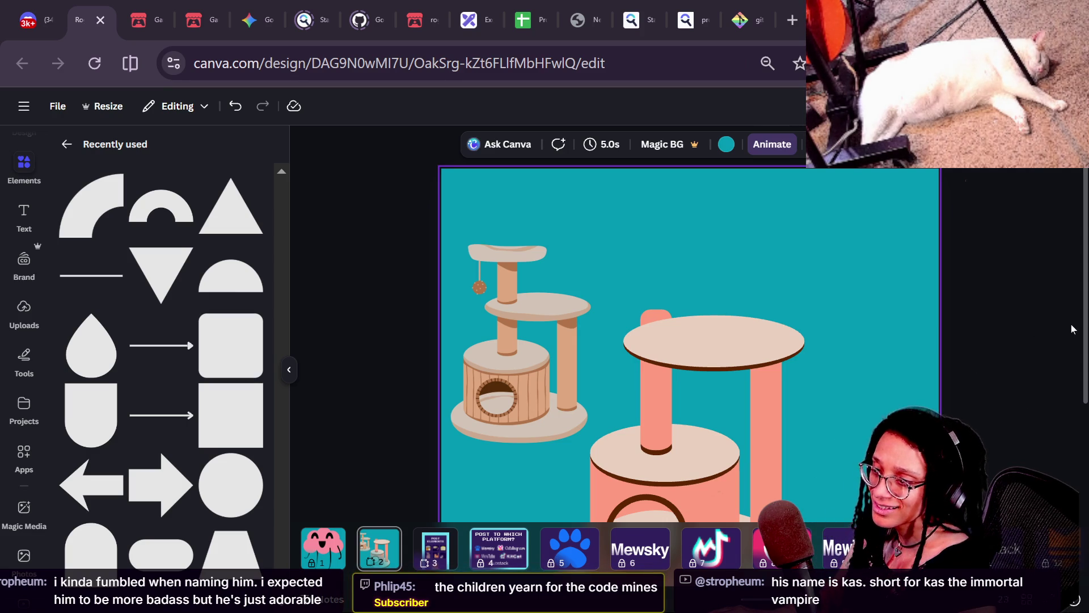
scroll(742, 248, "down", 3)
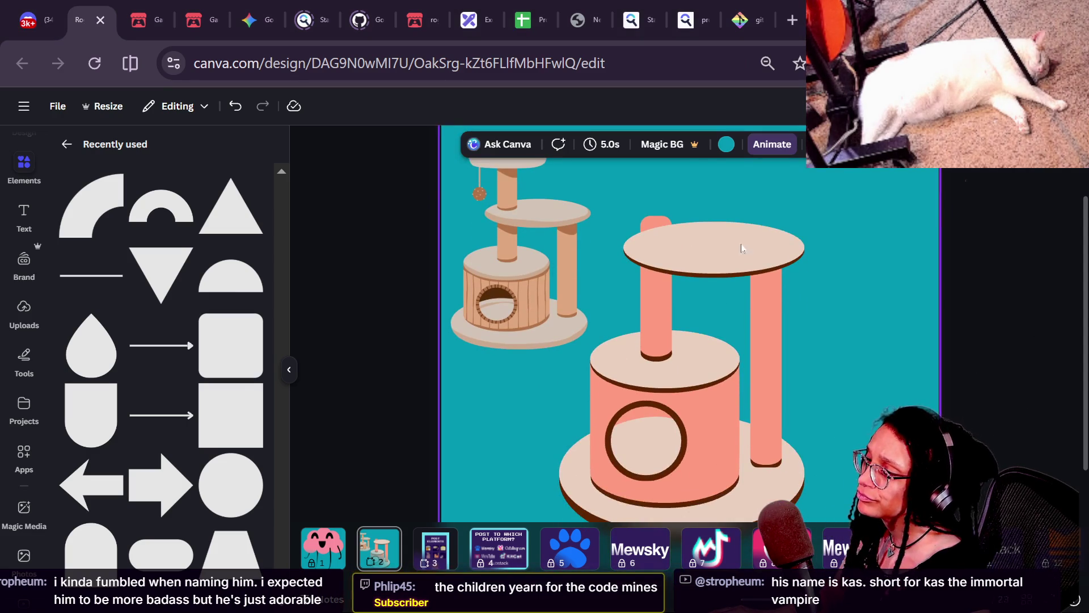
left_click(722, 240)
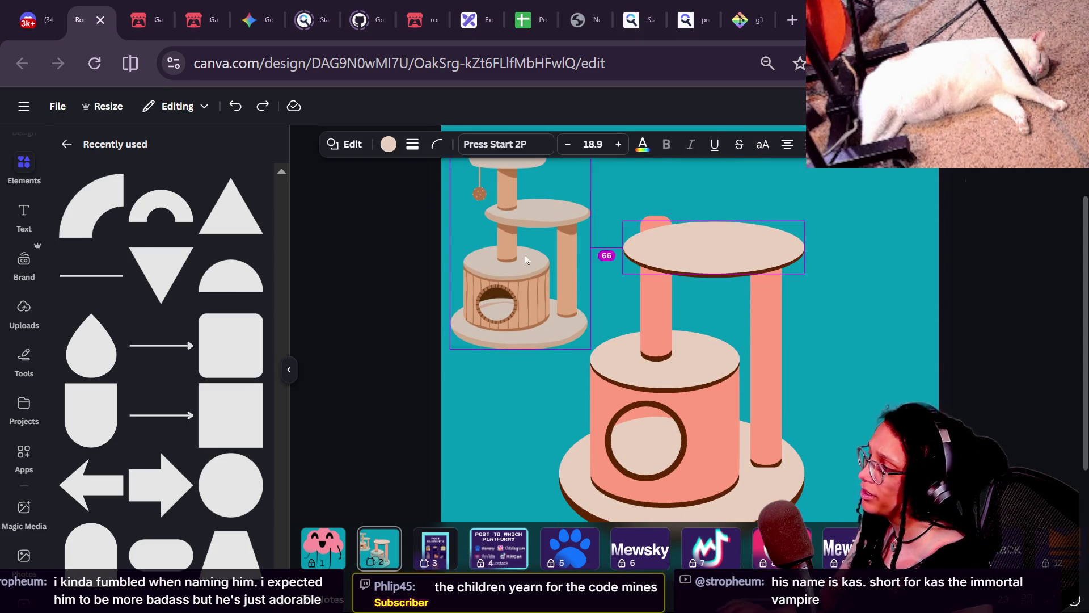
- Nudge the top platform, then duplicate the left salmon post and raise the copy above the platform
key("alt+1")
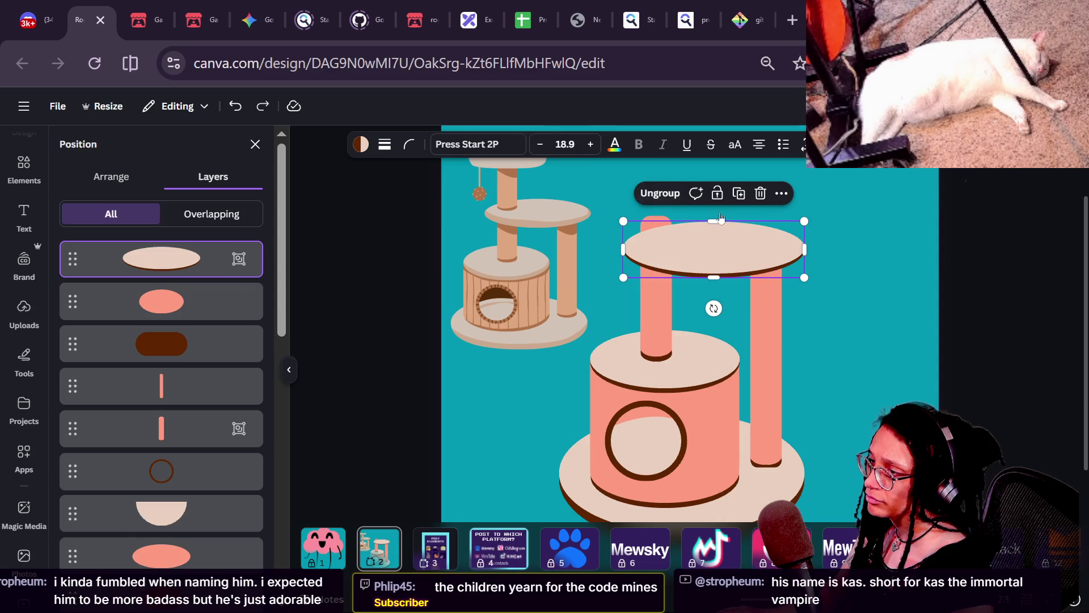
left_click_drag(716, 250, 719, 253)
left_click(655, 306)
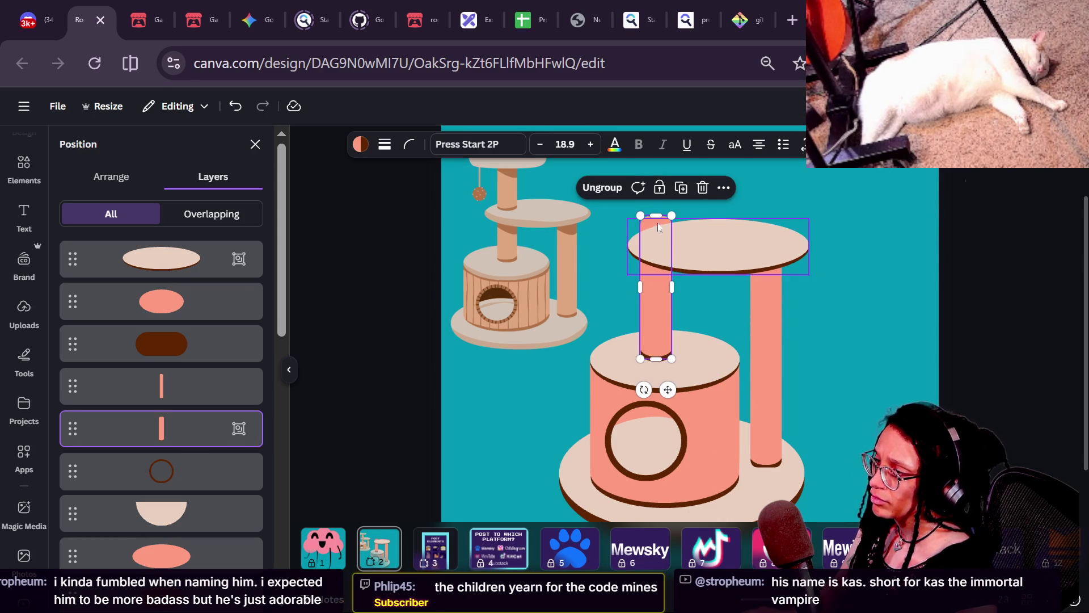
key("ctrl+d")
left_click_drag(657, 226, 650, 191)
left_click(934, 289)
scroll(933, 289, "down", 3)
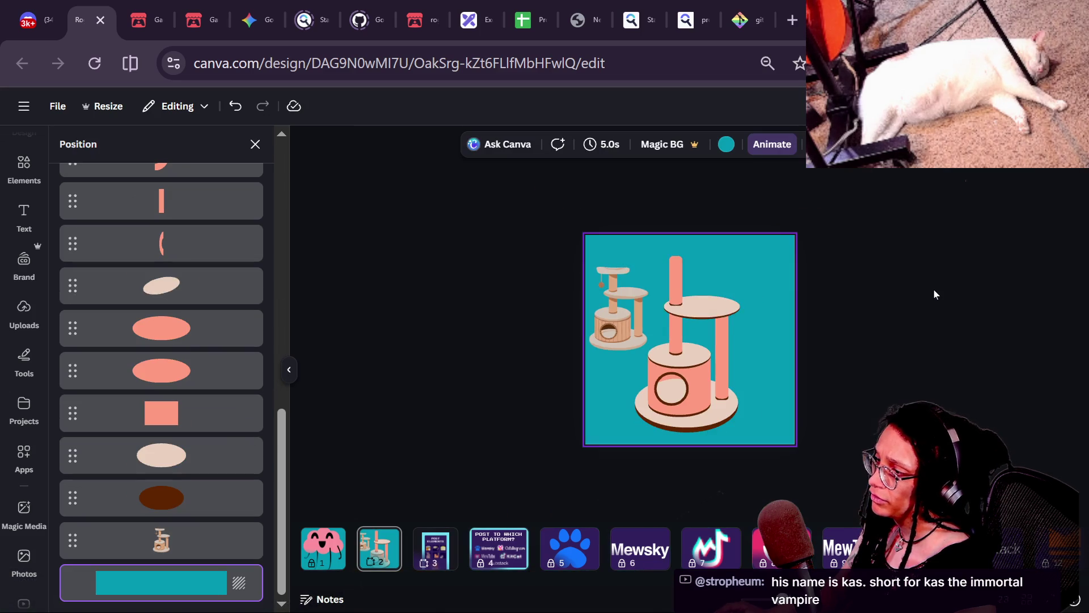
- Widen the top beige platform to 392 px
scroll(718, 328, "up", 2)
left_click(710, 311)
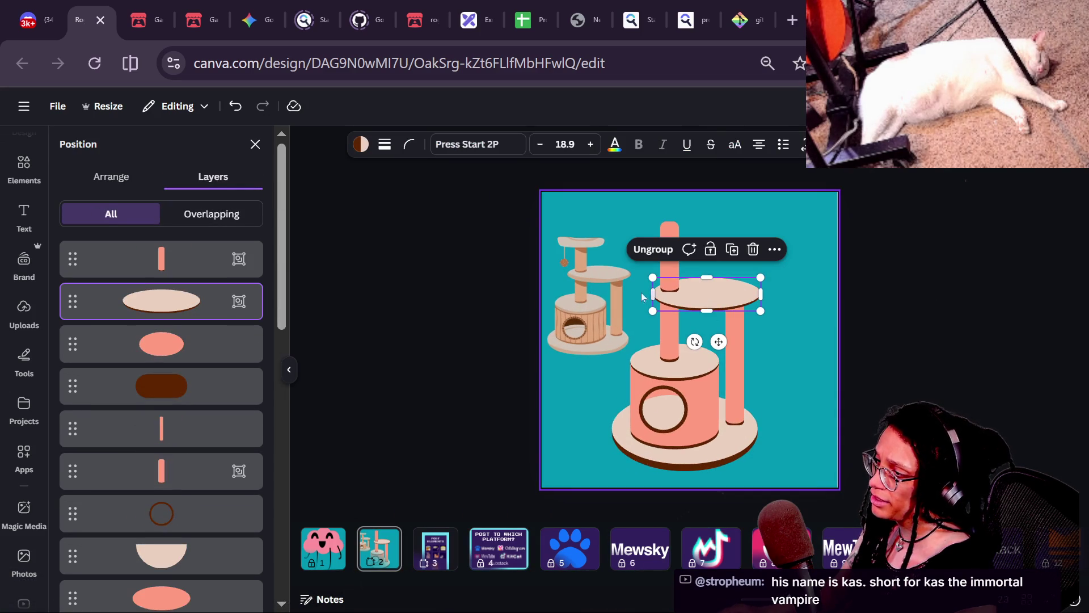
left_click_drag(652, 295, 643, 297)
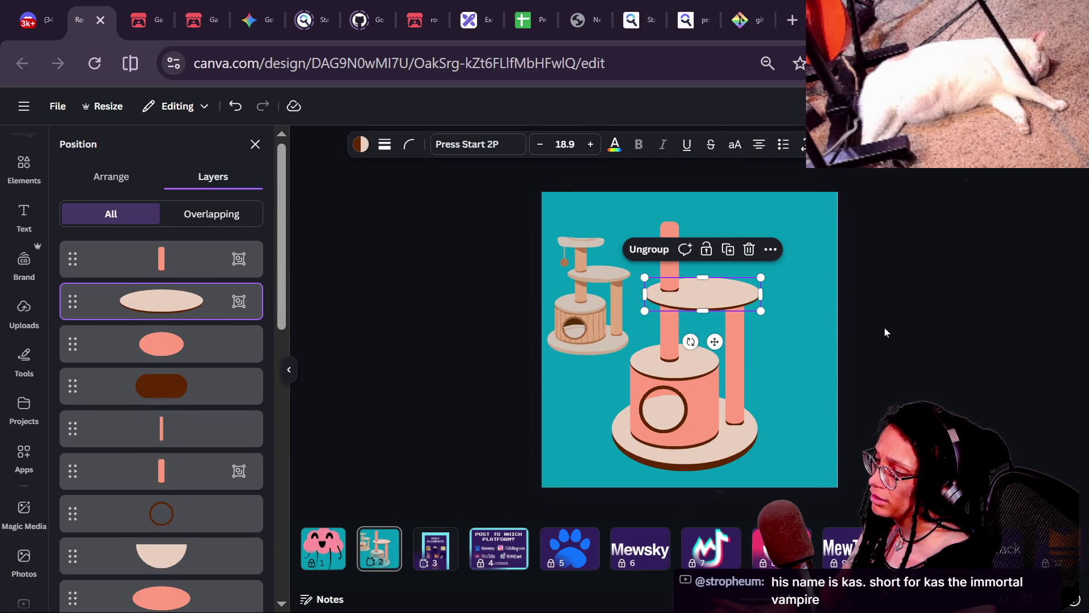
key("Escape")
scroll(780, 351, "down", 2)
scroll(780, 350, "up", 3)
scroll(781, 350, "down", 3)
- Narrow the top platform back to about 373 px wide
left_click(738, 296)
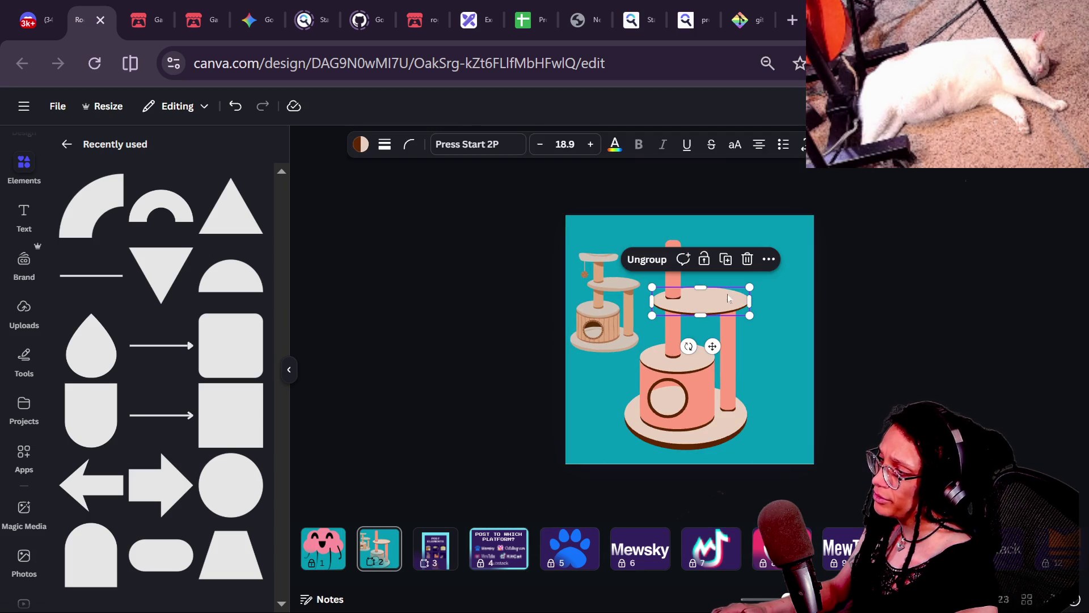
scroll(791, 301, "up", 2)
left_click_drag(790, 291, 782, 290)
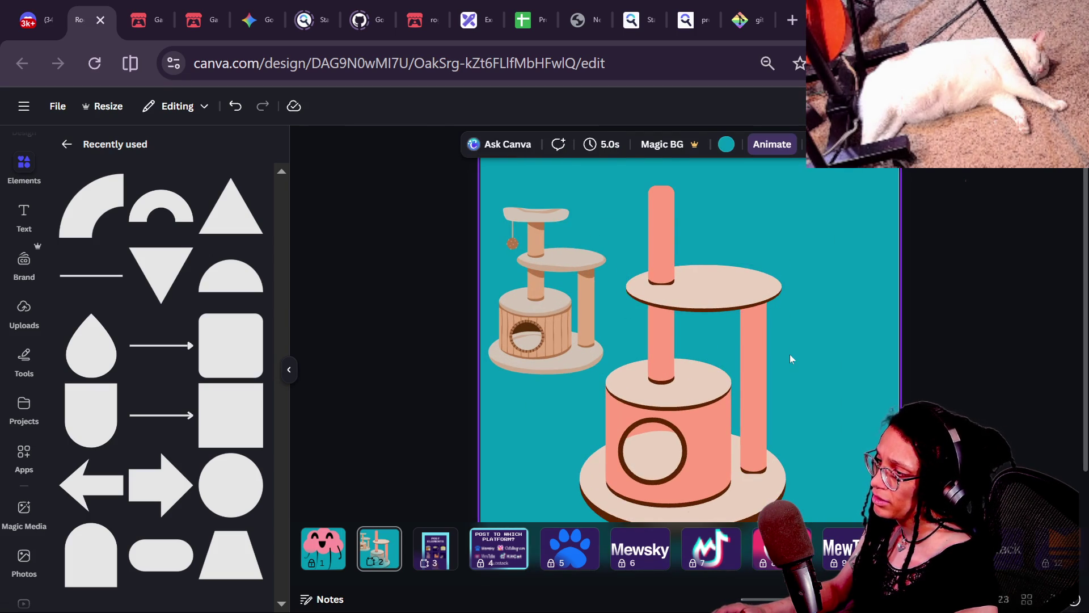
scroll(789, 354, "up", 3)
scroll(676, 335, "down", 5)
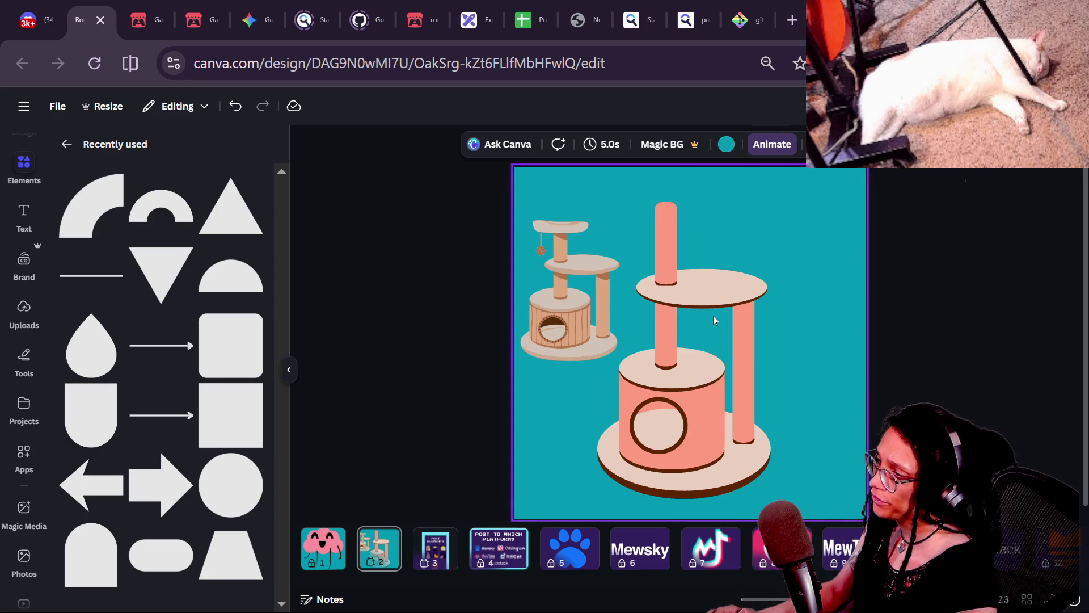
scroll(715, 319, "up", 4)
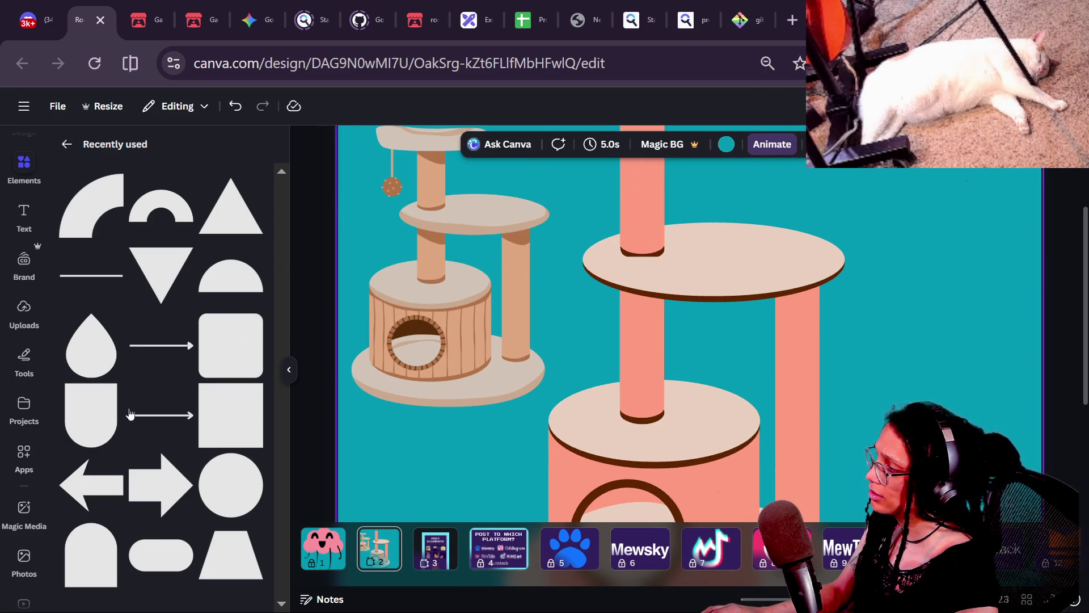
left_click(690, 242)
- Undo an accidental platform move, then copy the cylinder's beige top ellipse and lift it upward
left_click_drag(690, 242, 702, 254)
key("ctrl+z")
left_click(680, 417)
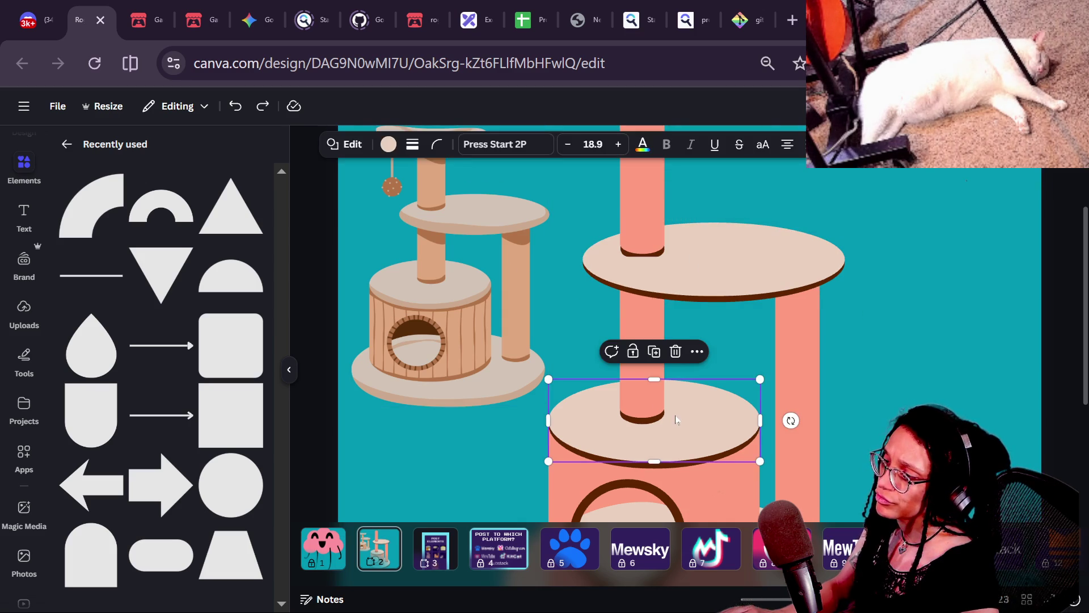
scroll(691, 315, "down", 2)
left_click_drag(691, 315, 839, 198)
key("ctrl+z")
left_click_drag(682, 323, 671, 219)
- Tilt the ellipse copy about 16°, shrink it, and tuck it where the post meets the platform
scroll(670, 219, "down", 2)
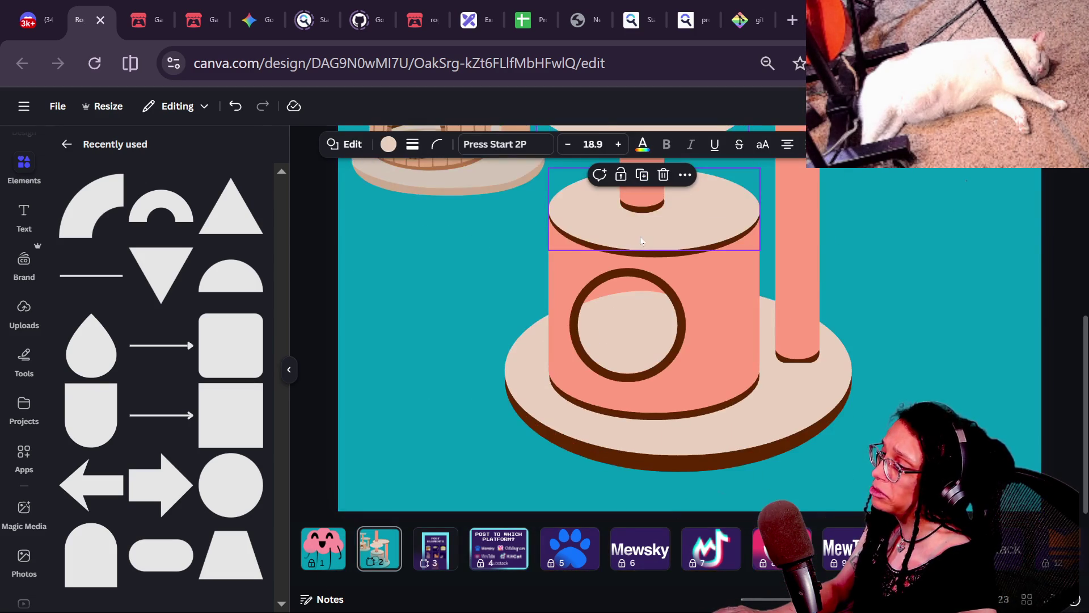
scroll(638, 232, "up", 4)
scroll(638, 231, "up", 3)
mouse_move(757, 363)
left_mouse_down()
mouse_move(818, 293)
mouse_move(808, 301)
left_mouse_up()
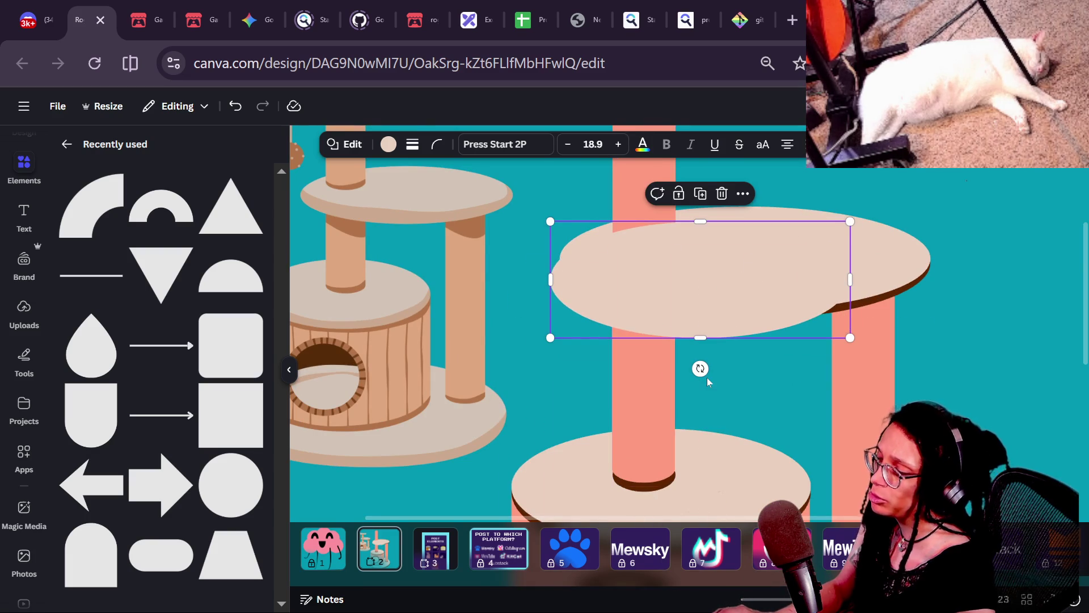
mouse_move(700, 369)
left_mouse_down()
mouse_move(703, 389)
mouse_move(707, 334)
left_mouse_up()
left_click_drag(855, 419, 661, 372)
mouse_move(661, 277)
left_mouse_down()
mouse_move(661, 328)
mouse_move(664, 319)
mouse_move(681, 340)
mouse_move(695, 319)
mouse_move(679, 329)
left_mouse_up()
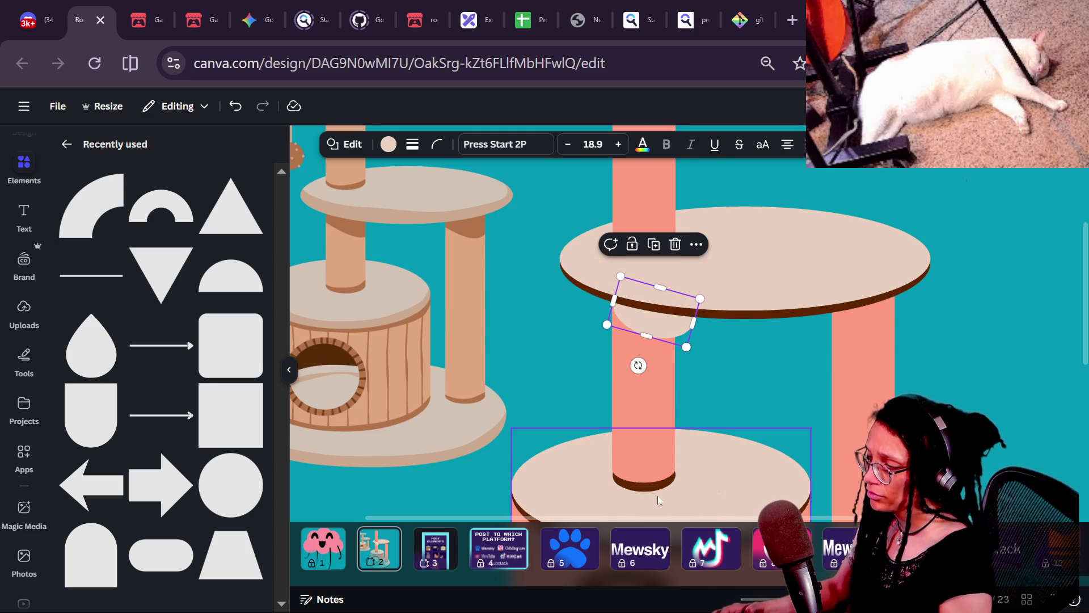
- Fill the small tucked ellipse with the dark brown document colour and narrow it to the post's width
left_click(387, 145)
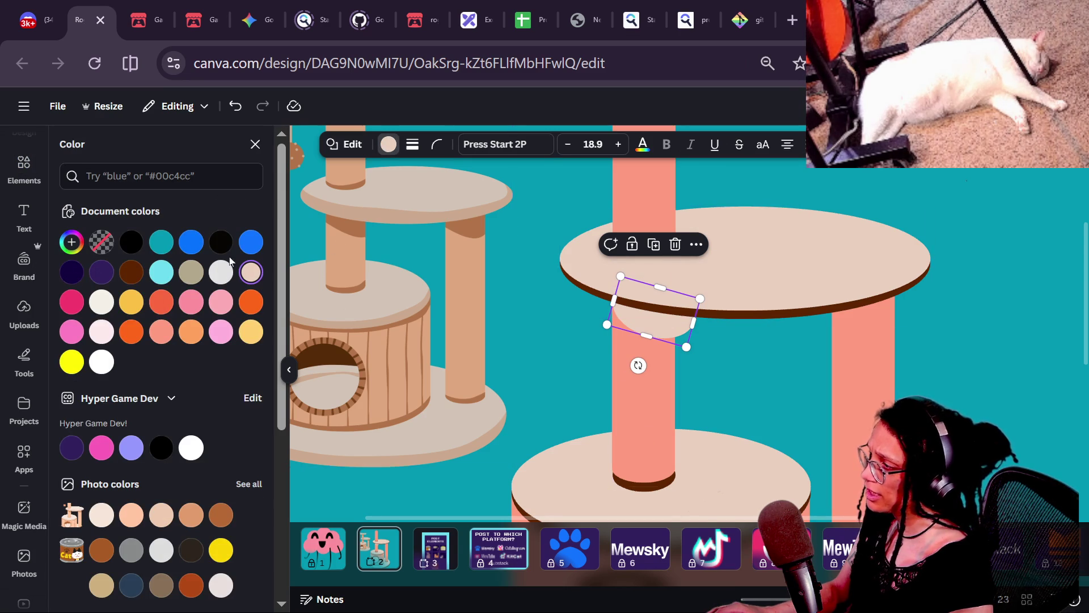
left_click(124, 276)
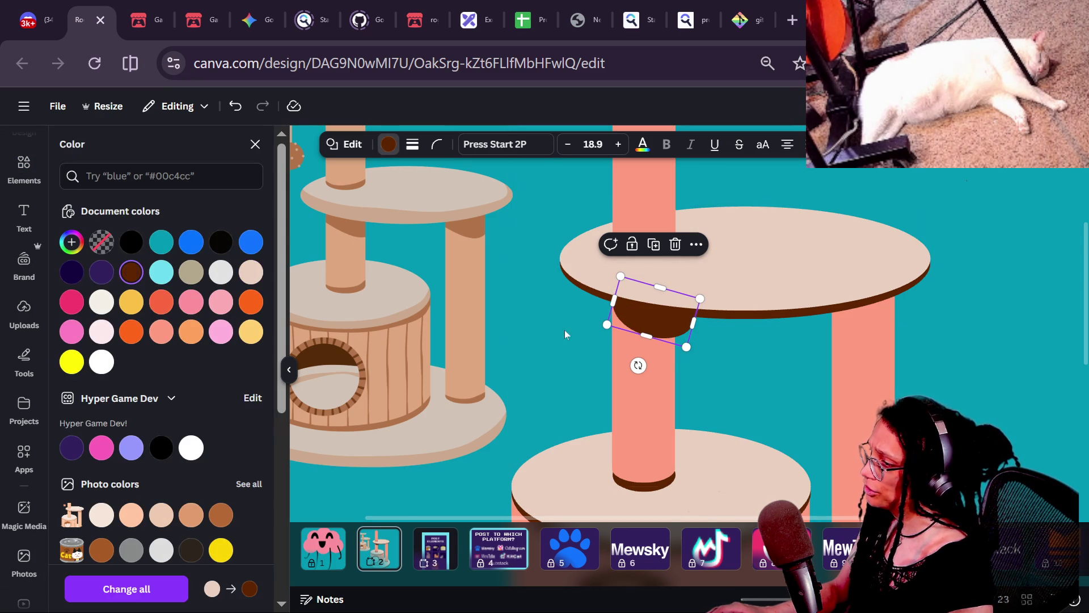
mouse_move(696, 315)
left_mouse_down()
mouse_move(640, 325)
mouse_move(641, 315)
left_mouse_up()
left_click(816, 372)
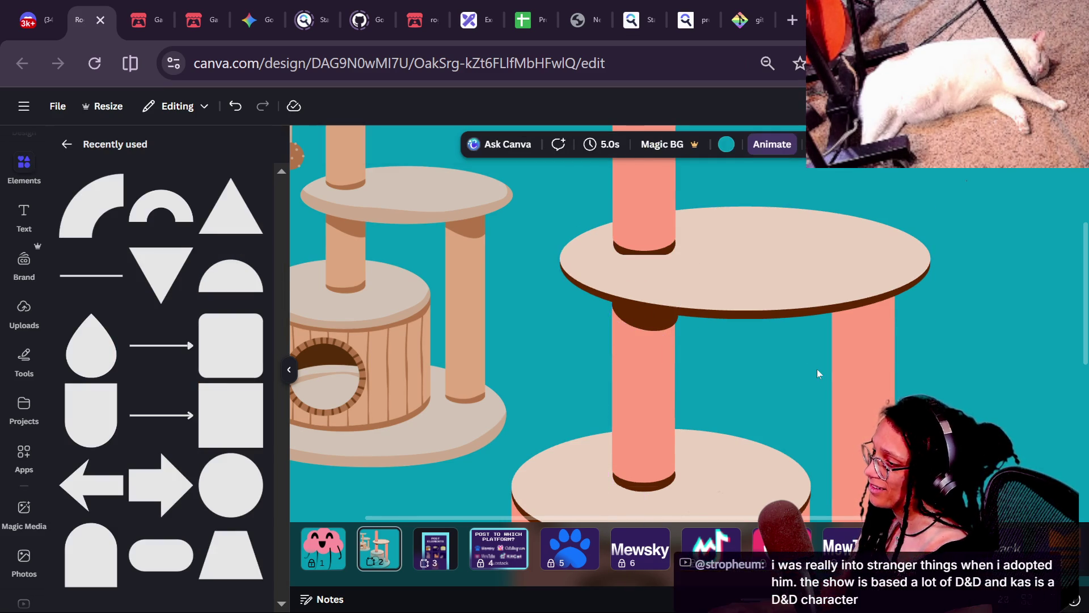
- Resize the brown shadow to about 60, then 65 px wide
scroll(732, 377, "up", 3)
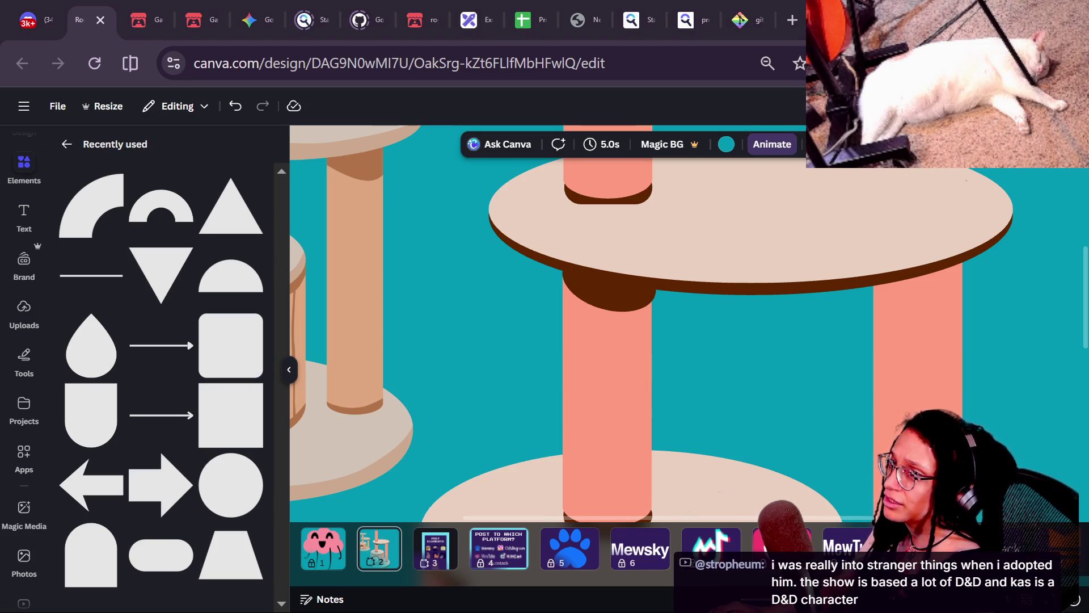
left_click(605, 302)
left_click_drag(646, 292, 648, 304)
left_click(698, 325)
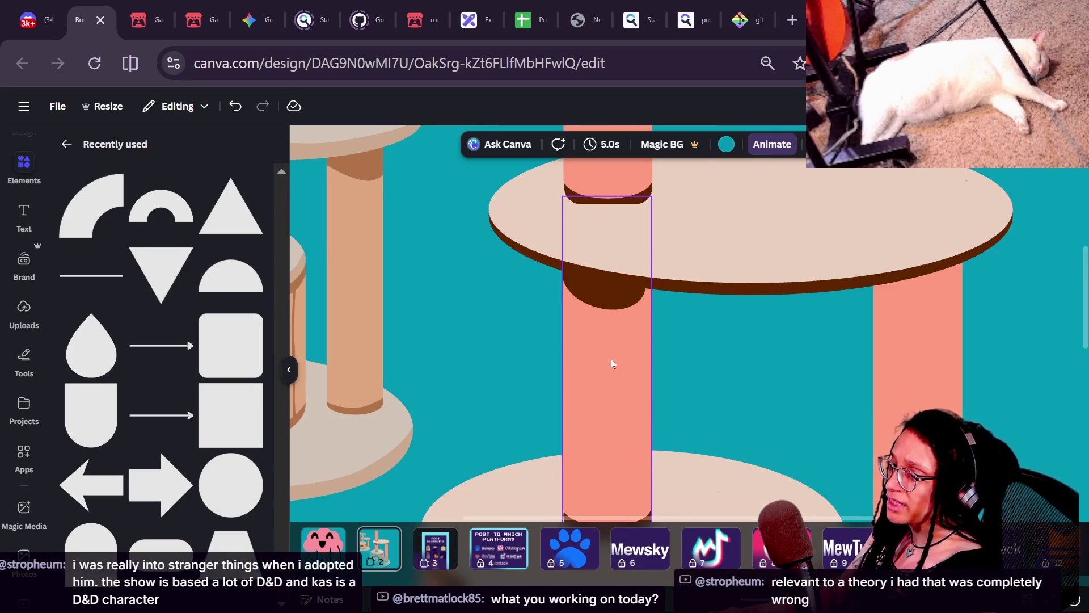
scroll(611, 358, "down", 3)
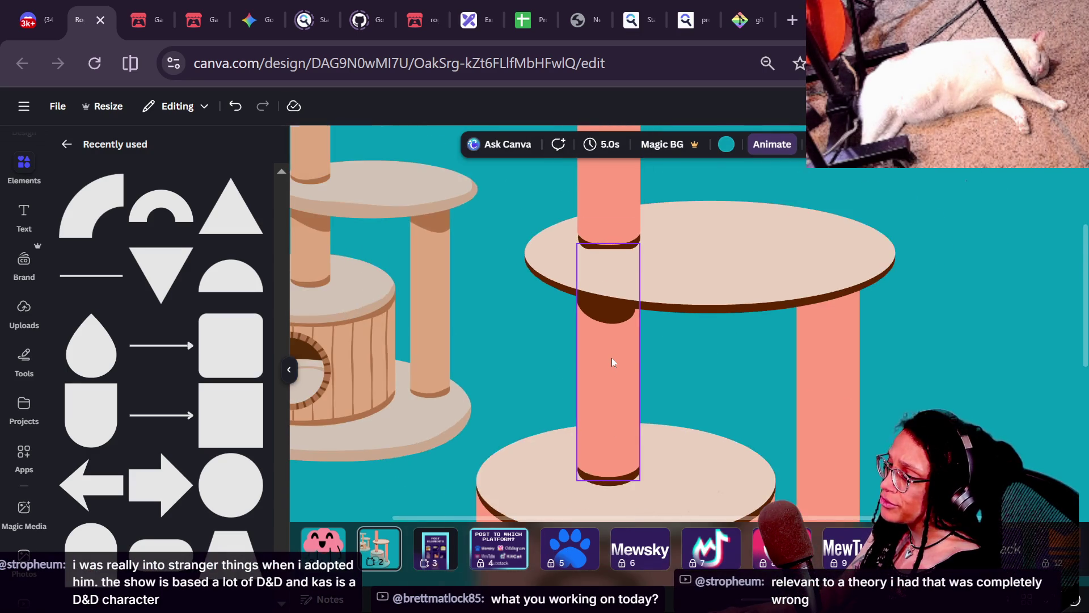
scroll(611, 358, "up", 4)
left_click(631, 267)
left_click(632, 266)
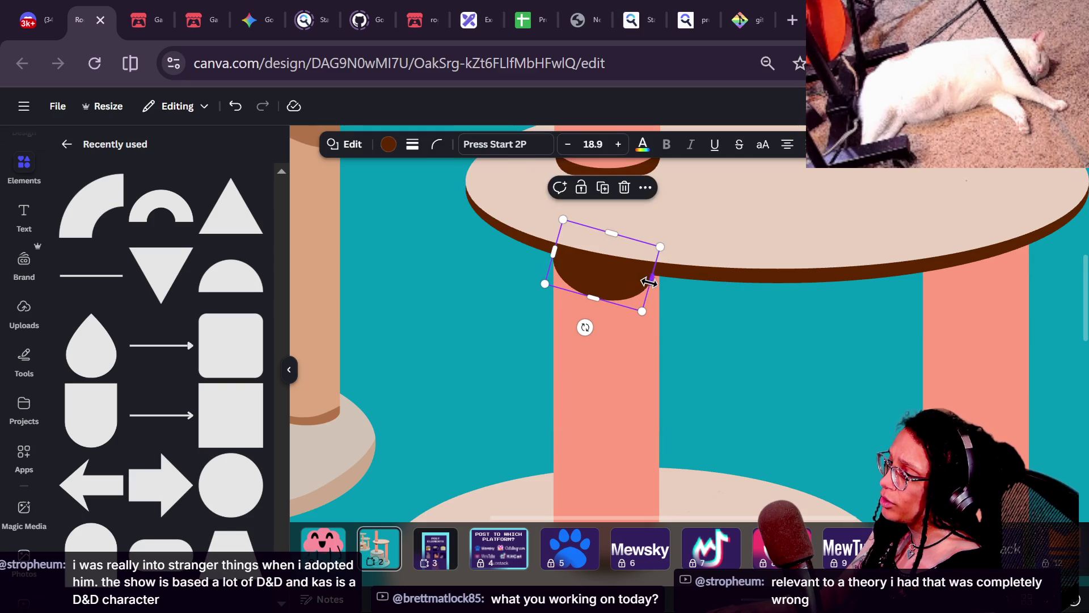
left_click_drag(658, 282, 655, 286)
left_click(770, 327)
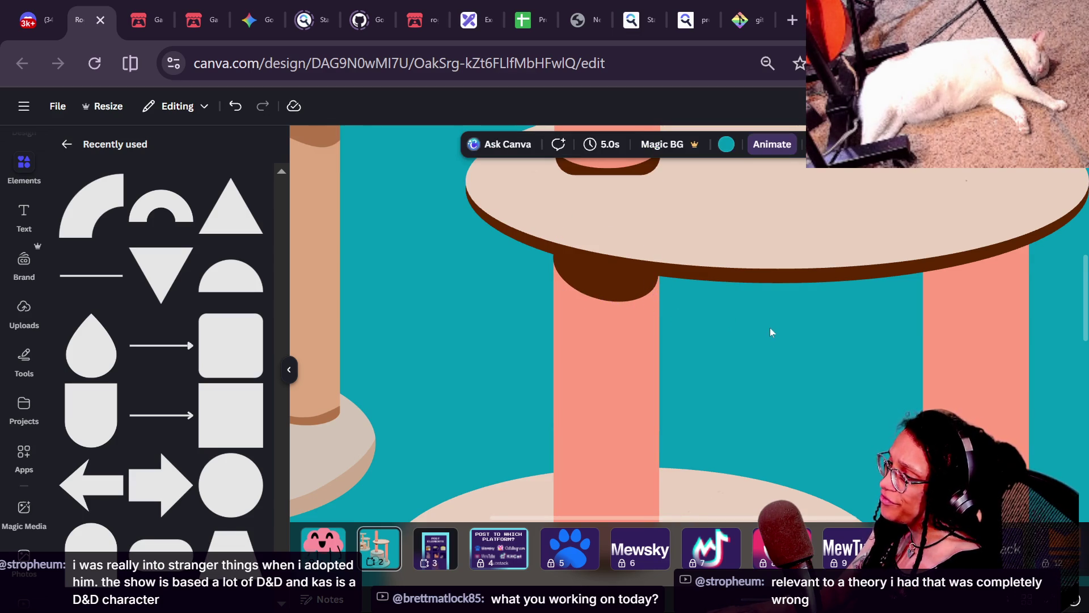
- Nudge the brown shadow left into line with the salmon post
left_click(621, 287)
key("Left")
key("Left")
key("Left")
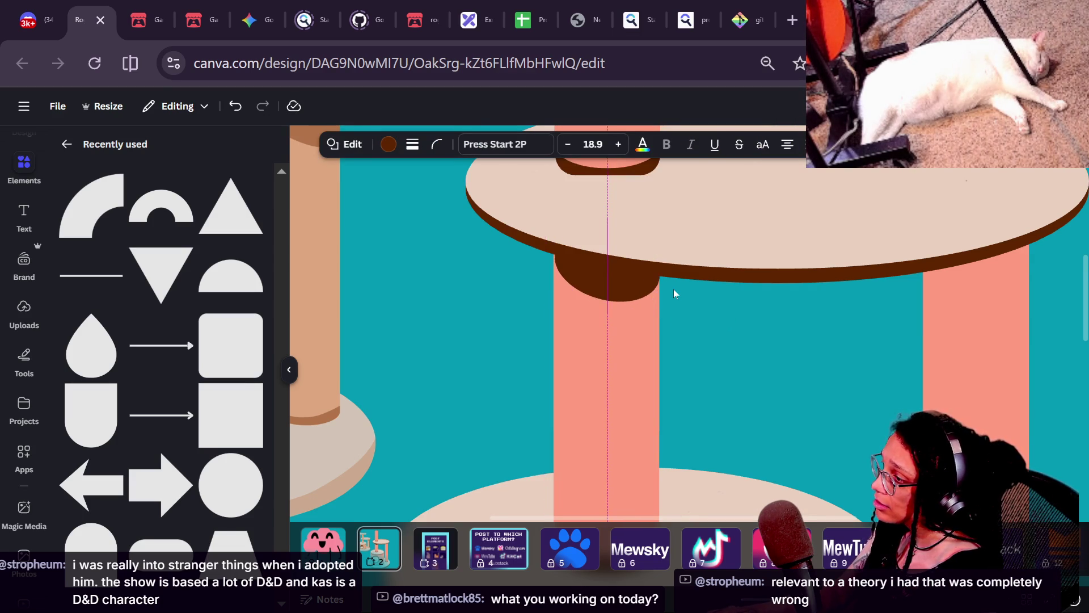
scroll(600, 301, "up", 5)
left_click(600, 302)
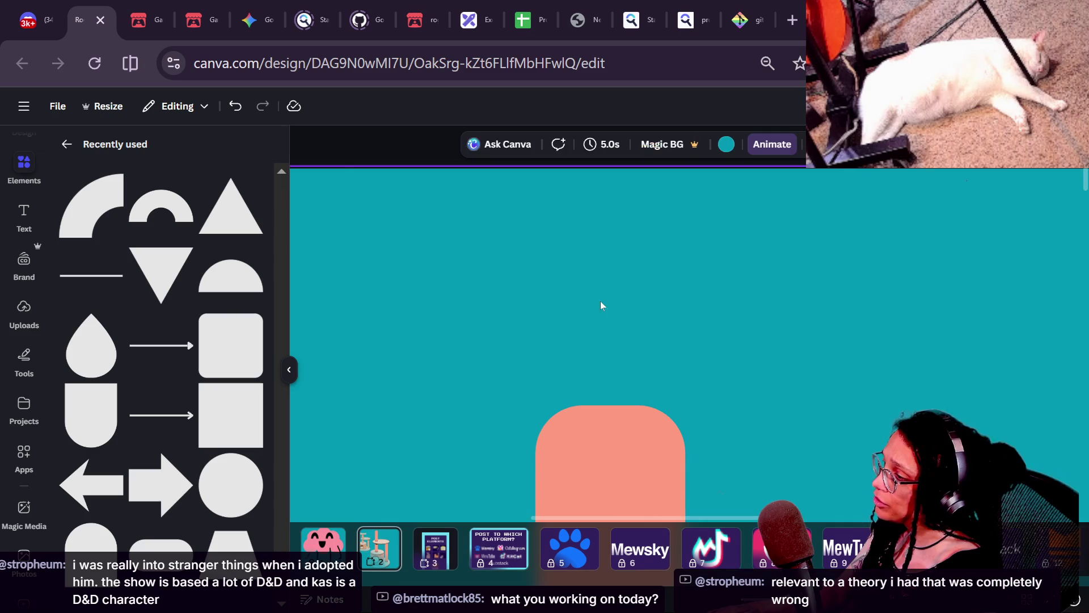
scroll(632, 332, "down", 3)
scroll(632, 332, "up", 3)
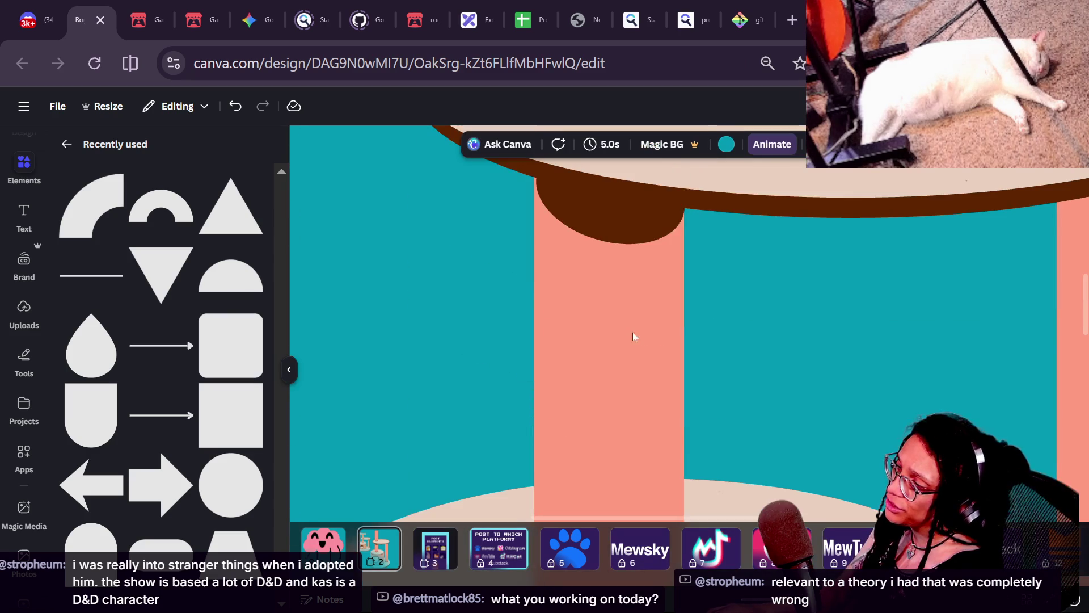
- Adjust the semicircle's side handles until it settles at 63 px wide
left_click(637, 233)
left_click_drag(535, 174, 537, 175)
left_click(873, 314)
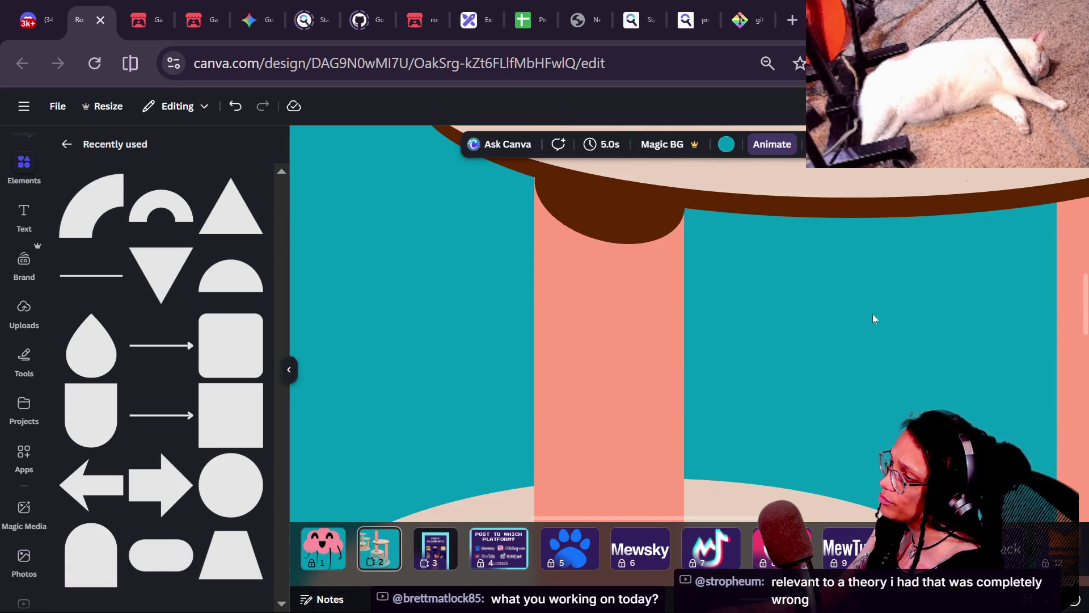
left_click(669, 214)
left_click(660, 239)
left_click_drag(686, 214, 683, 218)
left_click(713, 264)
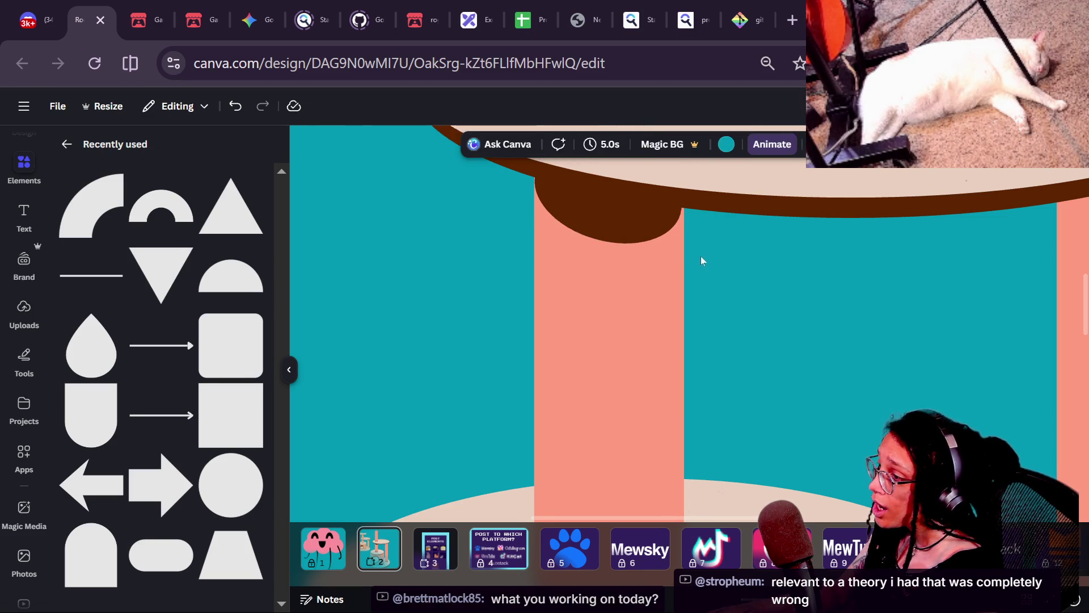